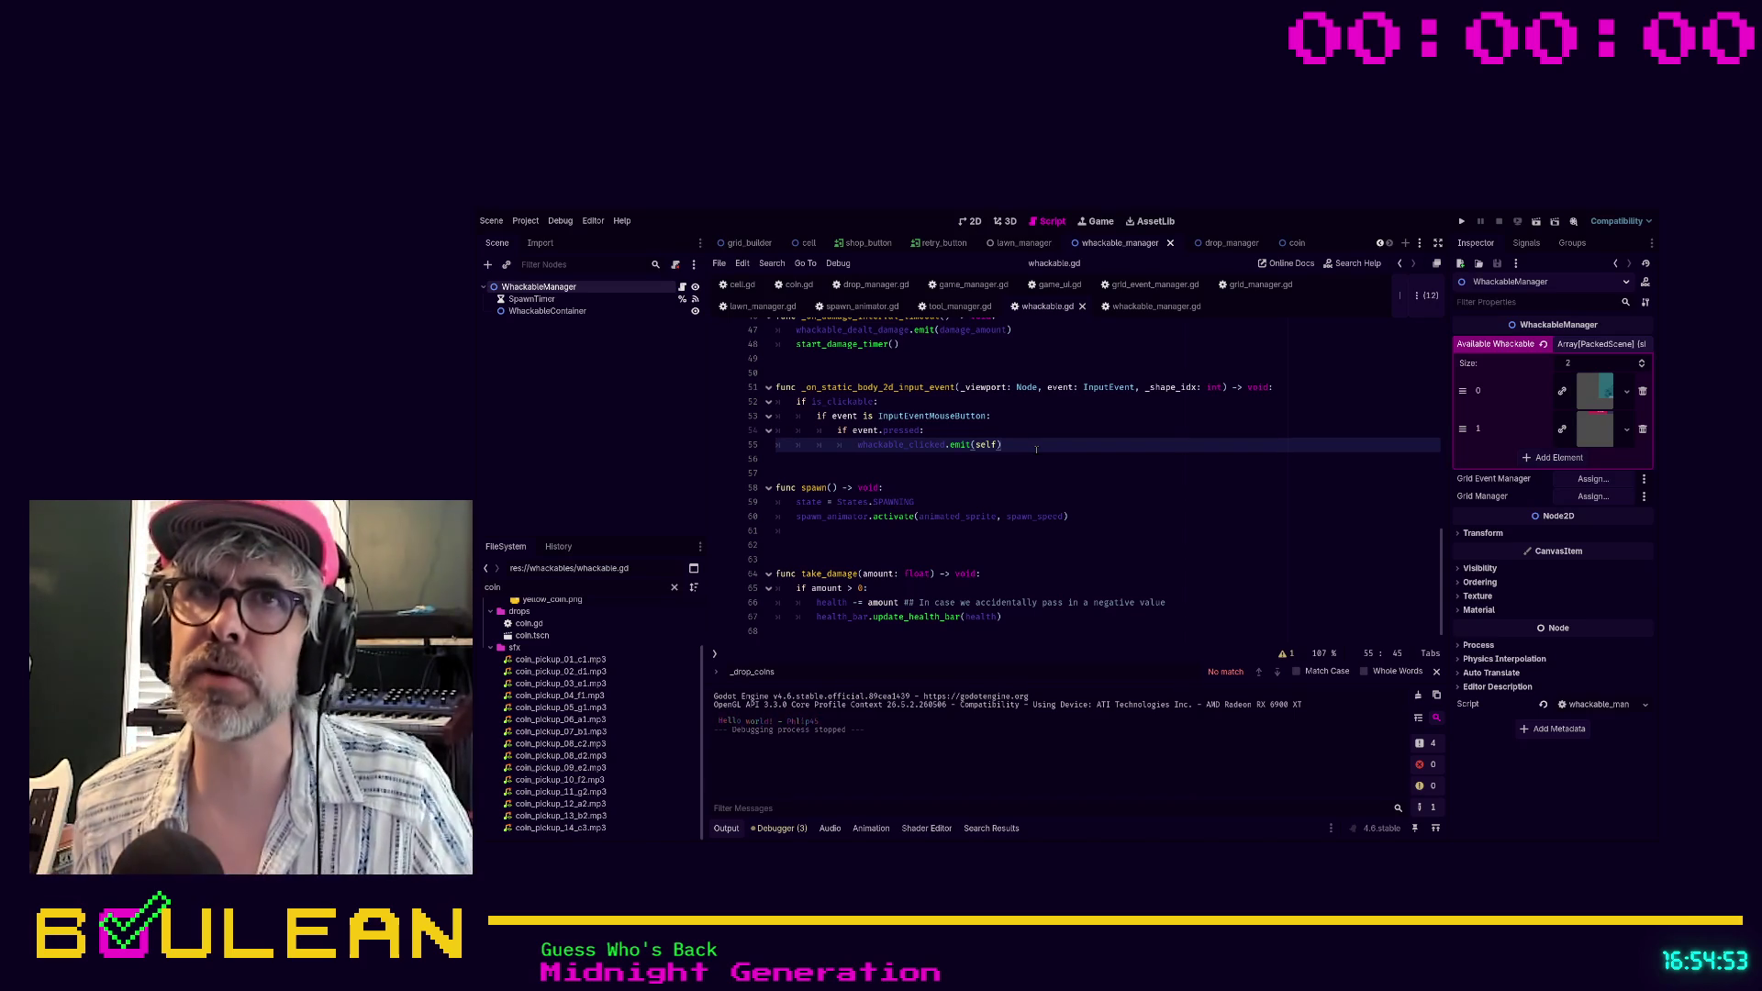
# Change the FileSystem filter from 'coin' to 'whack' to list the whackable files
pyautogui.click(1078, 471)
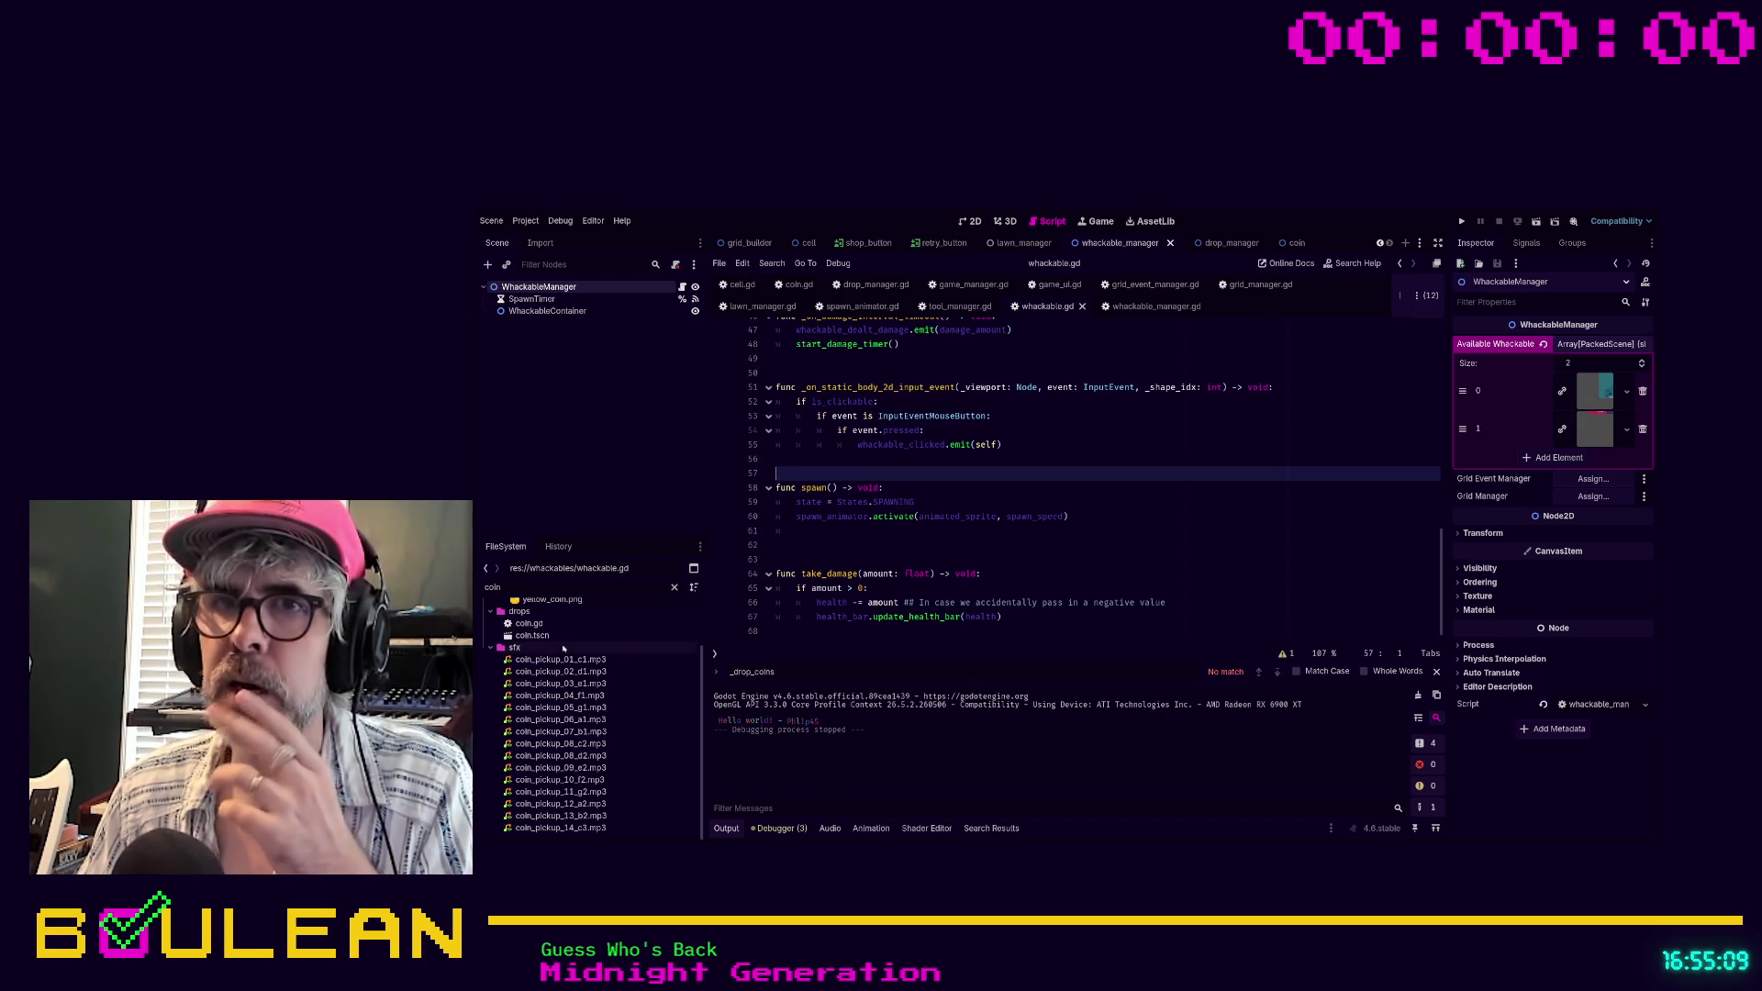
pyautogui.hotkey('ctrl', 'a')
pyautogui.write('whack')
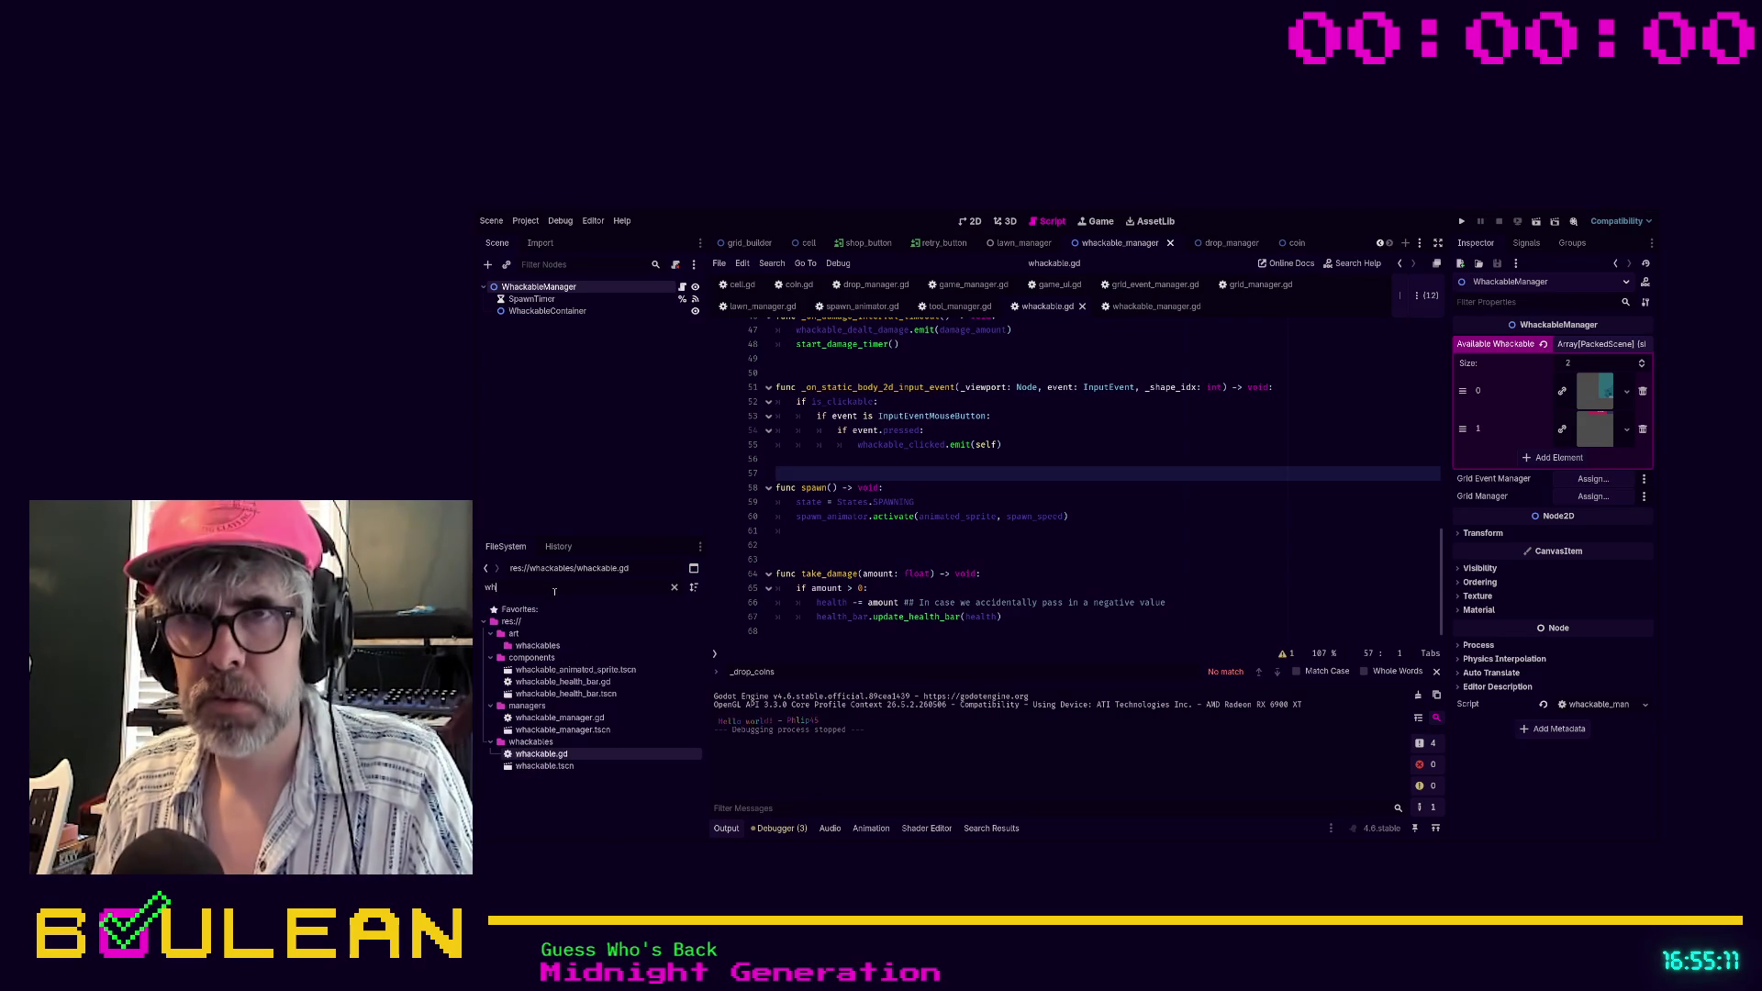
# Open whackable.tscn, then filter the file list by 'mole' and open mole.tscn
pyautogui.click(541, 769)
pyautogui.doubleClick(541, 769)
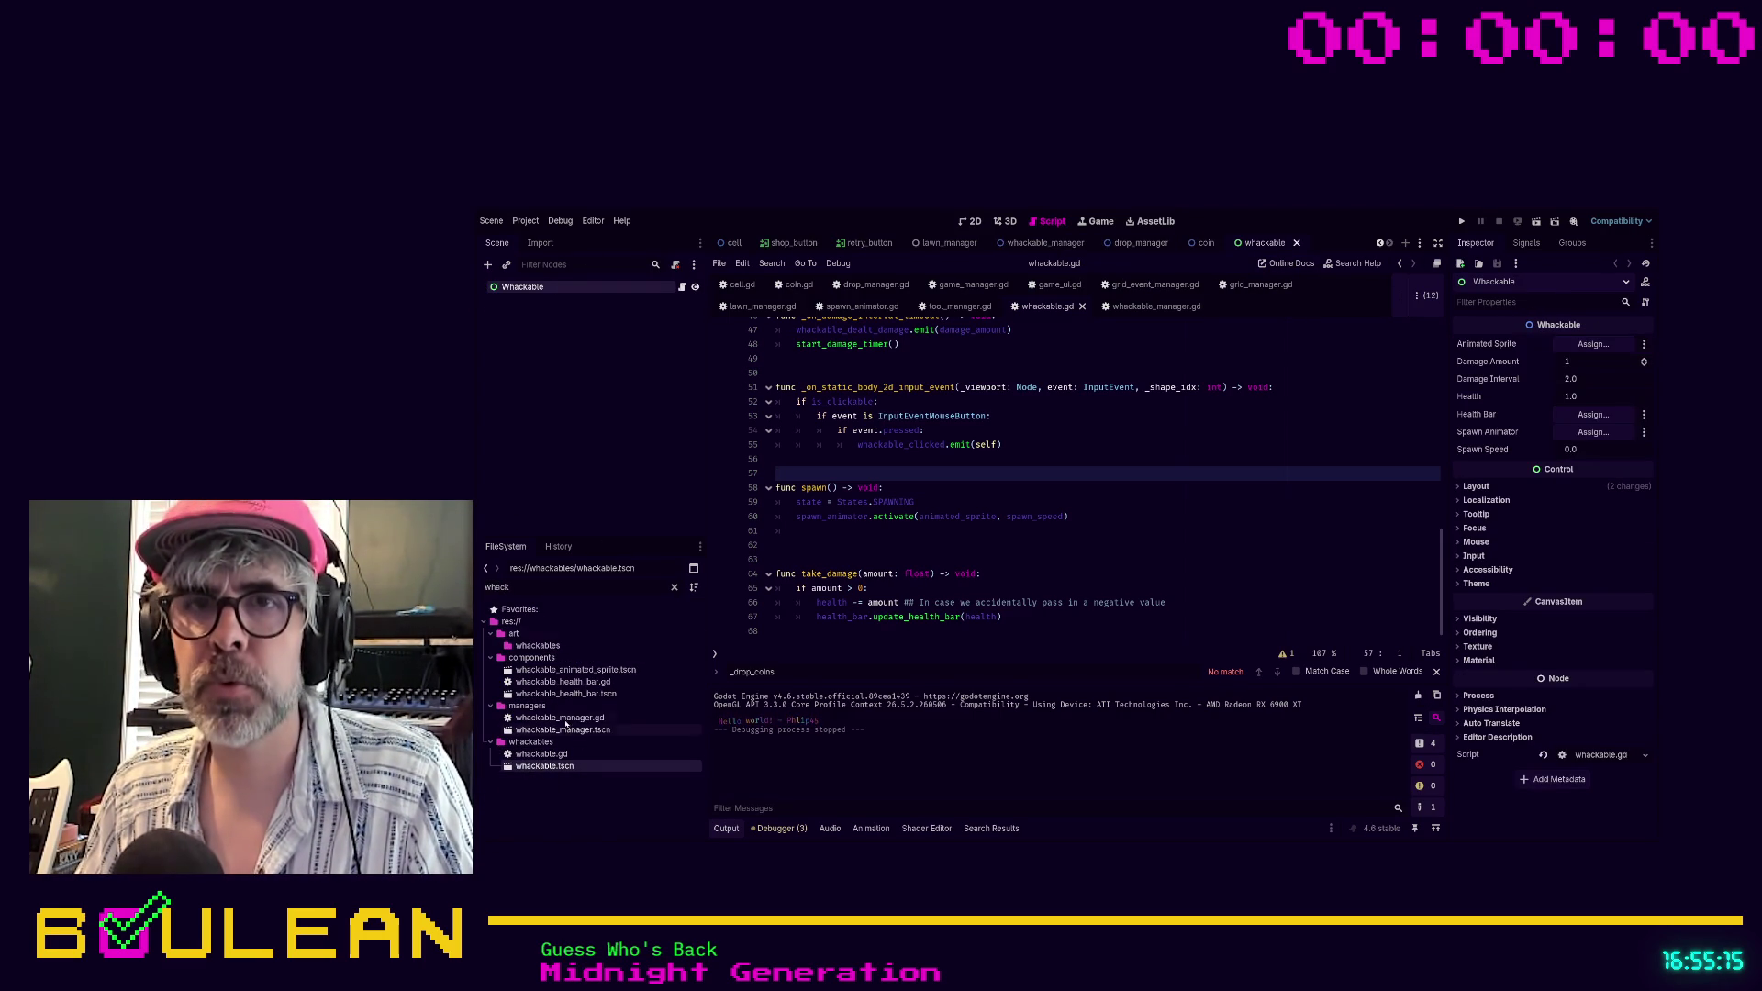
pyautogui.click(547, 586)
pyautogui.write('mole')
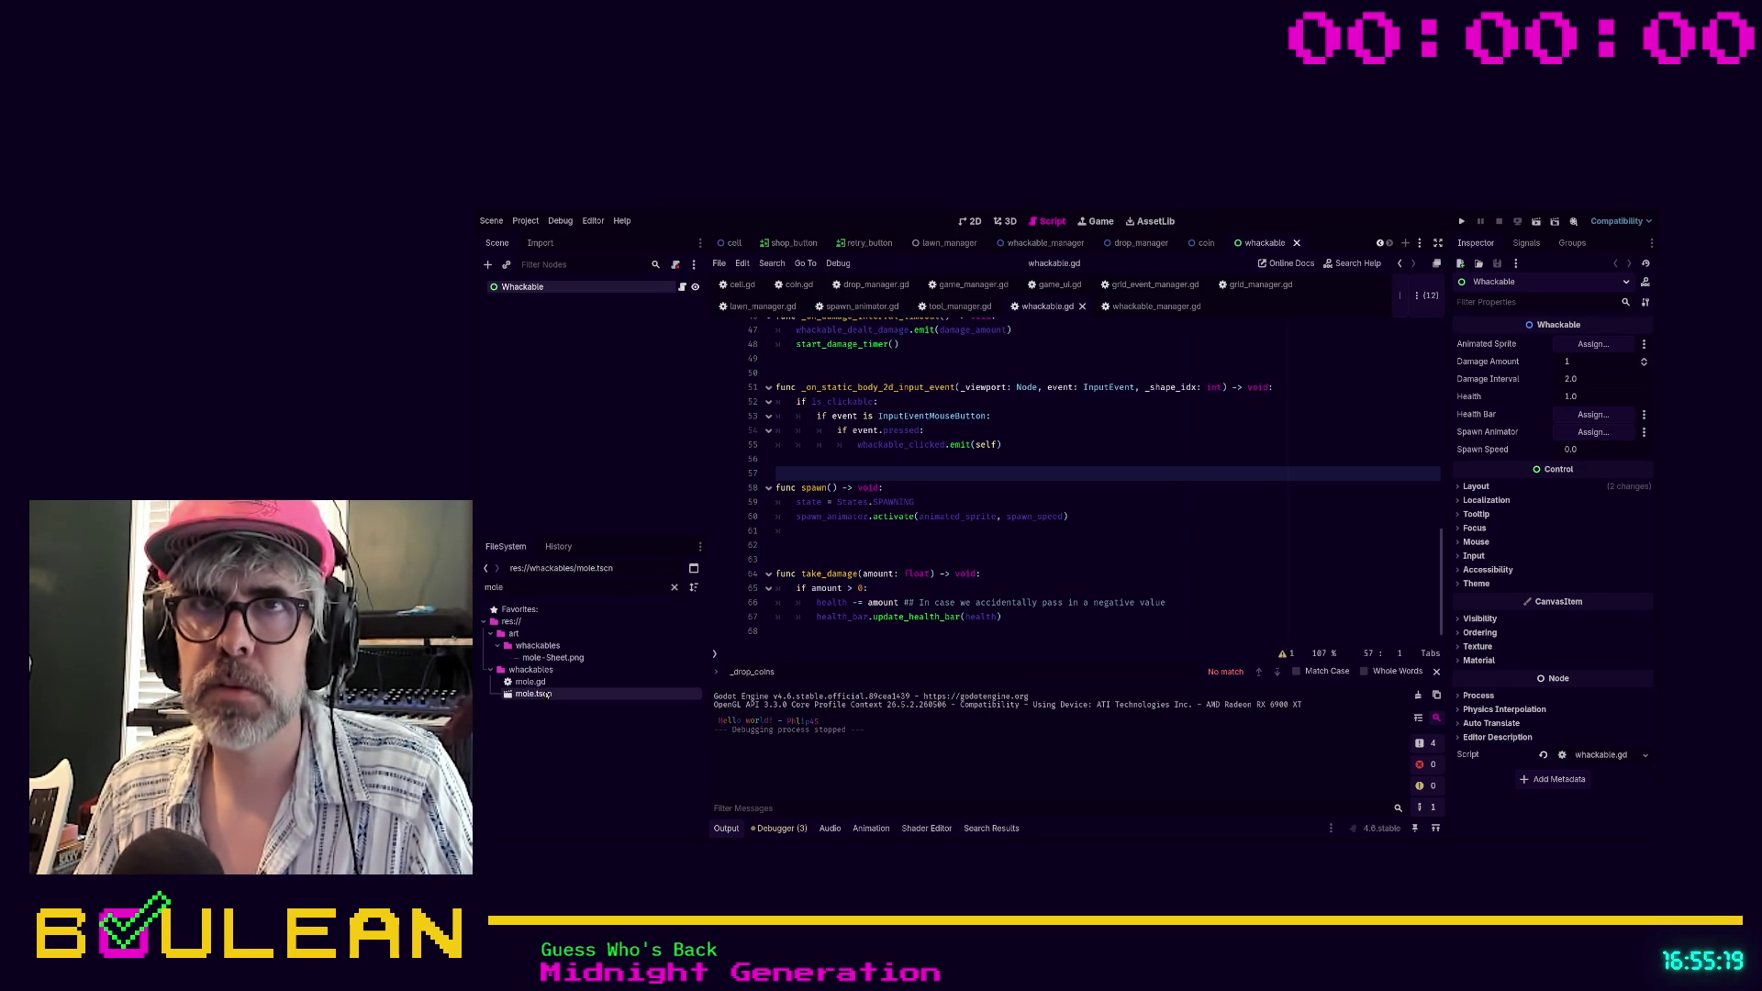
pyautogui.doubleClick(537, 694)
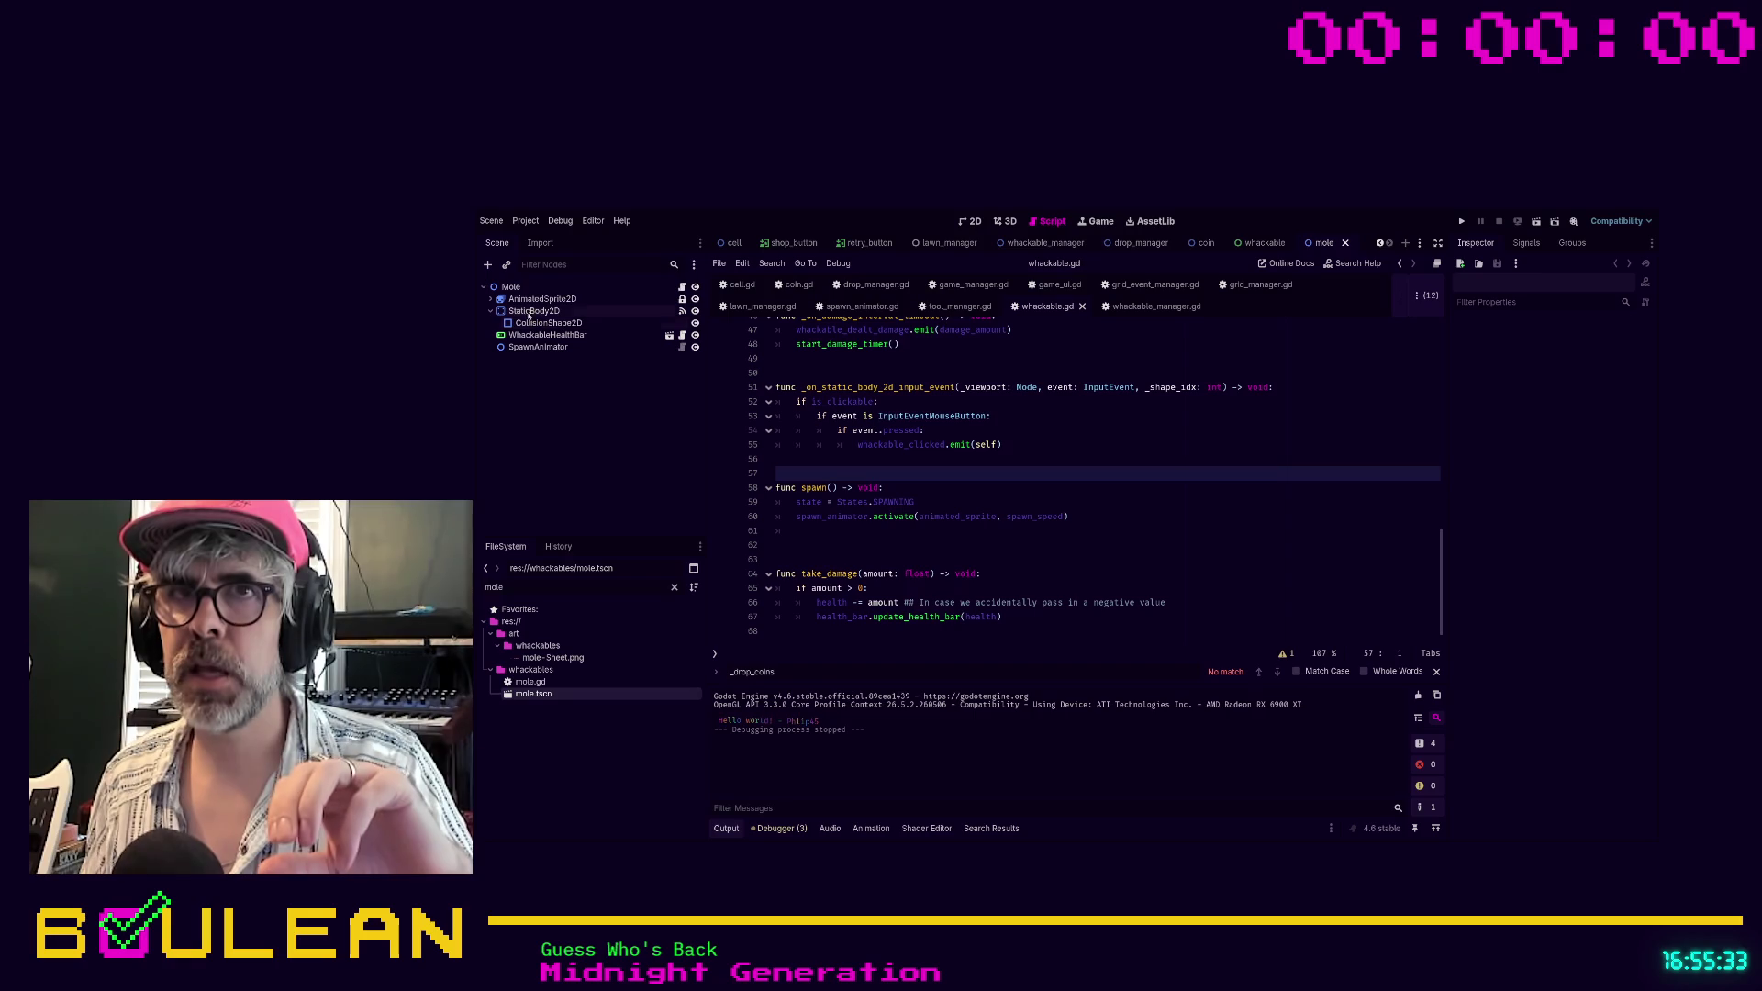
# Select the mole's StaticBody2D to show its collision and input settings in the Inspector
pyautogui.click(527, 312)
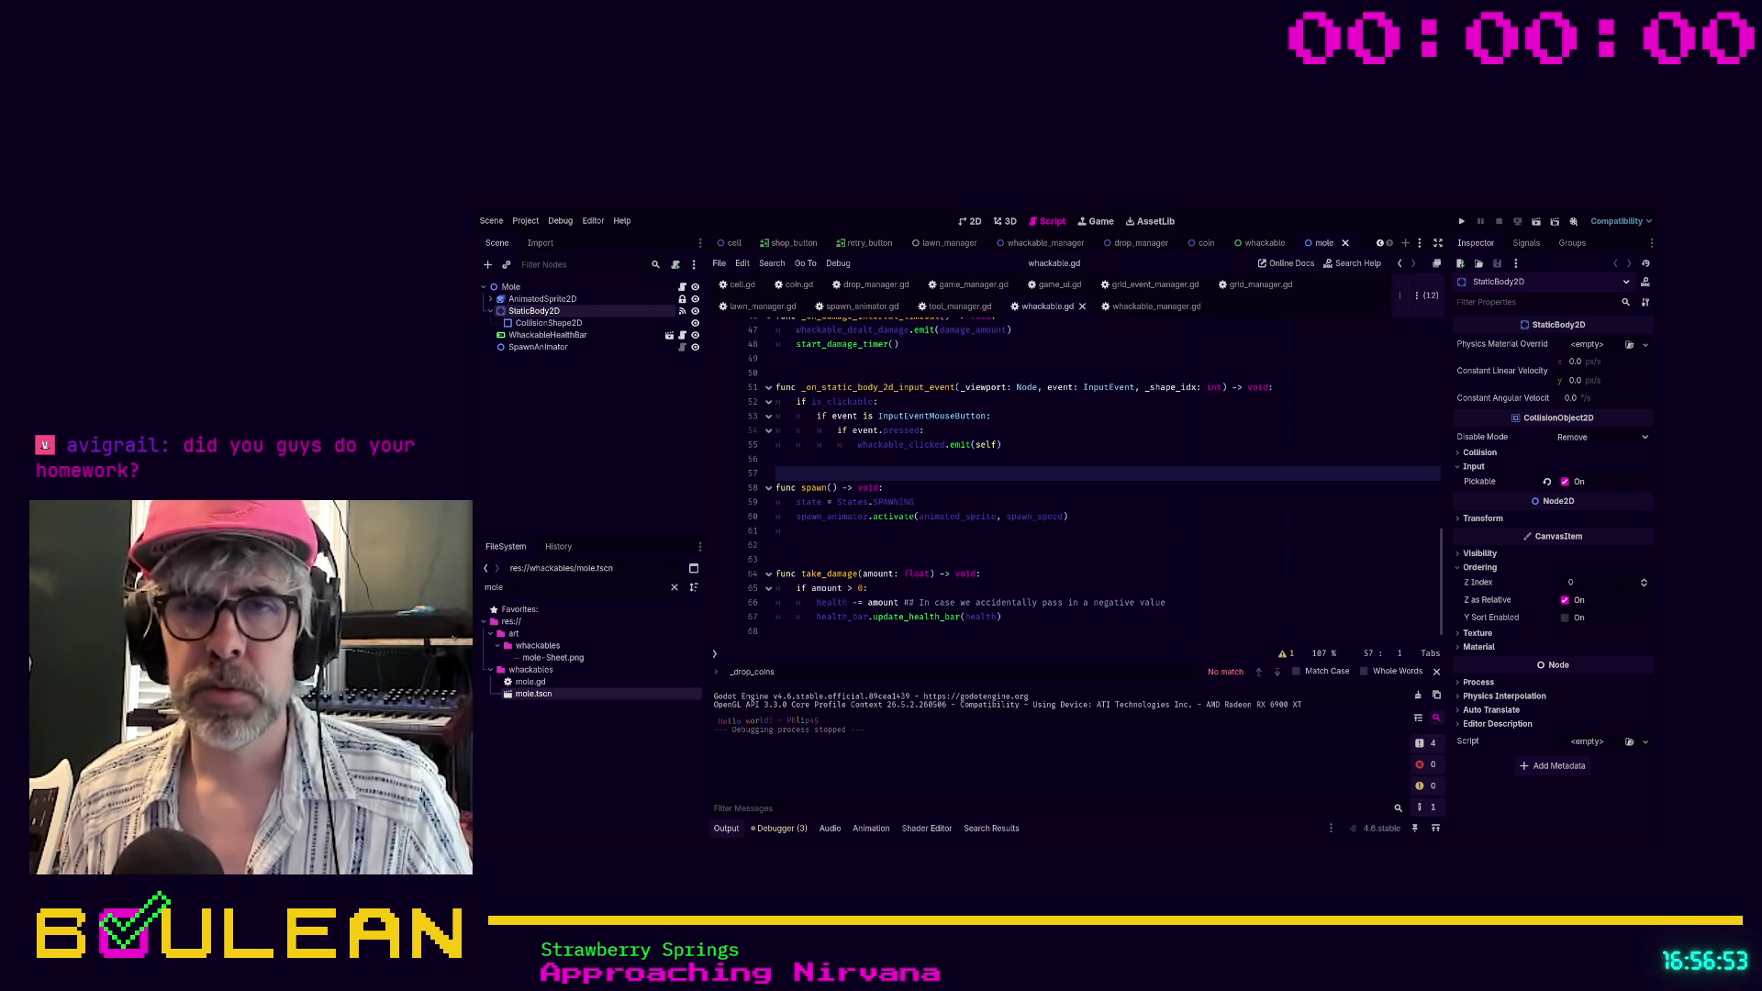
# Erase the old _drop_coins term from the find bar and return the caret to line 68
pyautogui.click(1004, 632)
pyautogui.hotkey('ctrl', 'f')
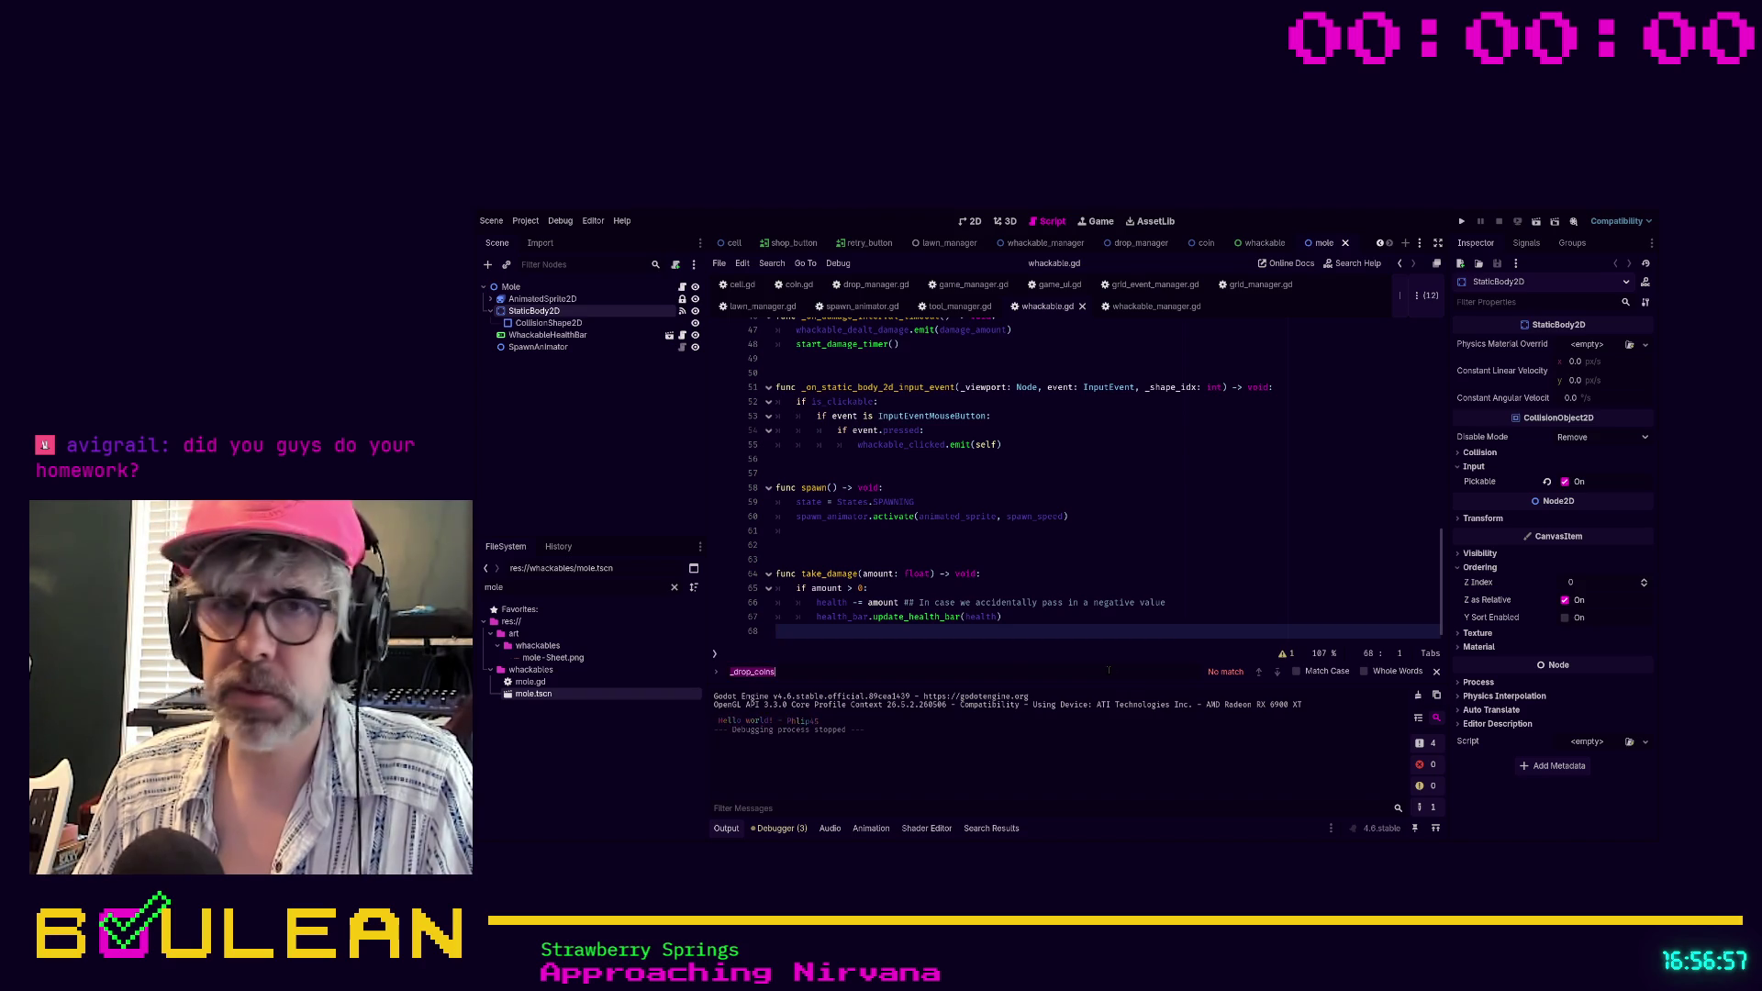
pyautogui.press('BackSpace')
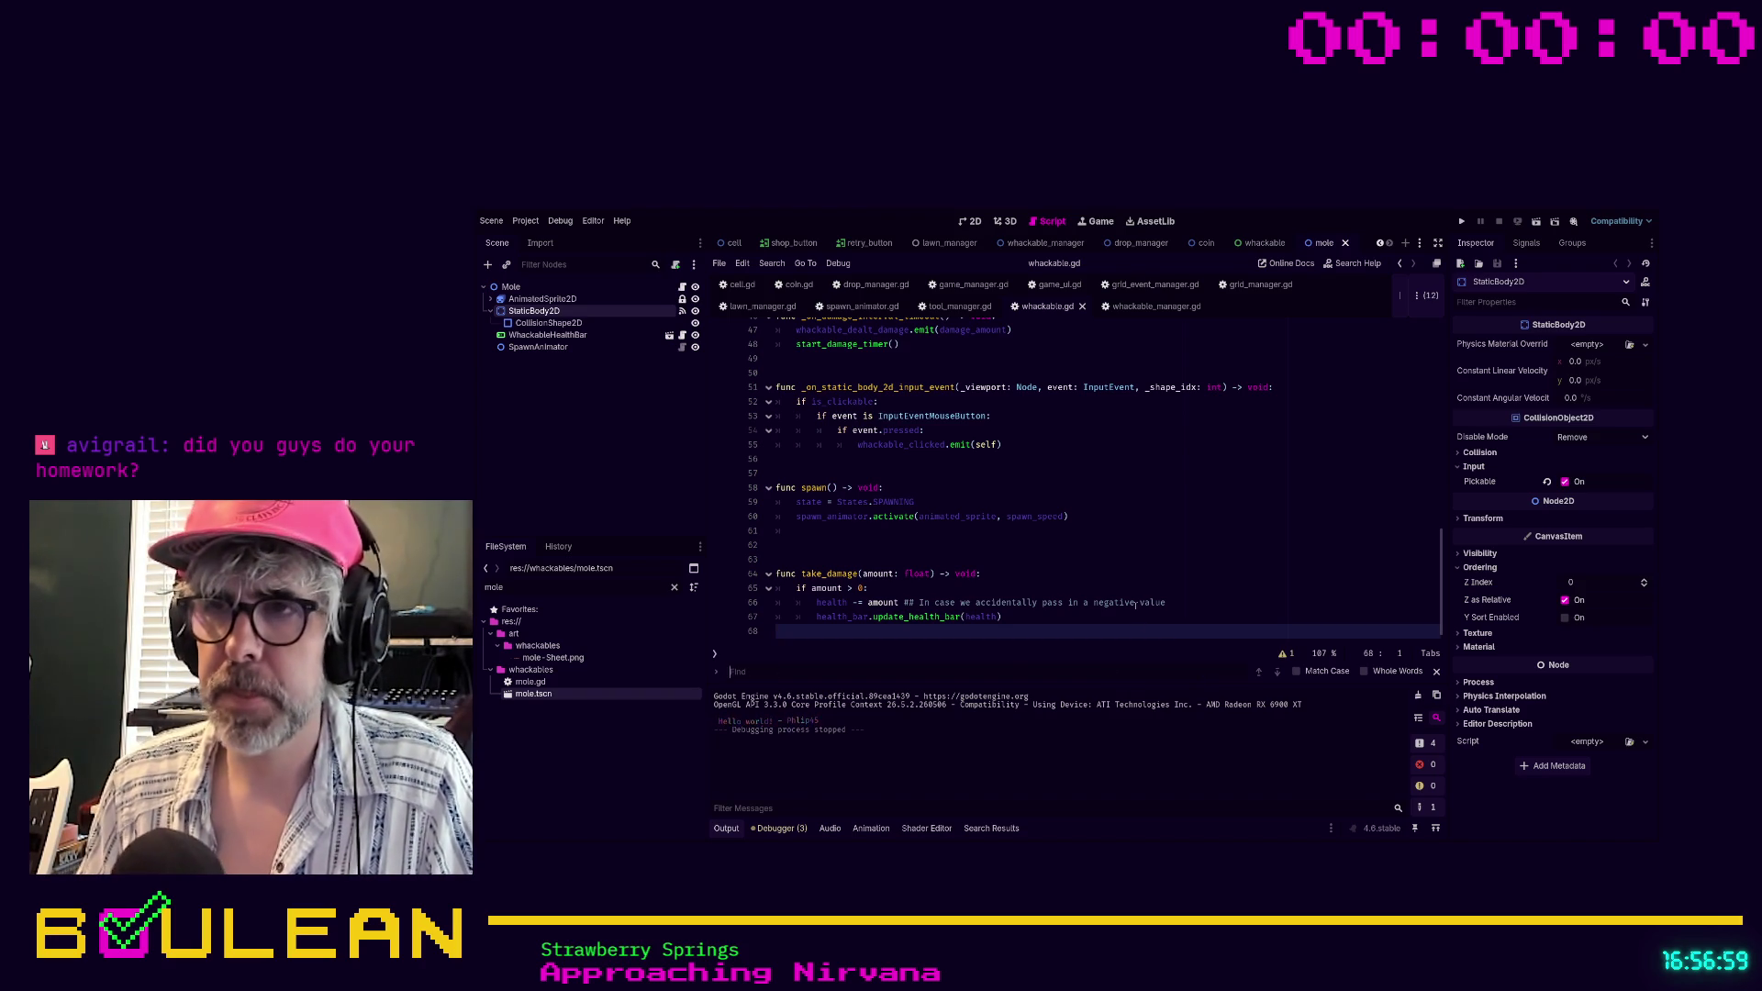
pyautogui.click(1116, 614)
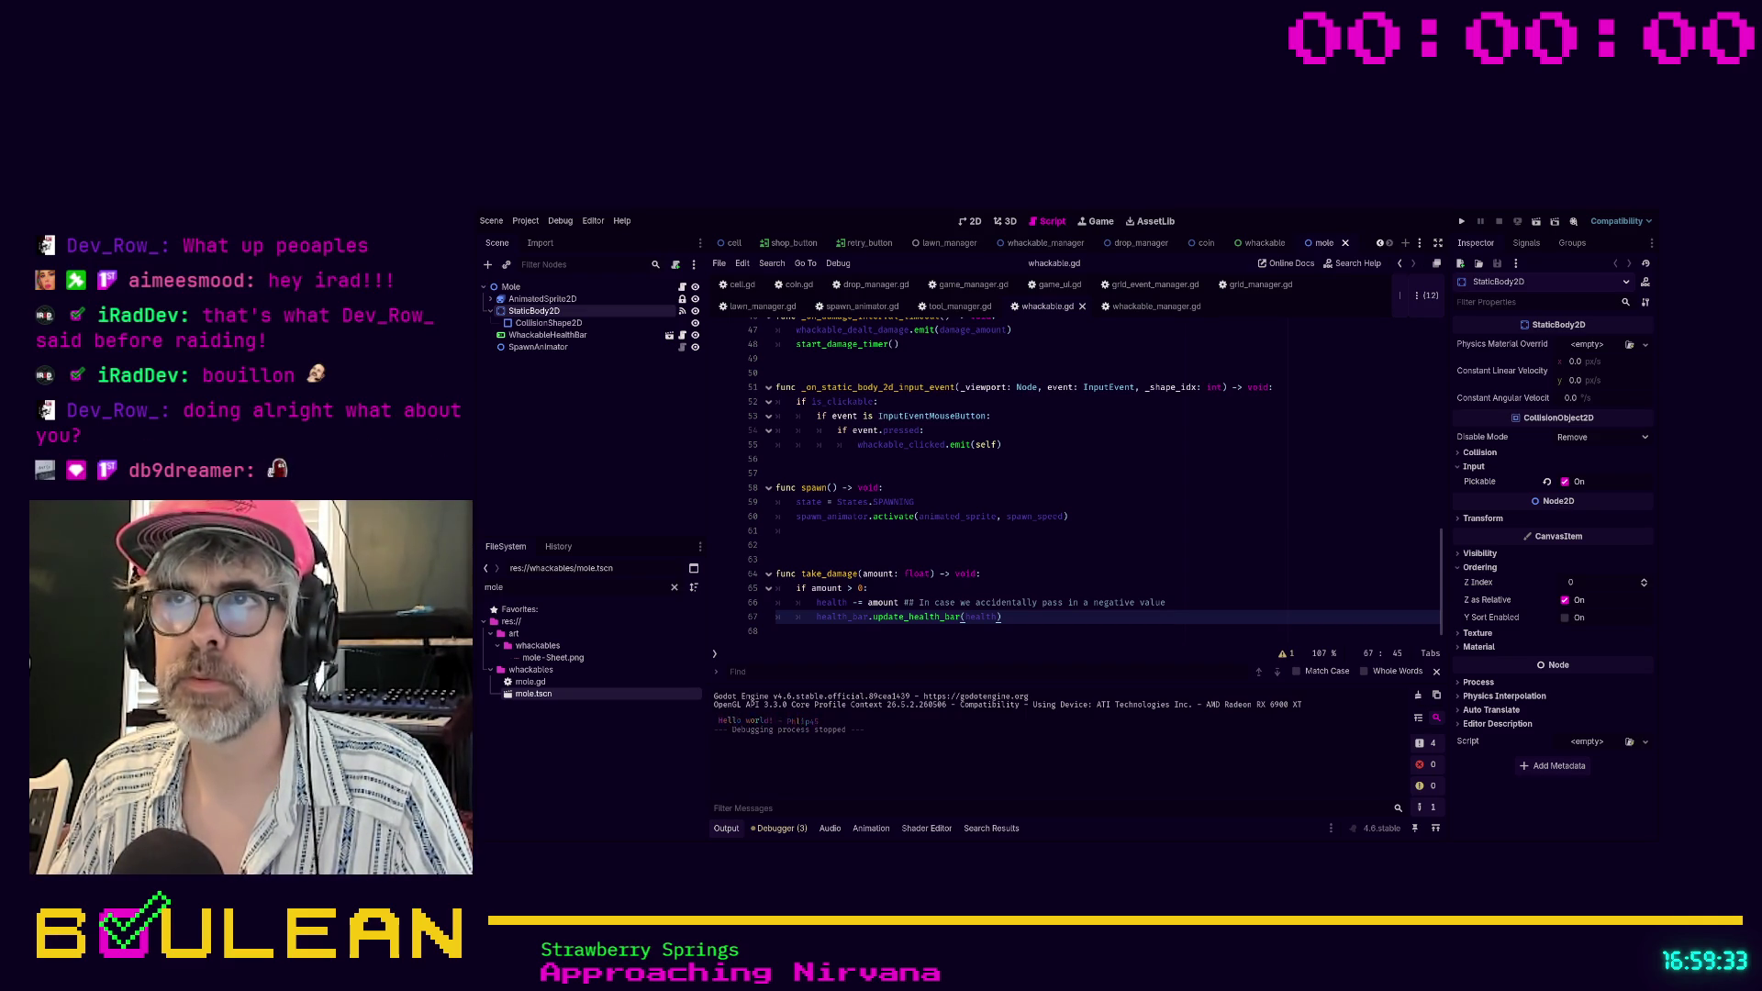
pyautogui.click(1022, 632)
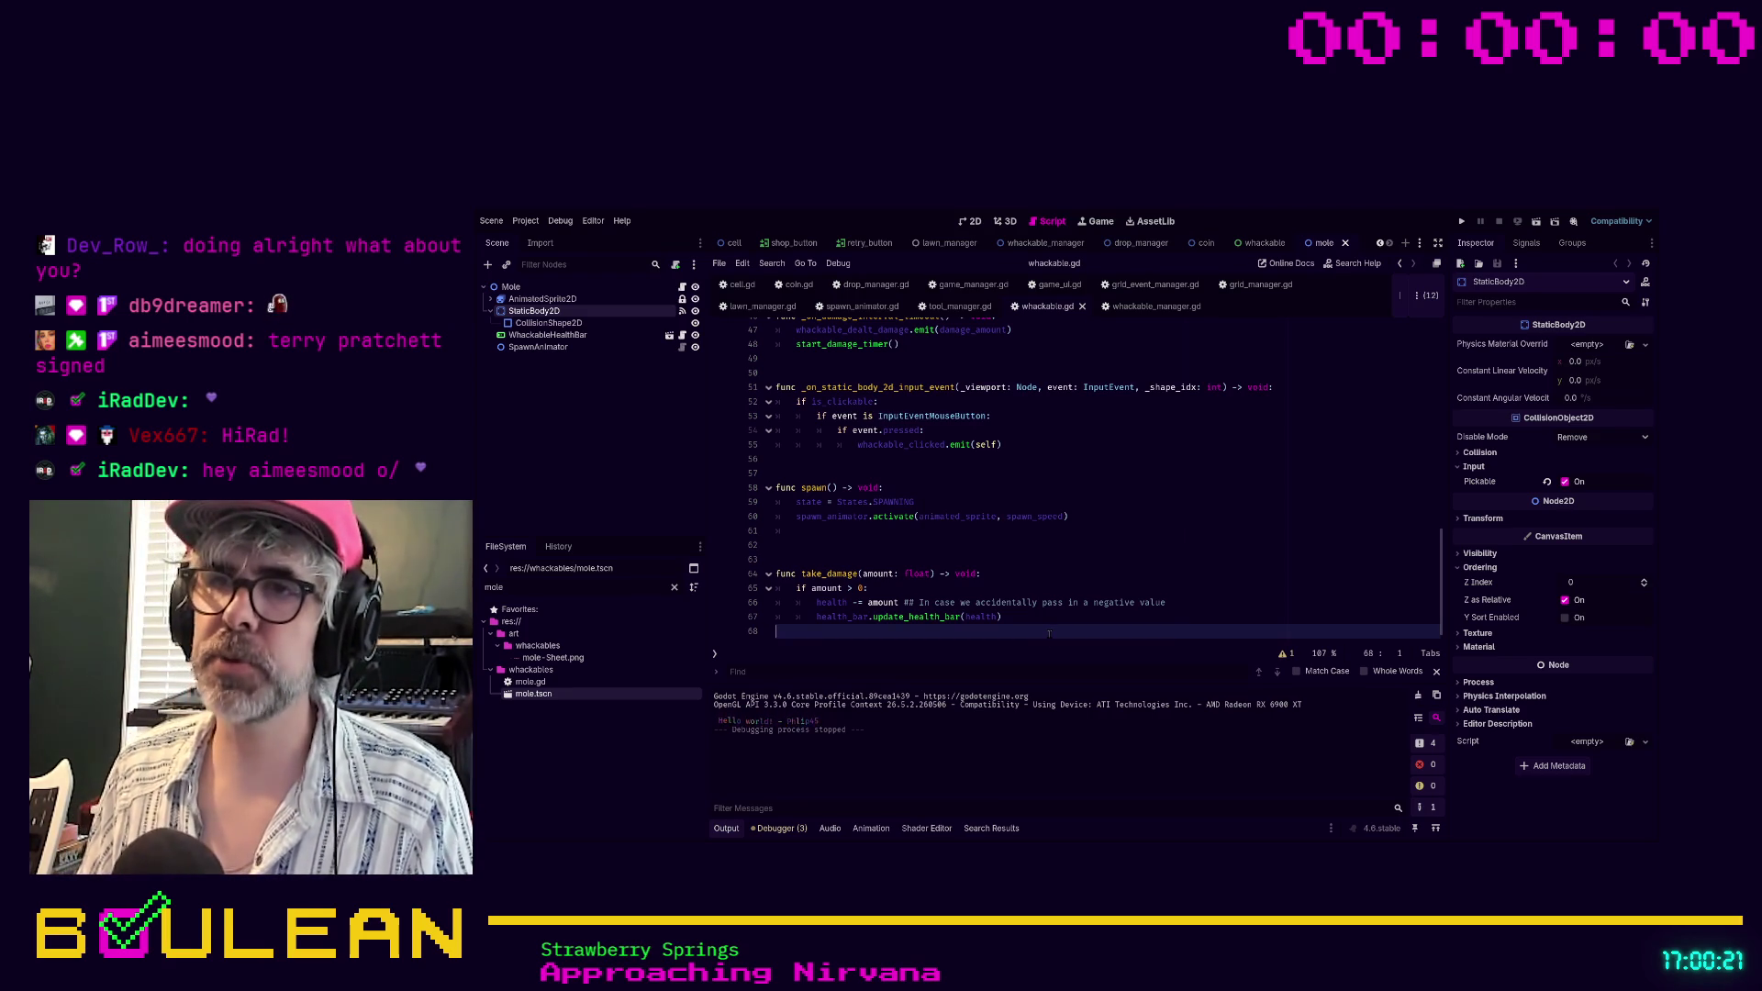
# Run the project with F5 to launch the whack-a-mole game
pyautogui.press('F5')
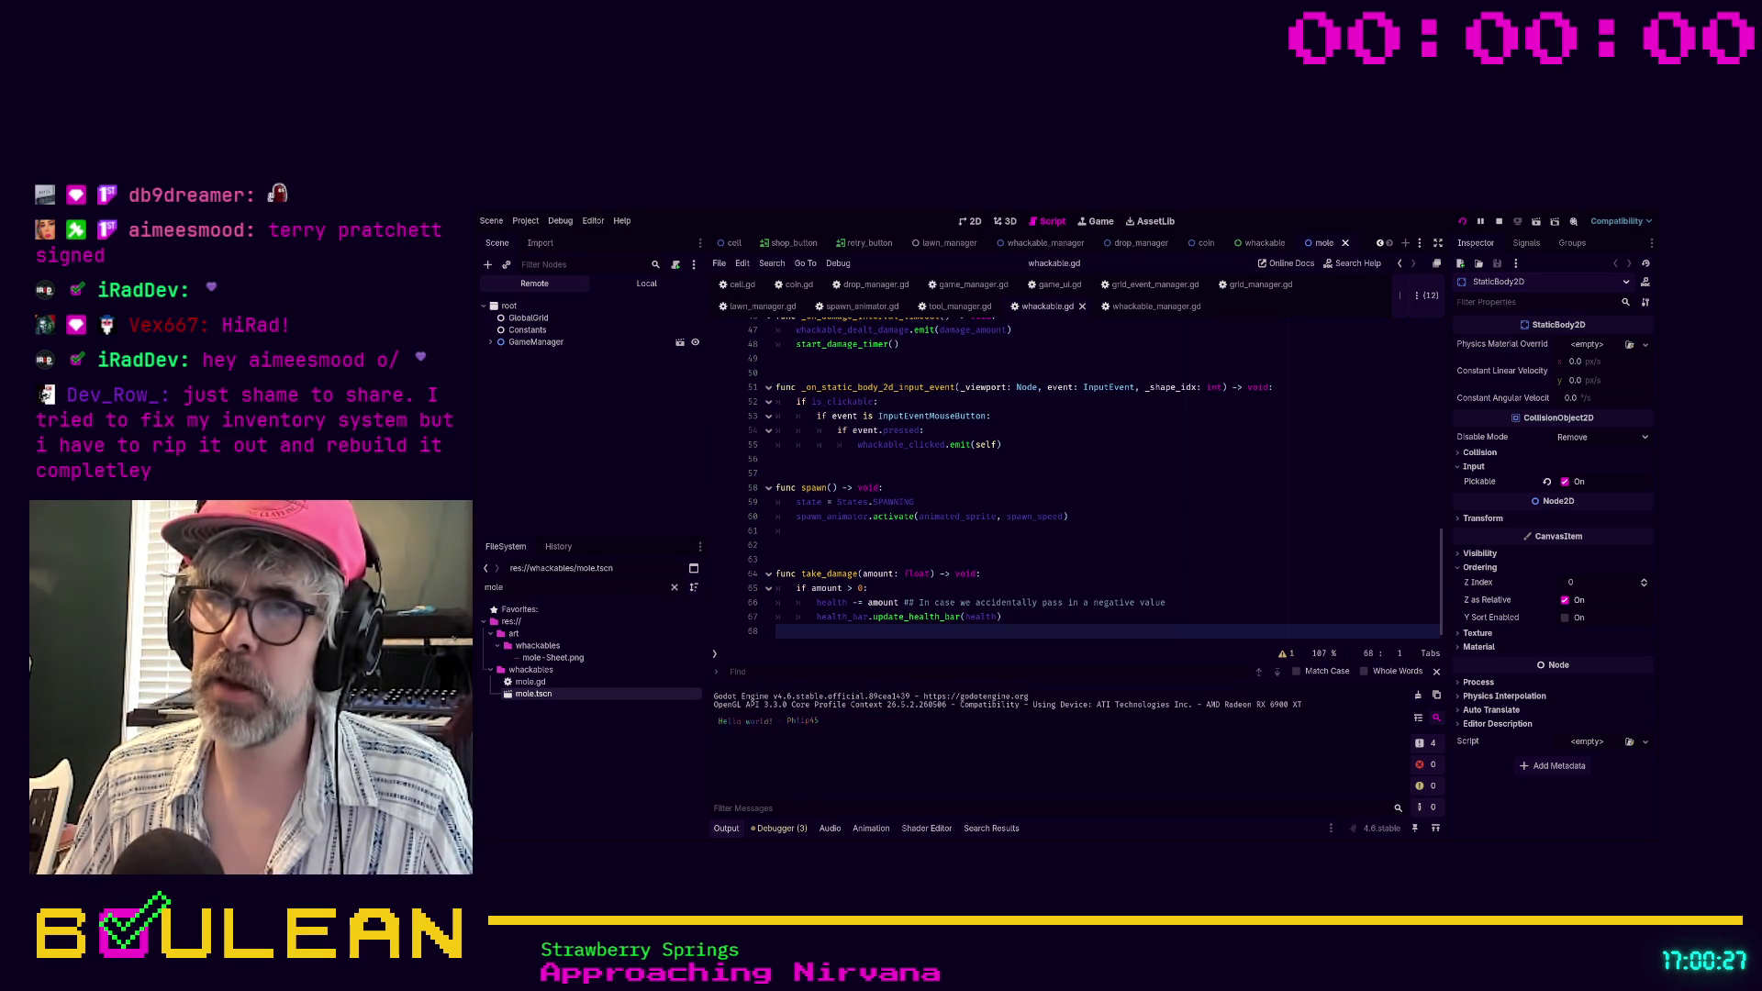
# In the game window, whack moles across the grid to collect coins until the lawn is ruined
pyautogui.hotkey('alt', 'Tab')
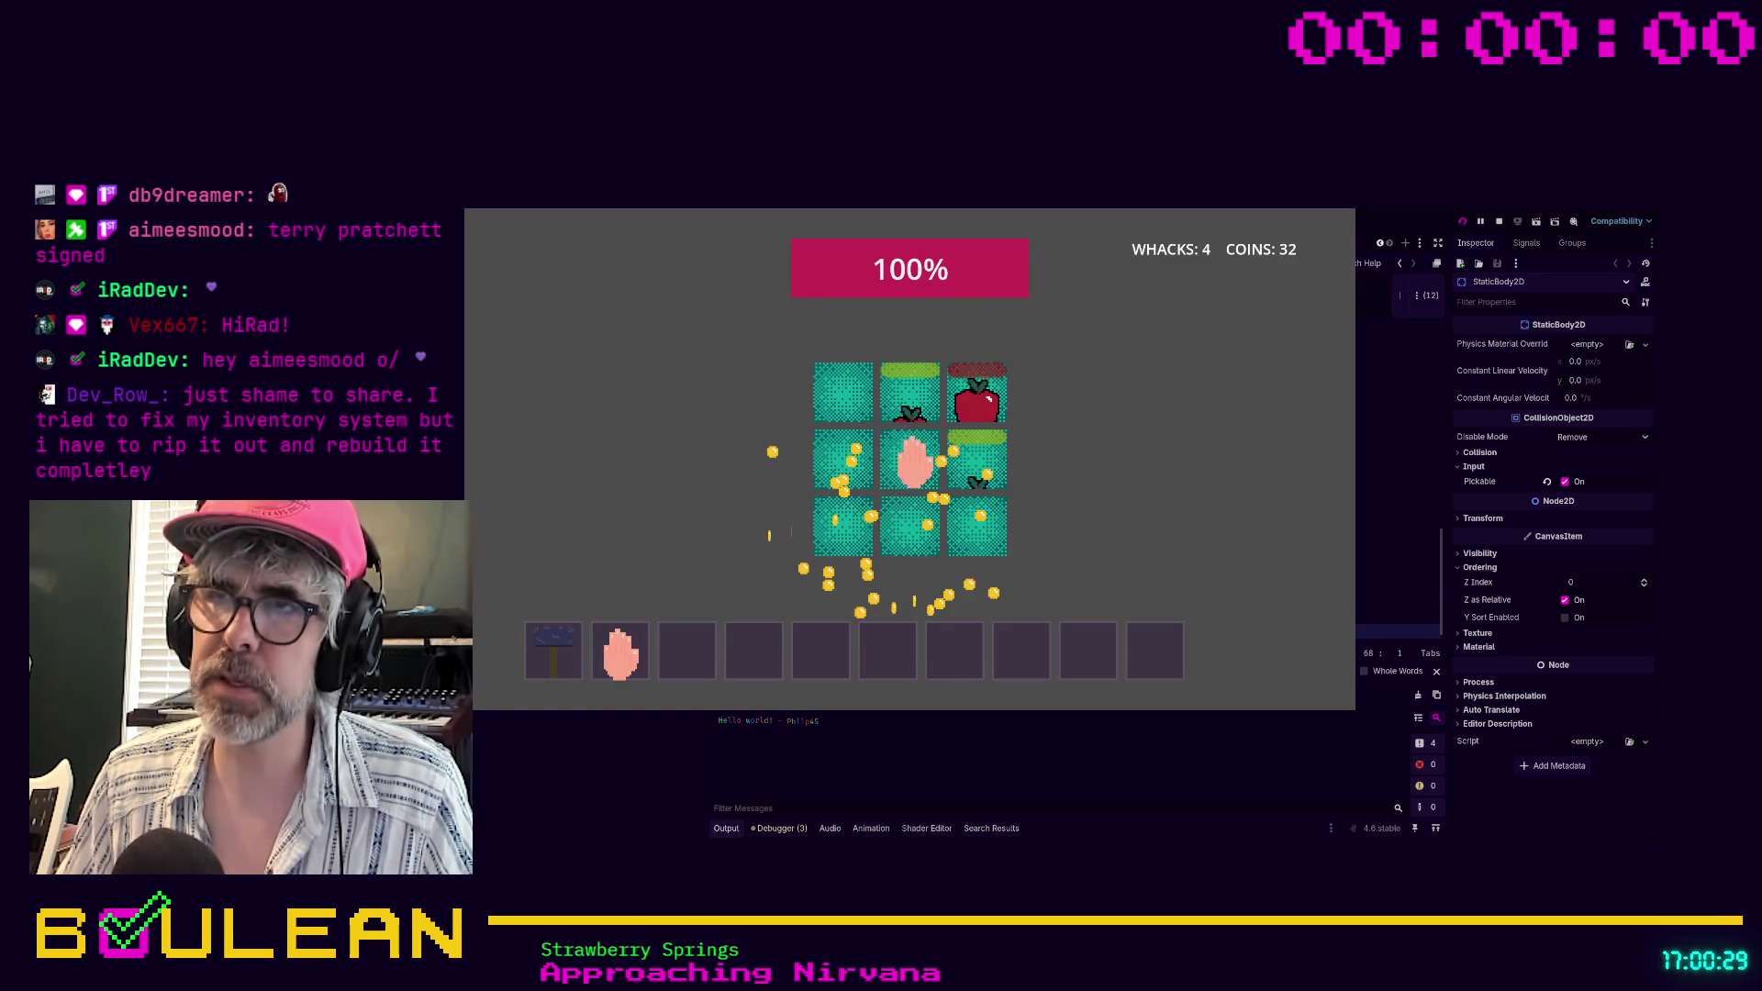
pyautogui.click(909, 393)
pyautogui.click(973, 399)
pyautogui.click(842, 404)
pyautogui.click(837, 395)
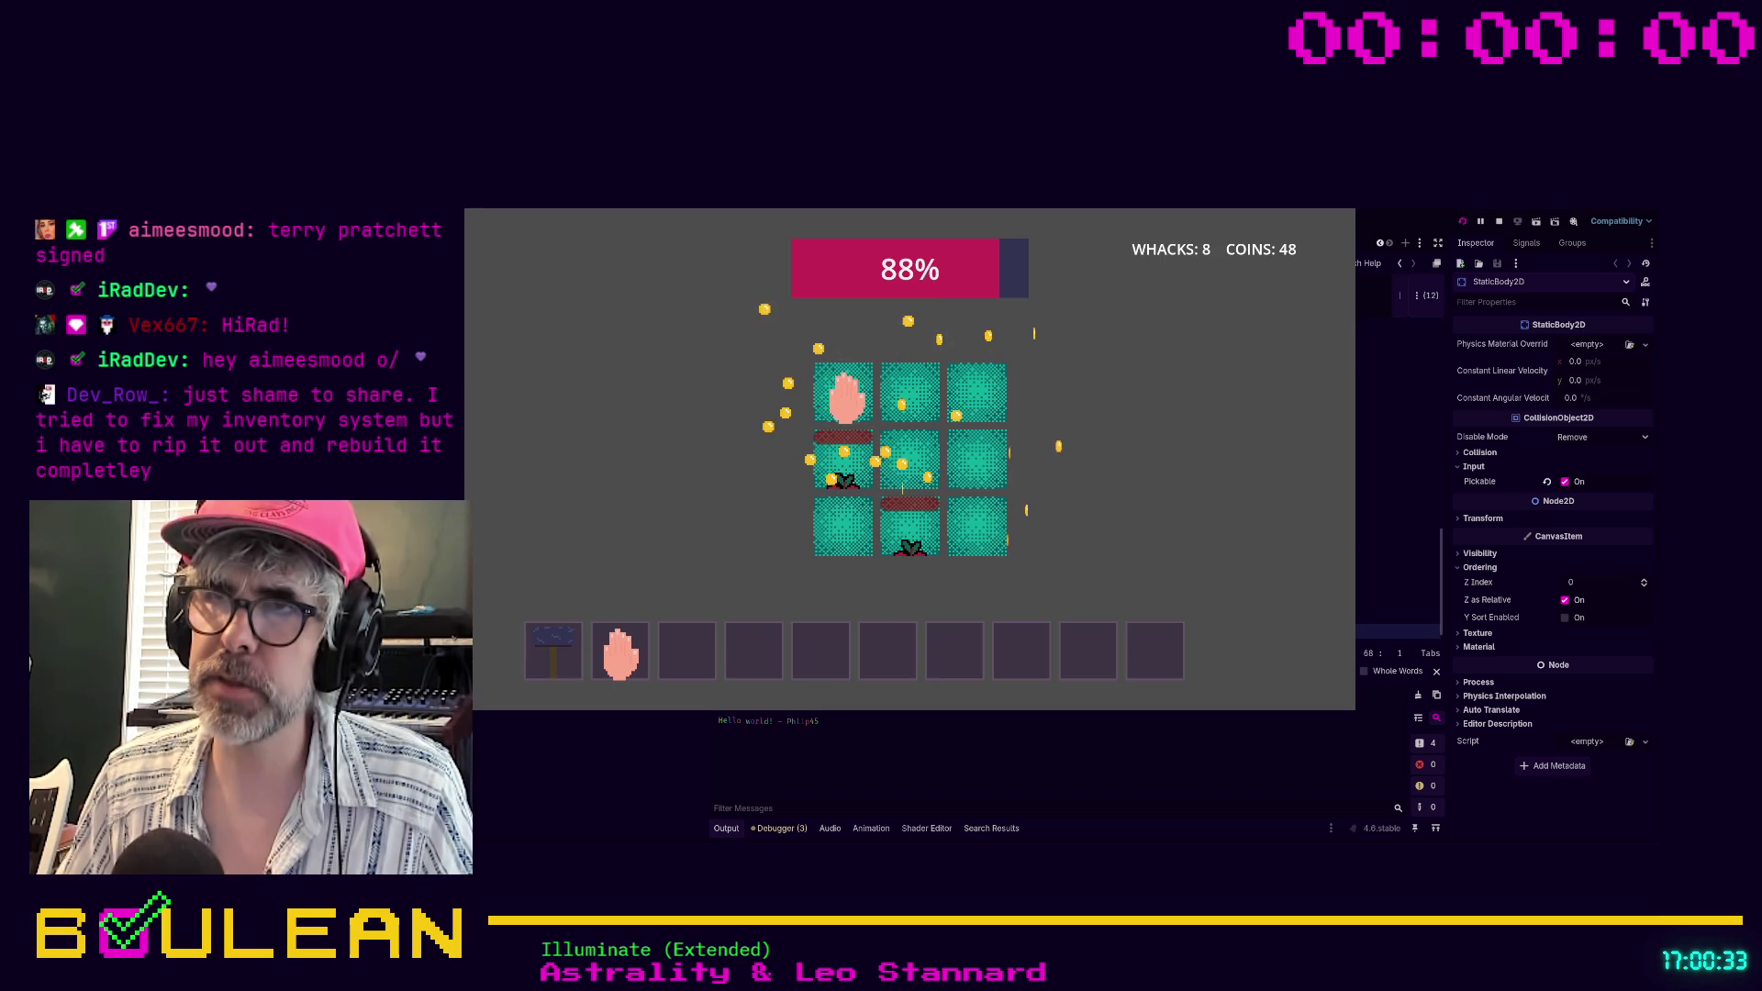
pyautogui.click(908, 527)
pyautogui.click(915, 523)
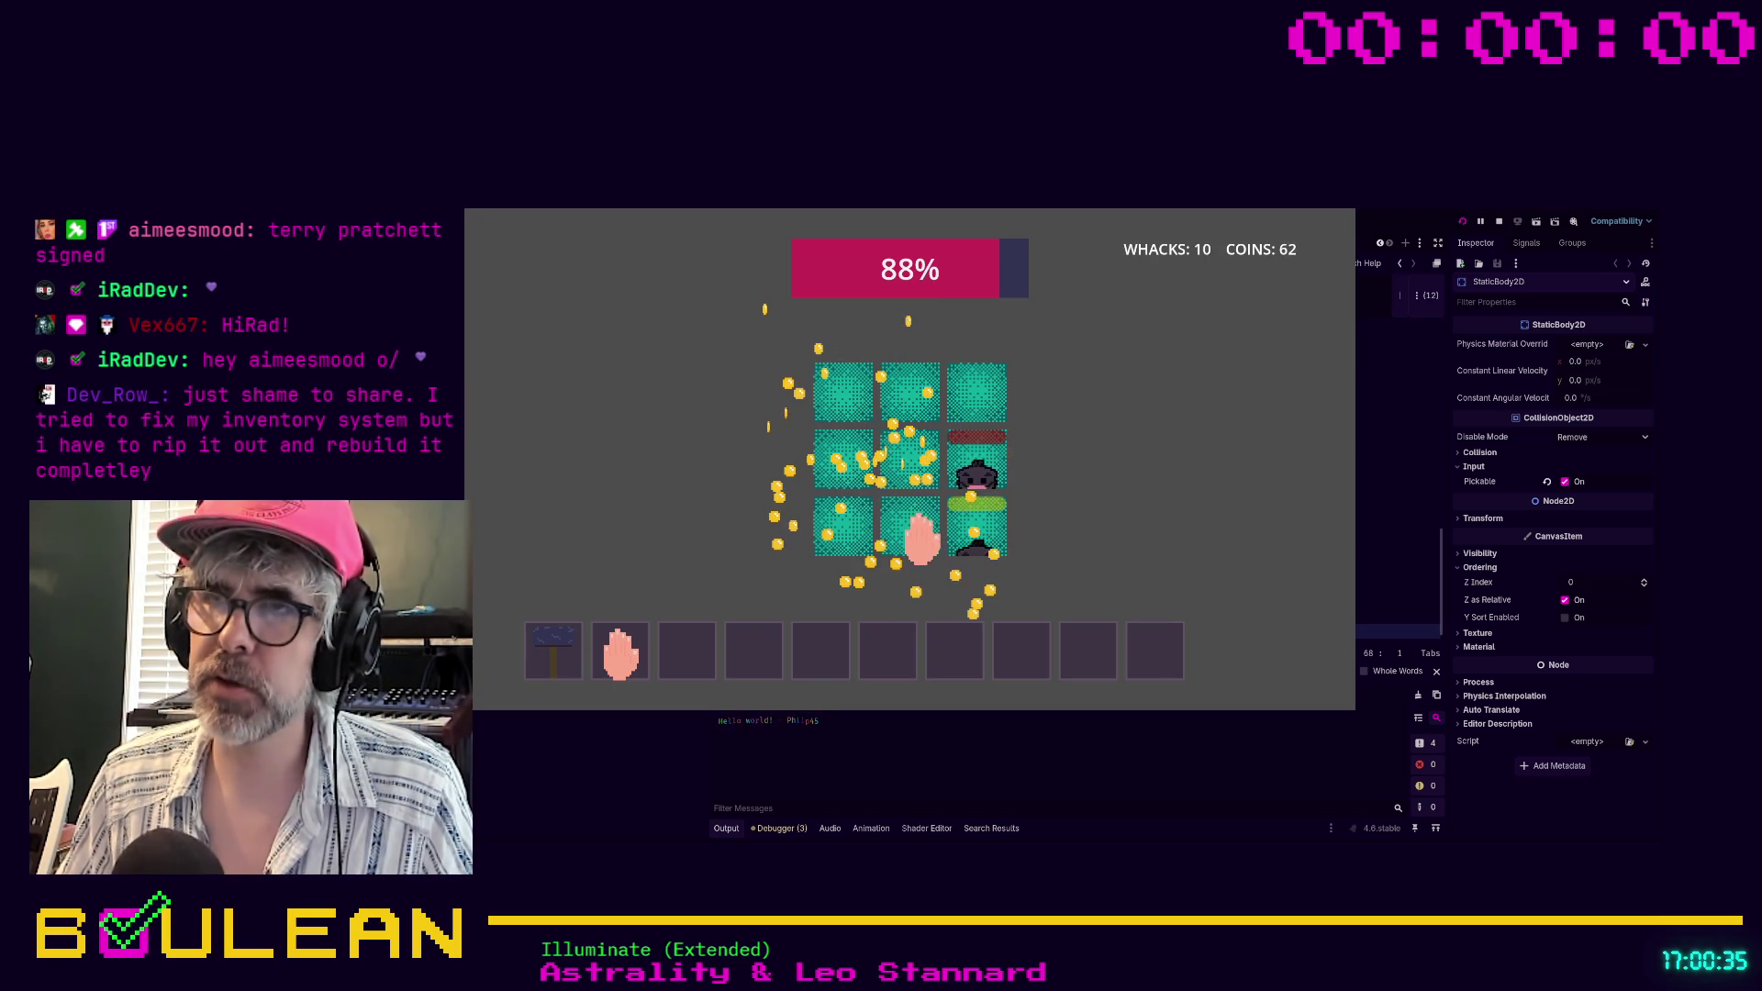
pyautogui.click(959, 550)
pyautogui.click(890, 459)
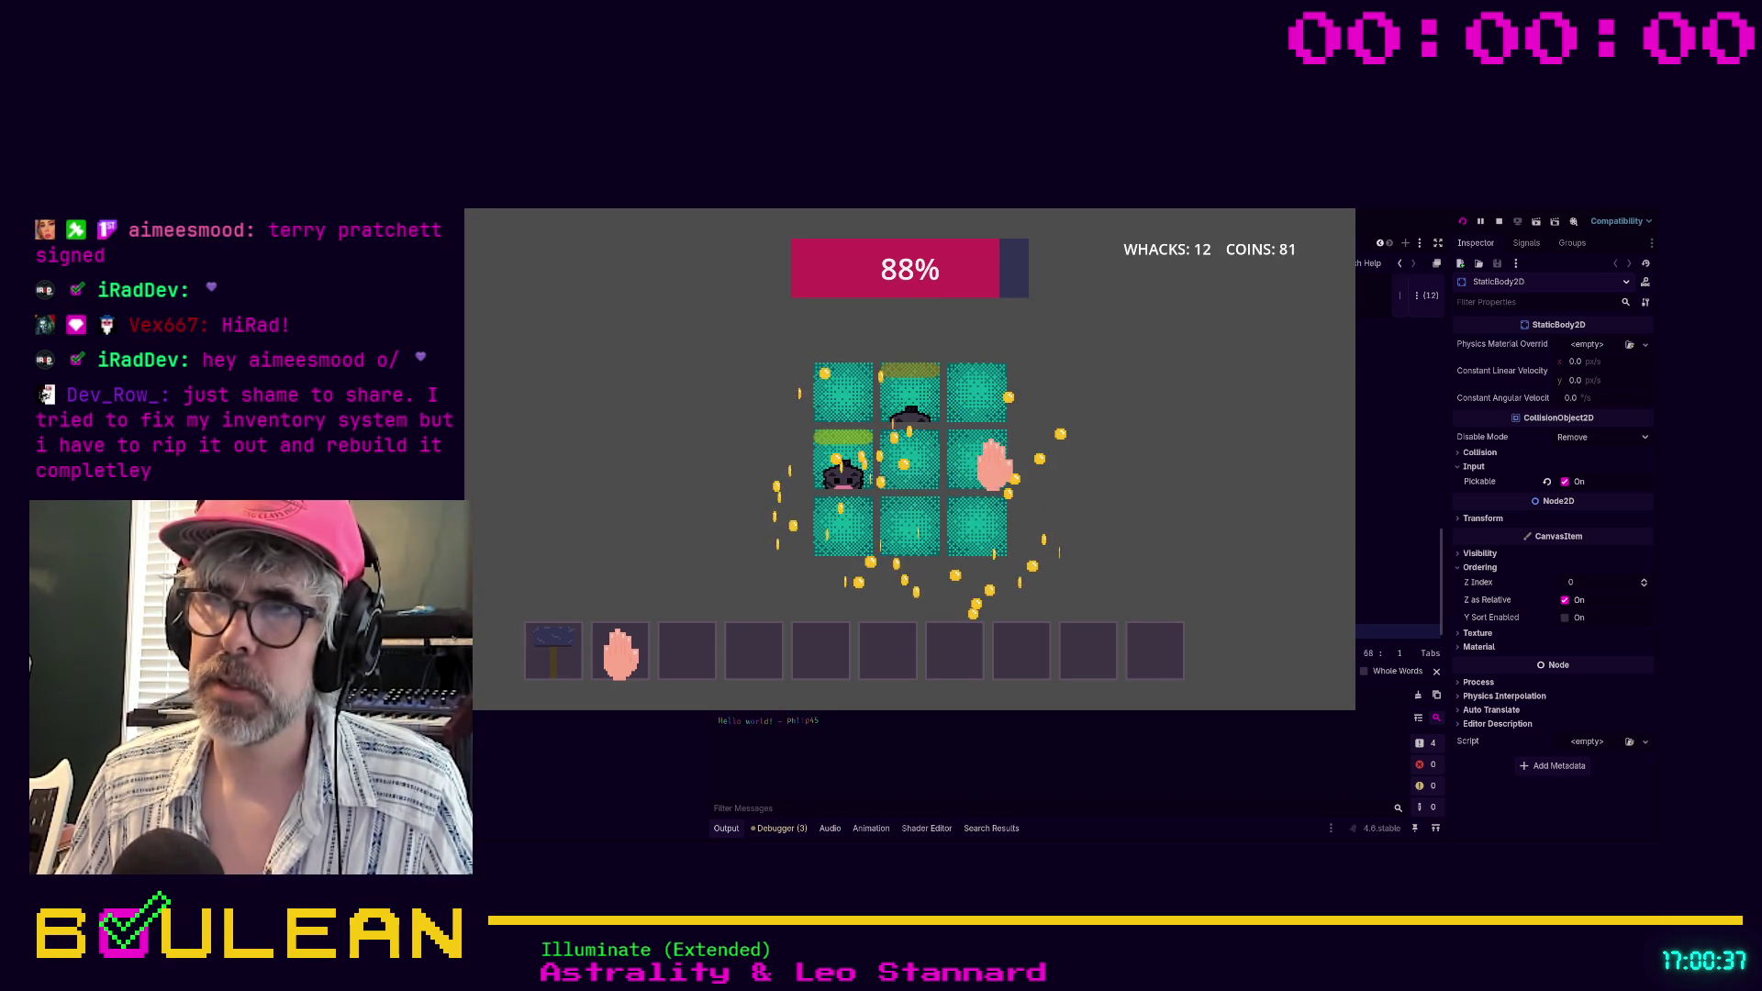
pyautogui.click(907, 399)
pyautogui.click(890, 472)
pyautogui.click(849, 468)
pyautogui.click(978, 514)
pyautogui.click(979, 521)
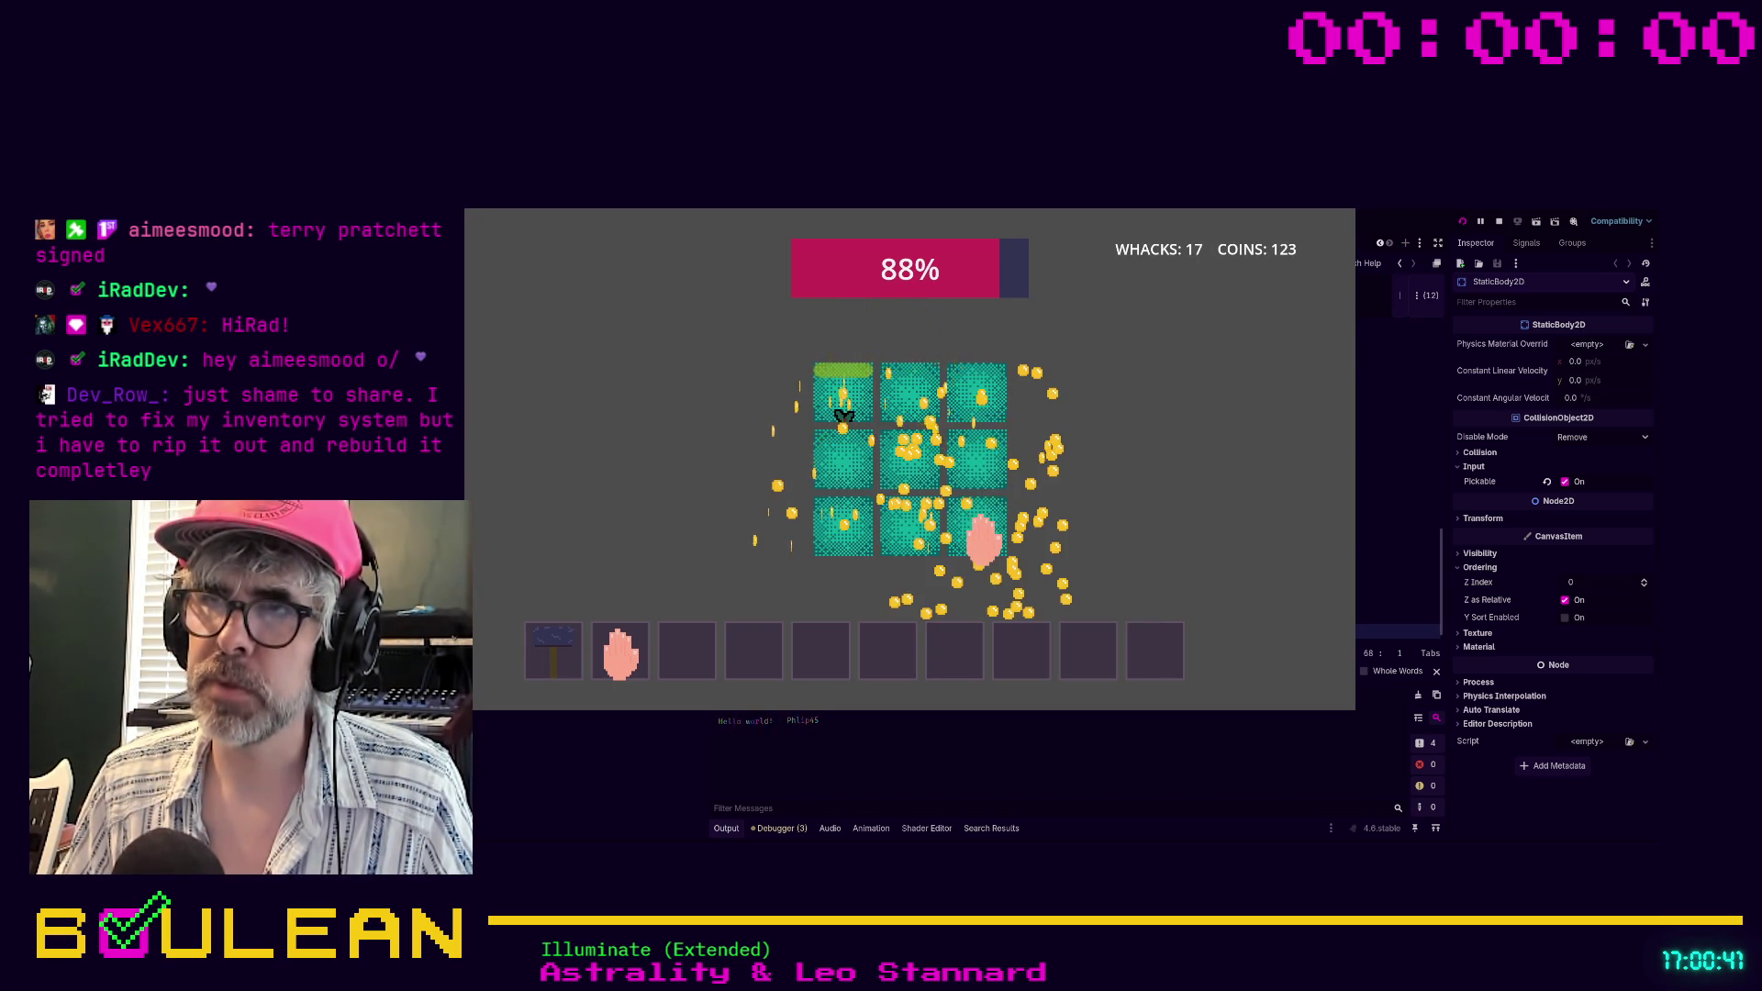
pyautogui.click(841, 396)
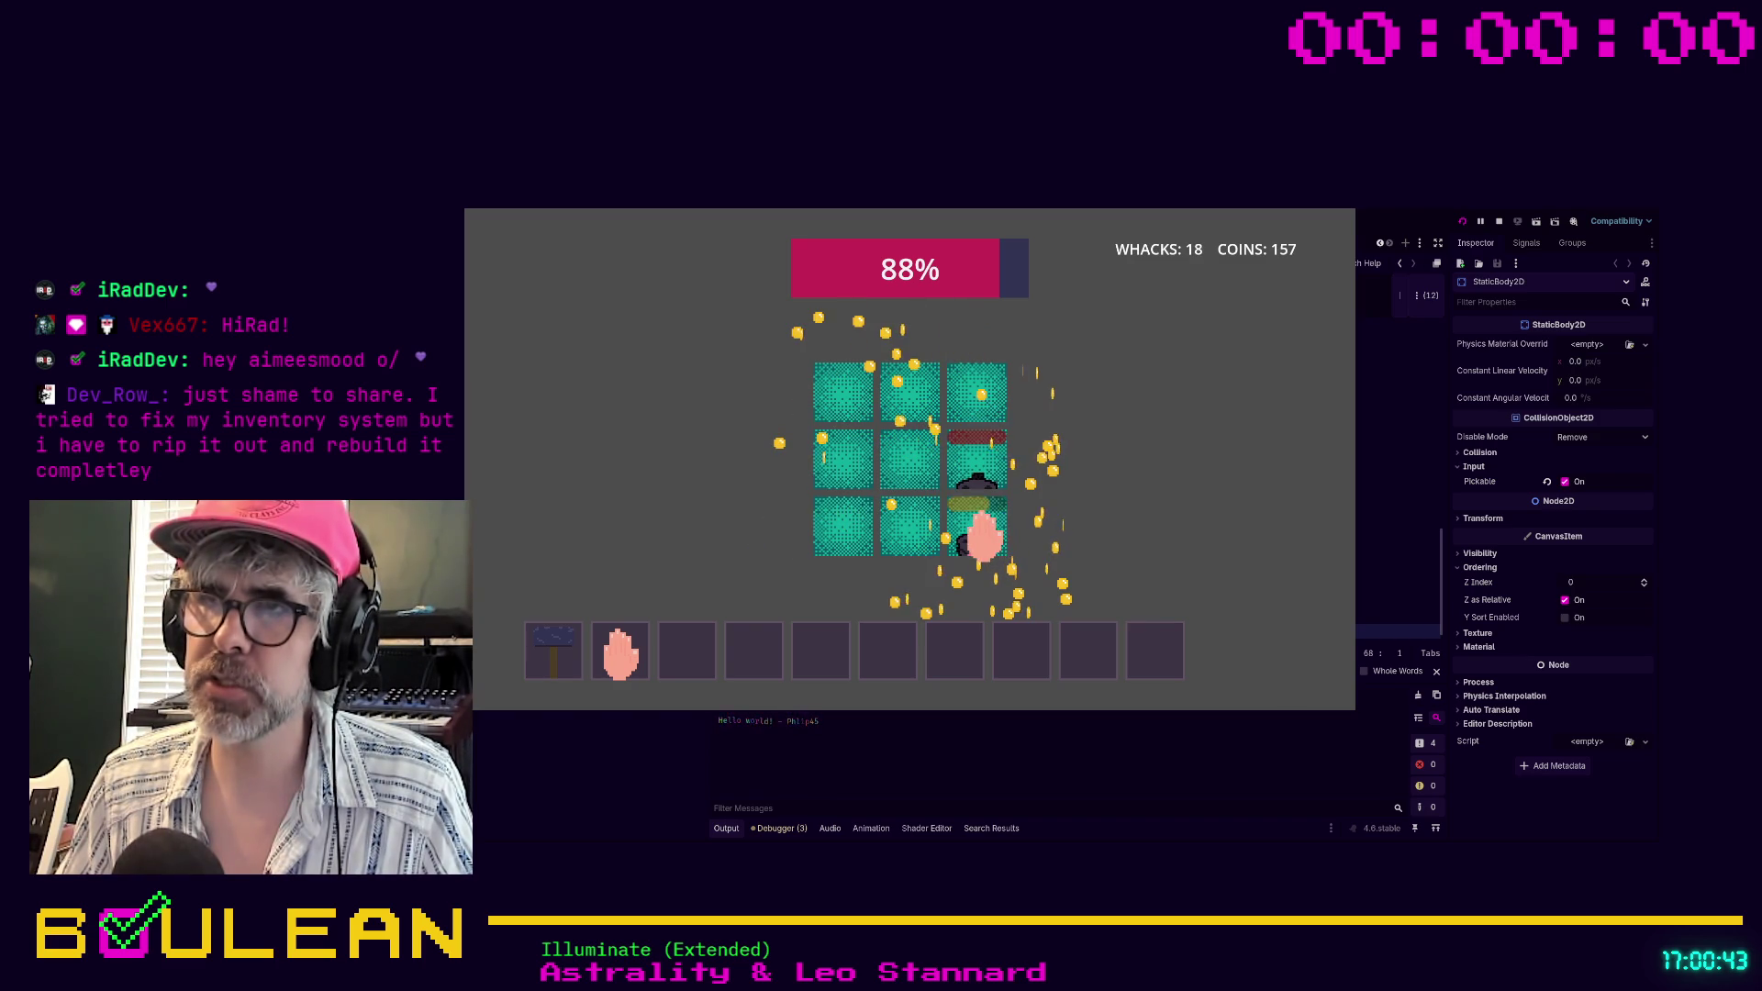
pyautogui.click(970, 459)
pyautogui.click(979, 471)
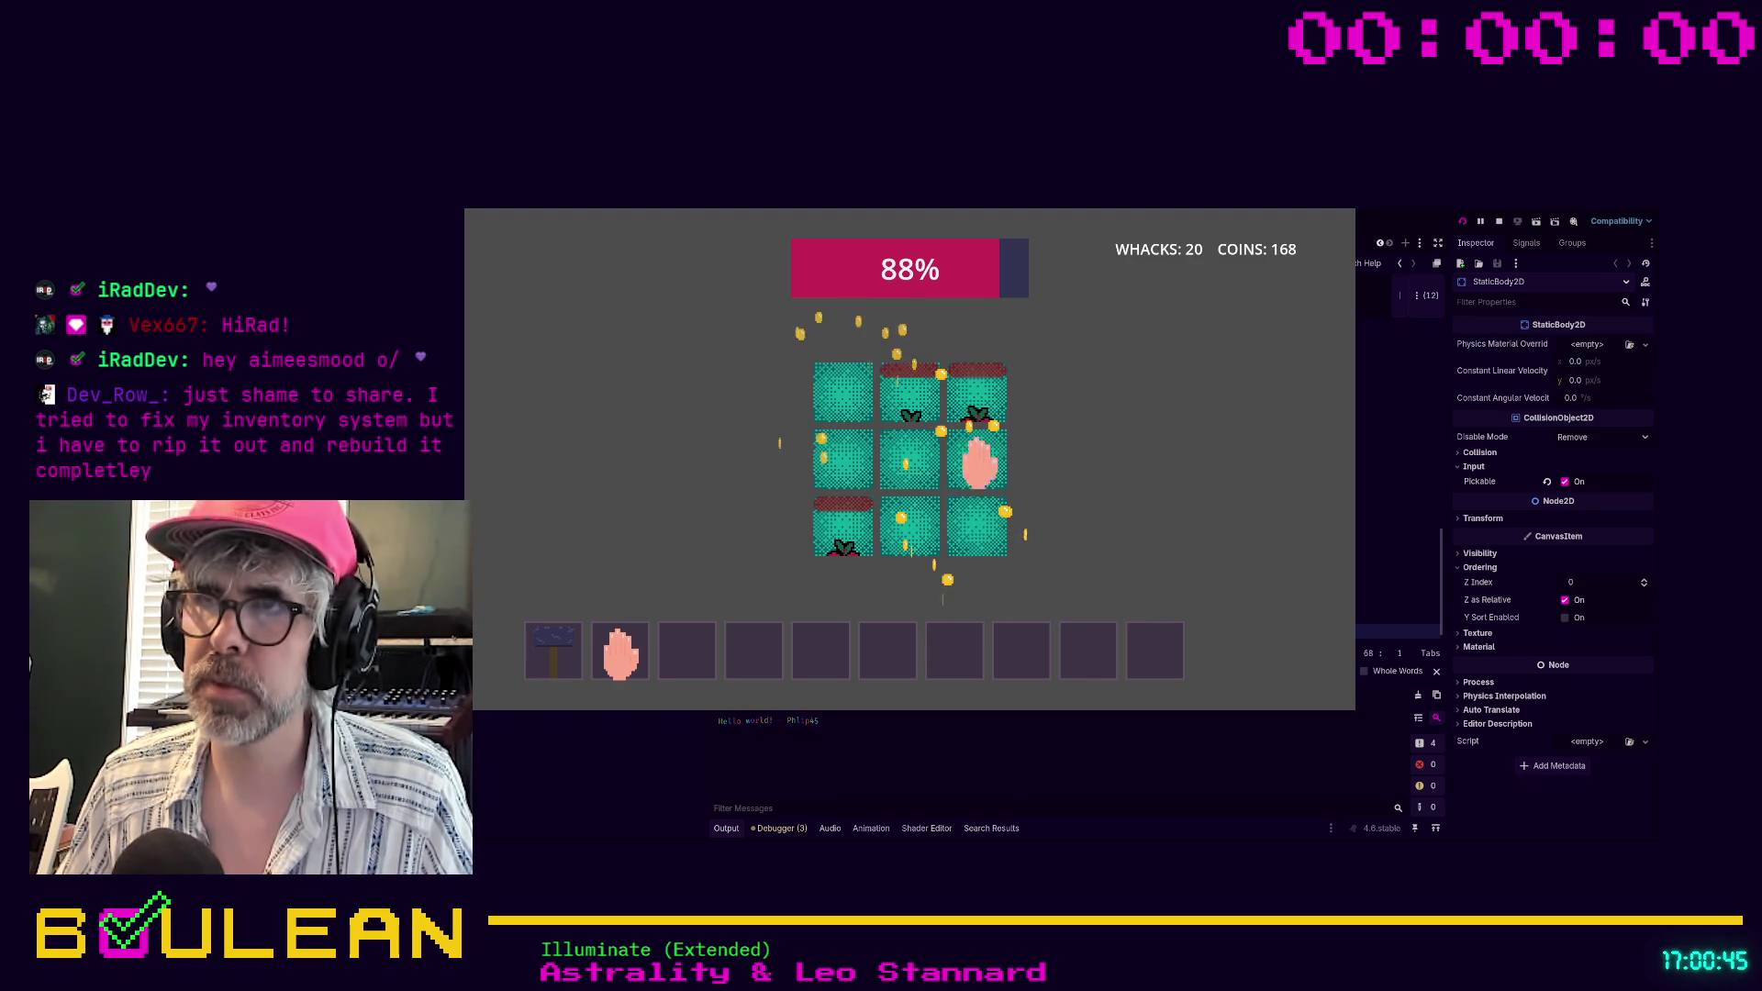
pyautogui.click(975, 402)
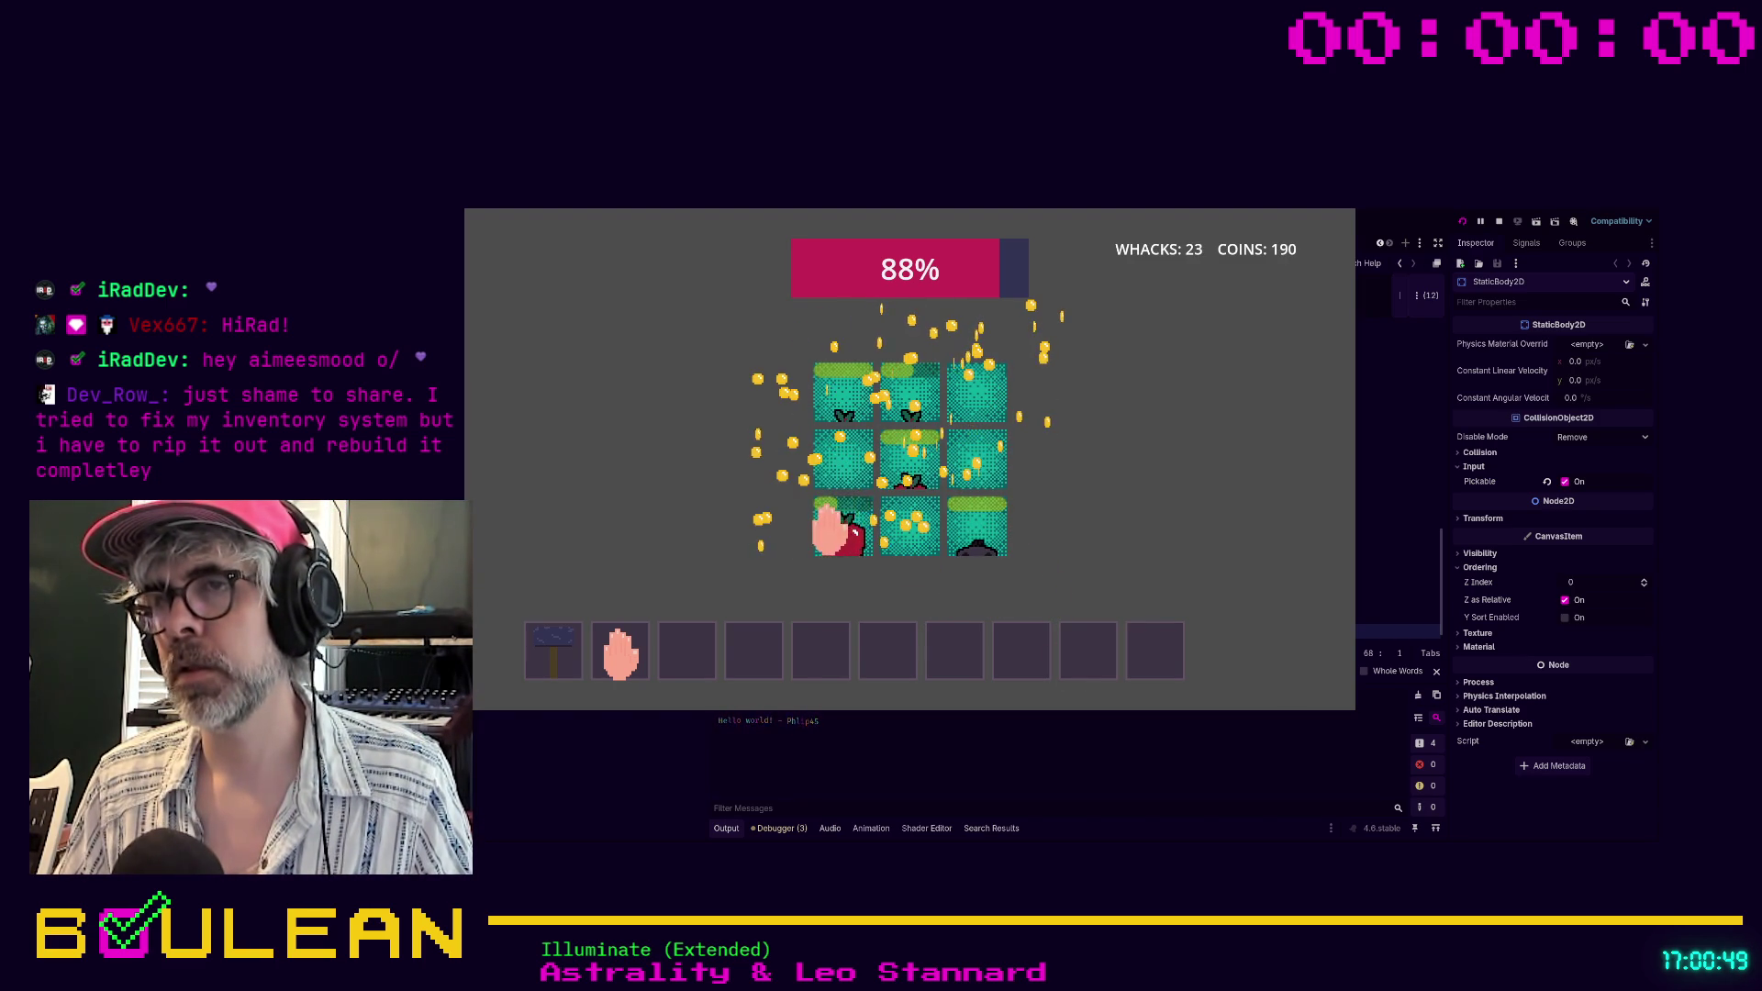
pyautogui.click(831, 531)
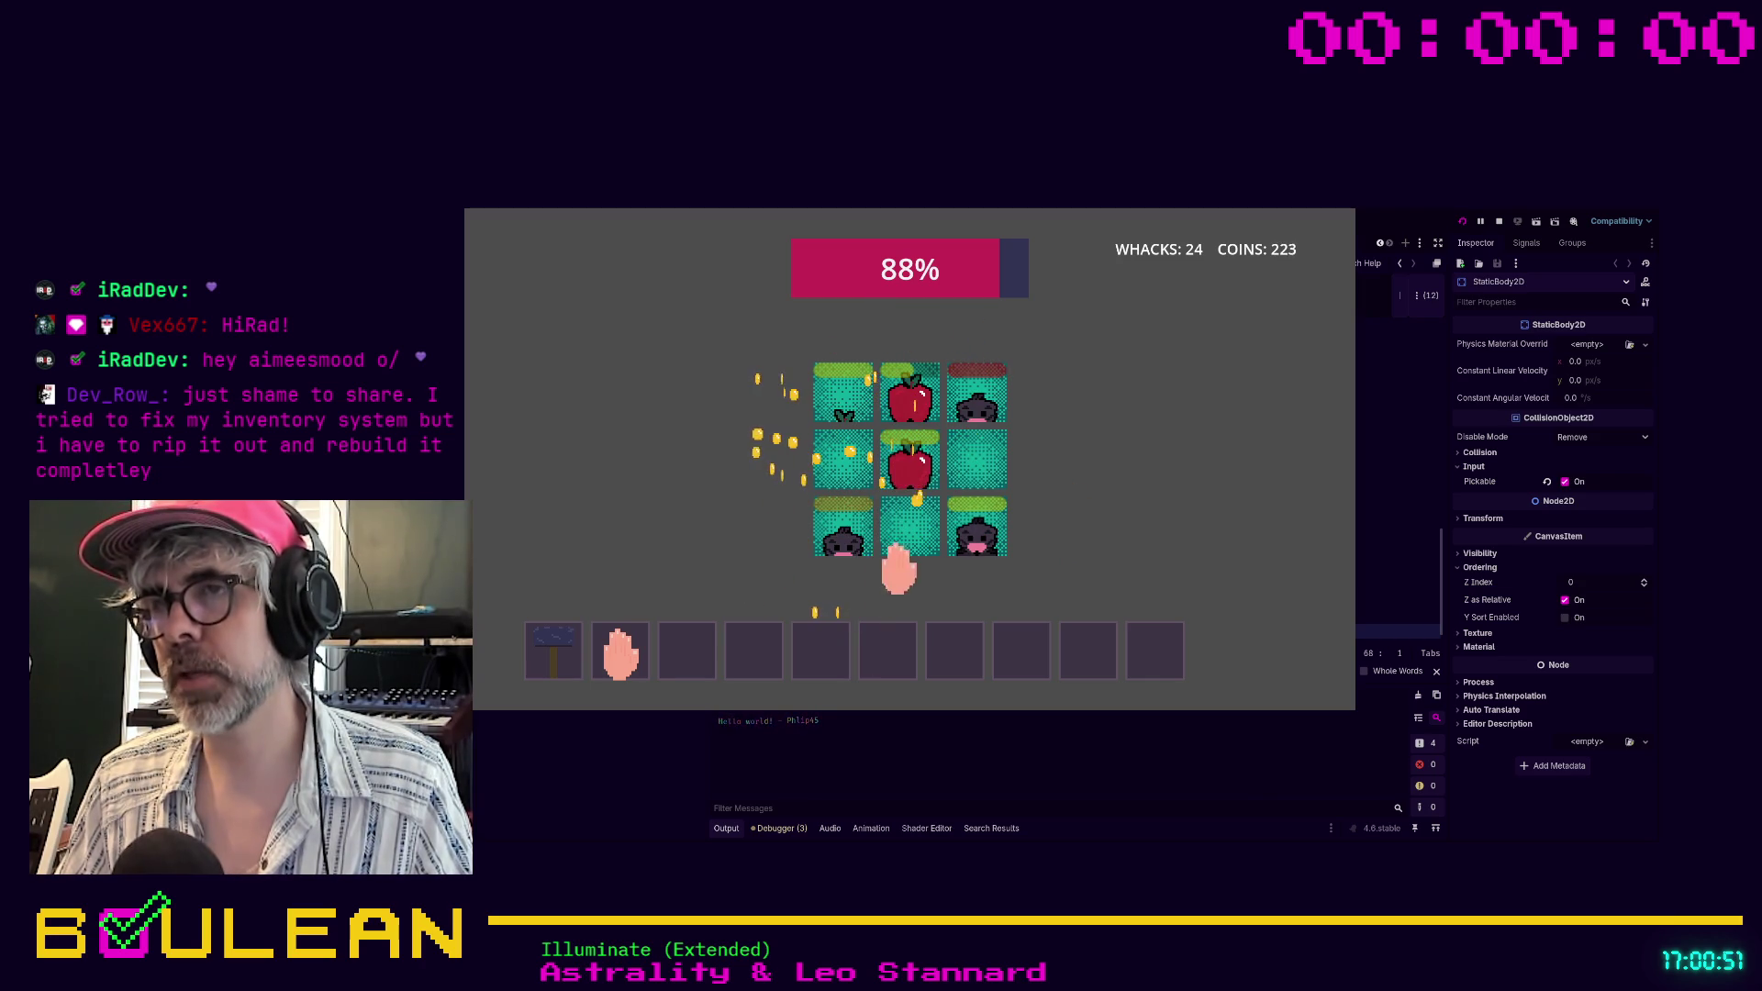
pyautogui.click(912, 404)
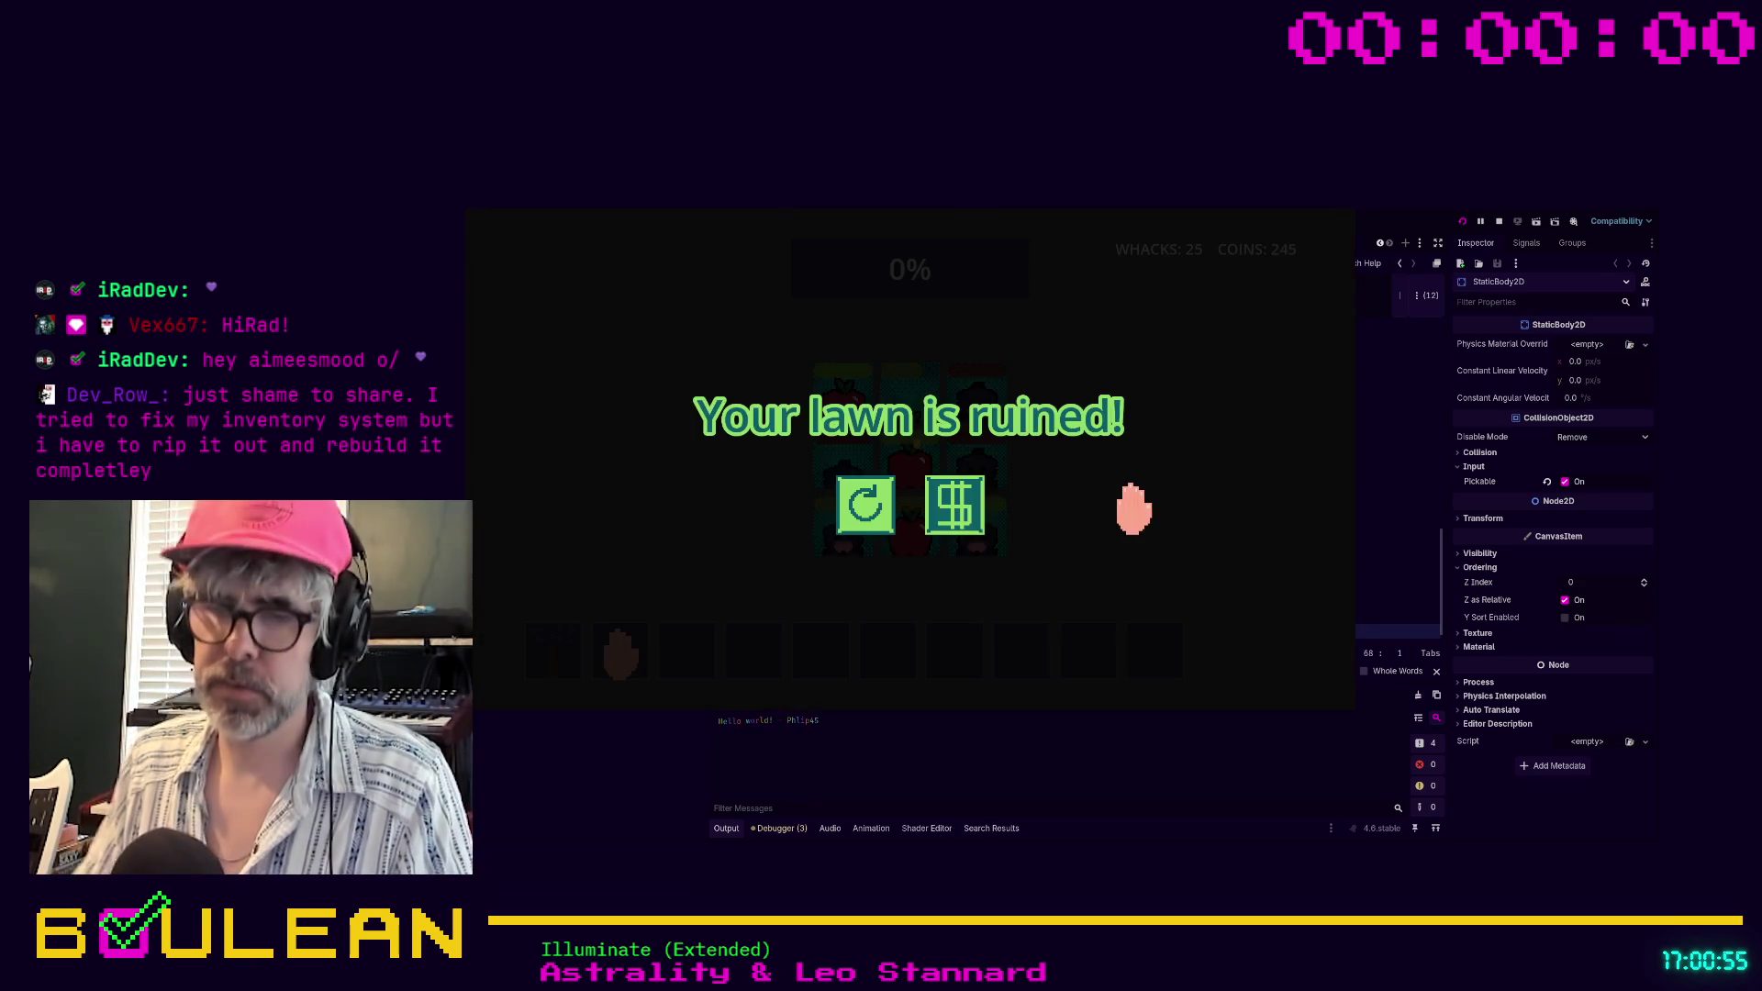
# Restart the round, whack a left-column mole, then stop the game with F8
pyautogui.click(860, 509)
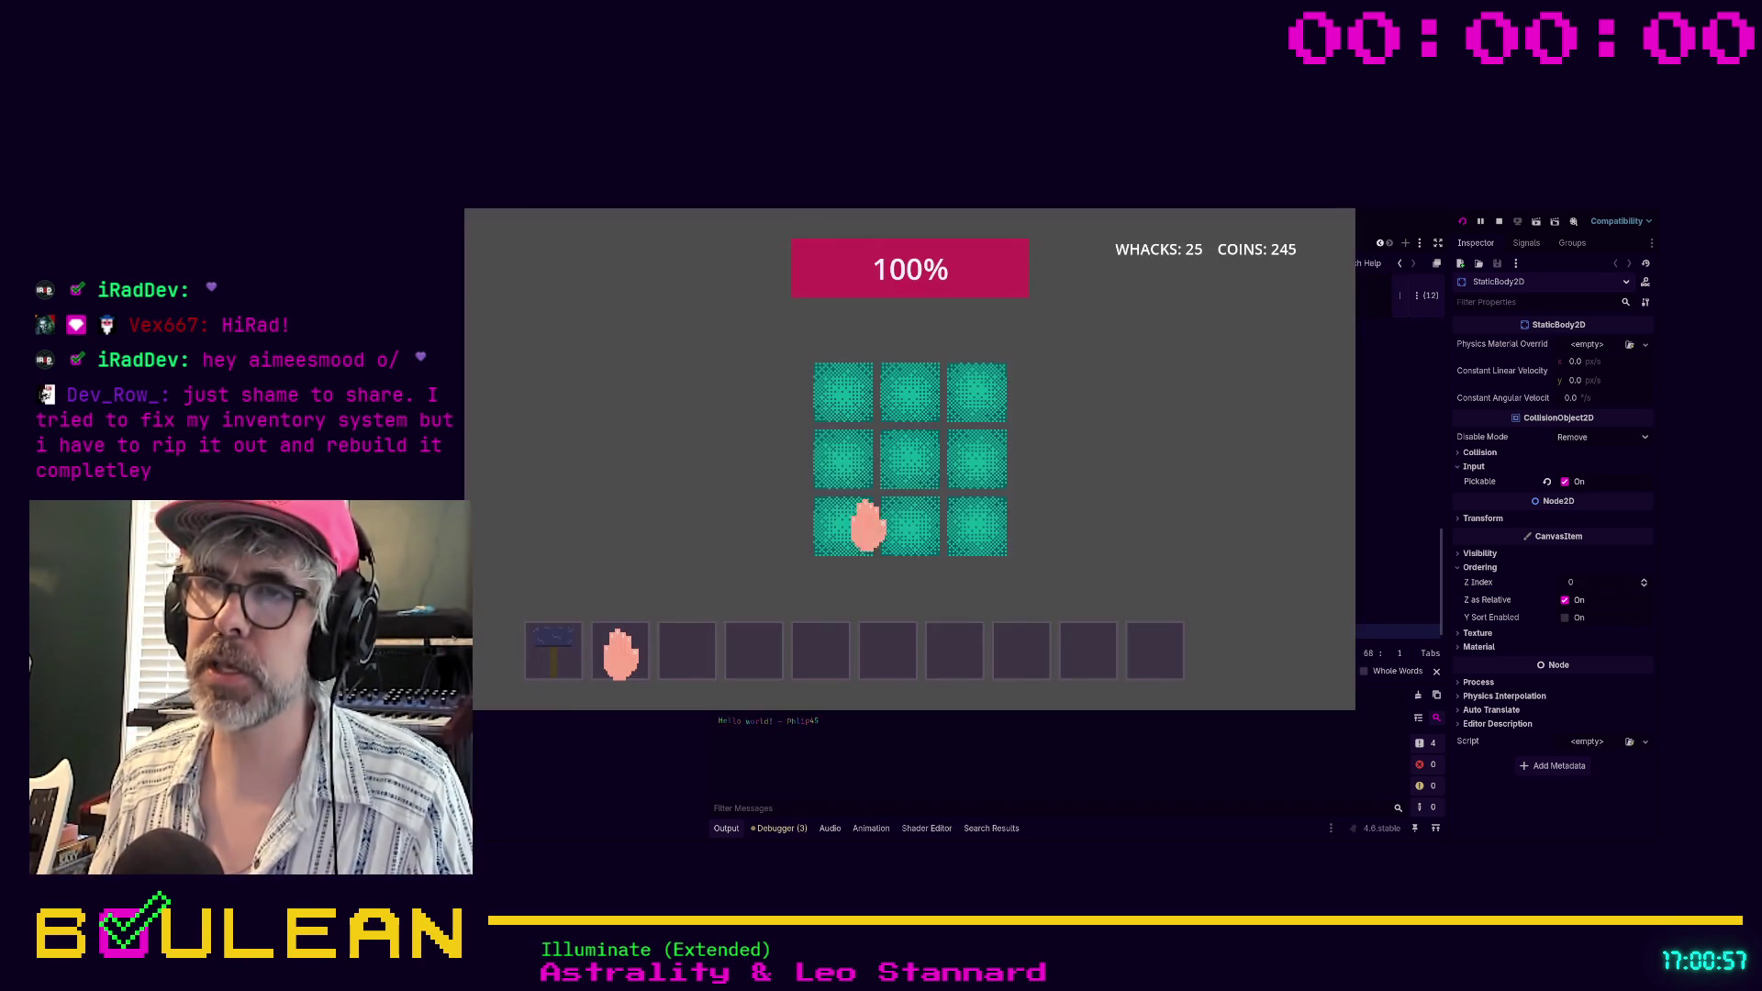
pyautogui.click(845, 466)
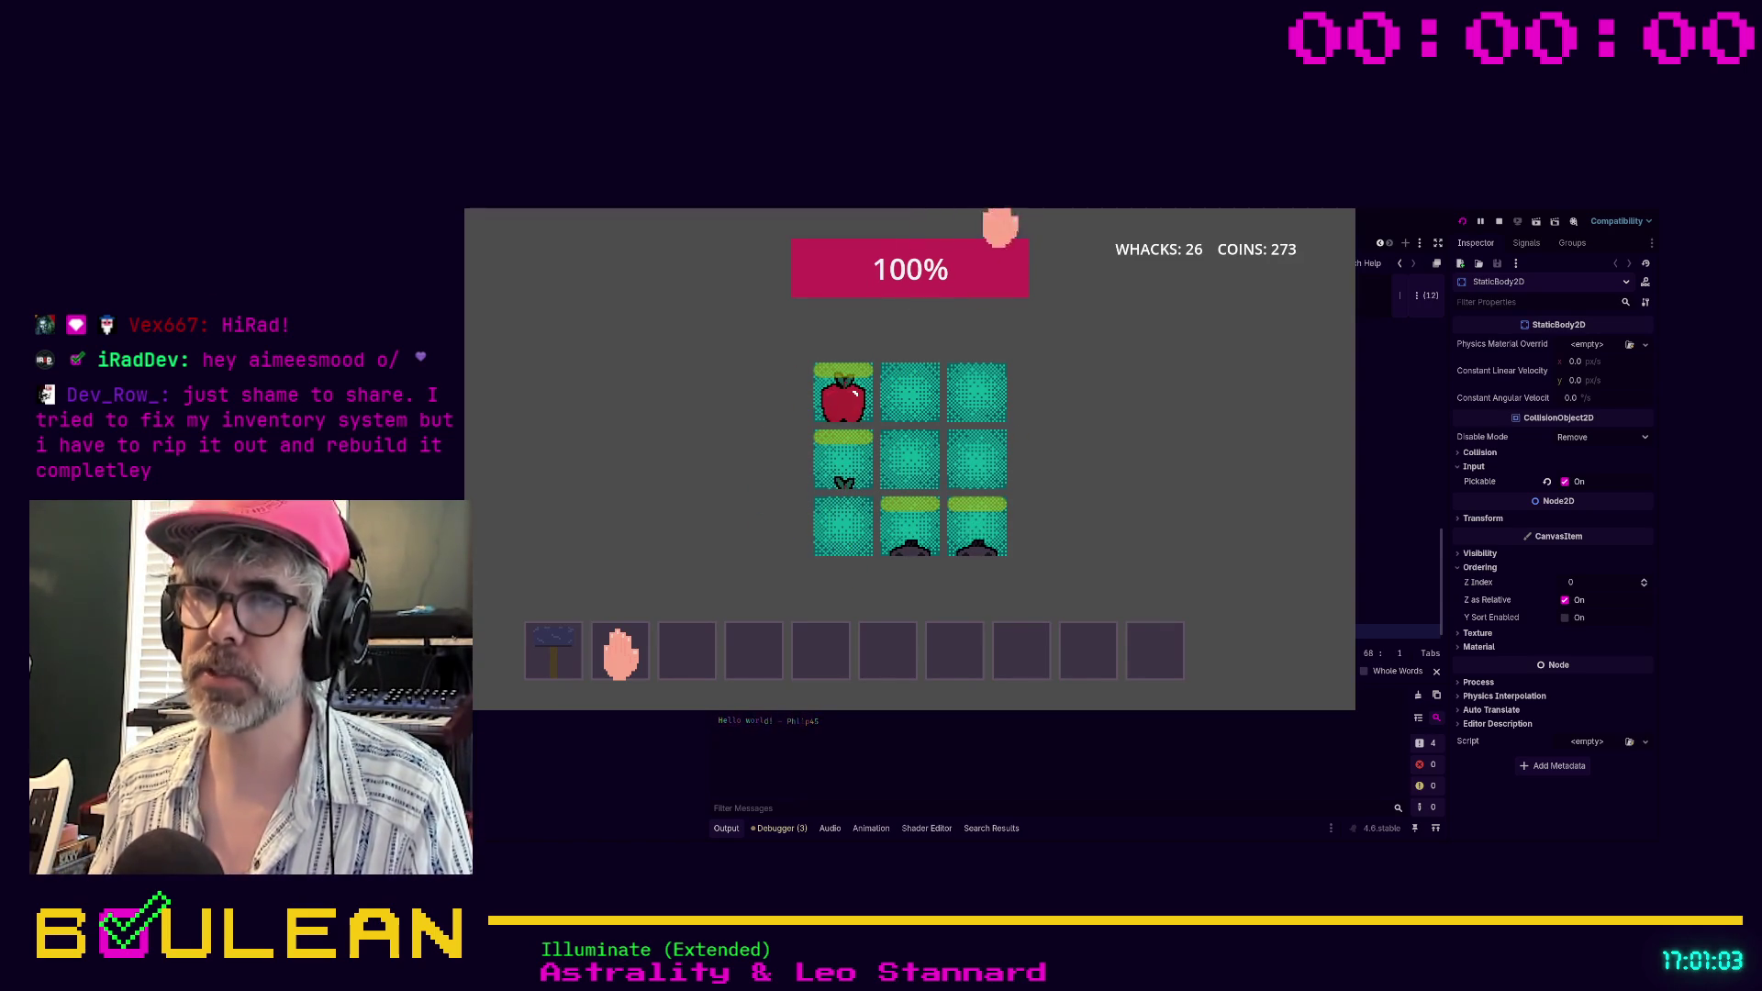
pyautogui.press('F8')
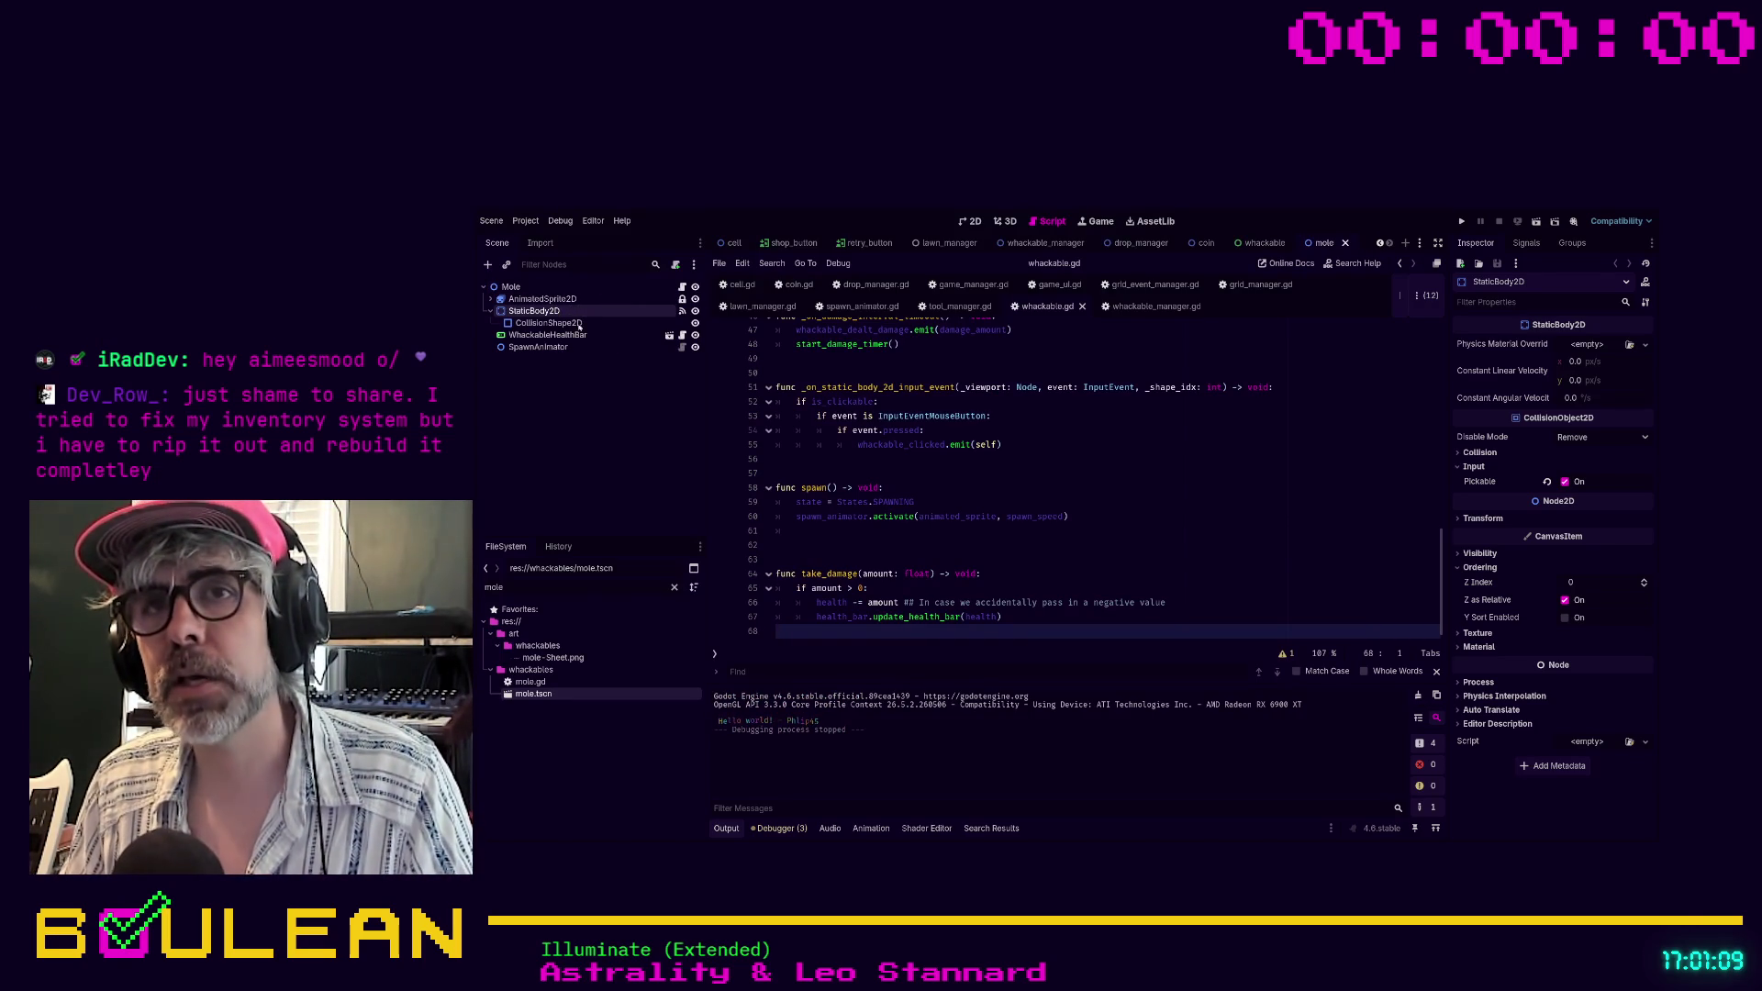
# Switch to the 2D workspace and open the cell scene
pyautogui.click(609, 383)
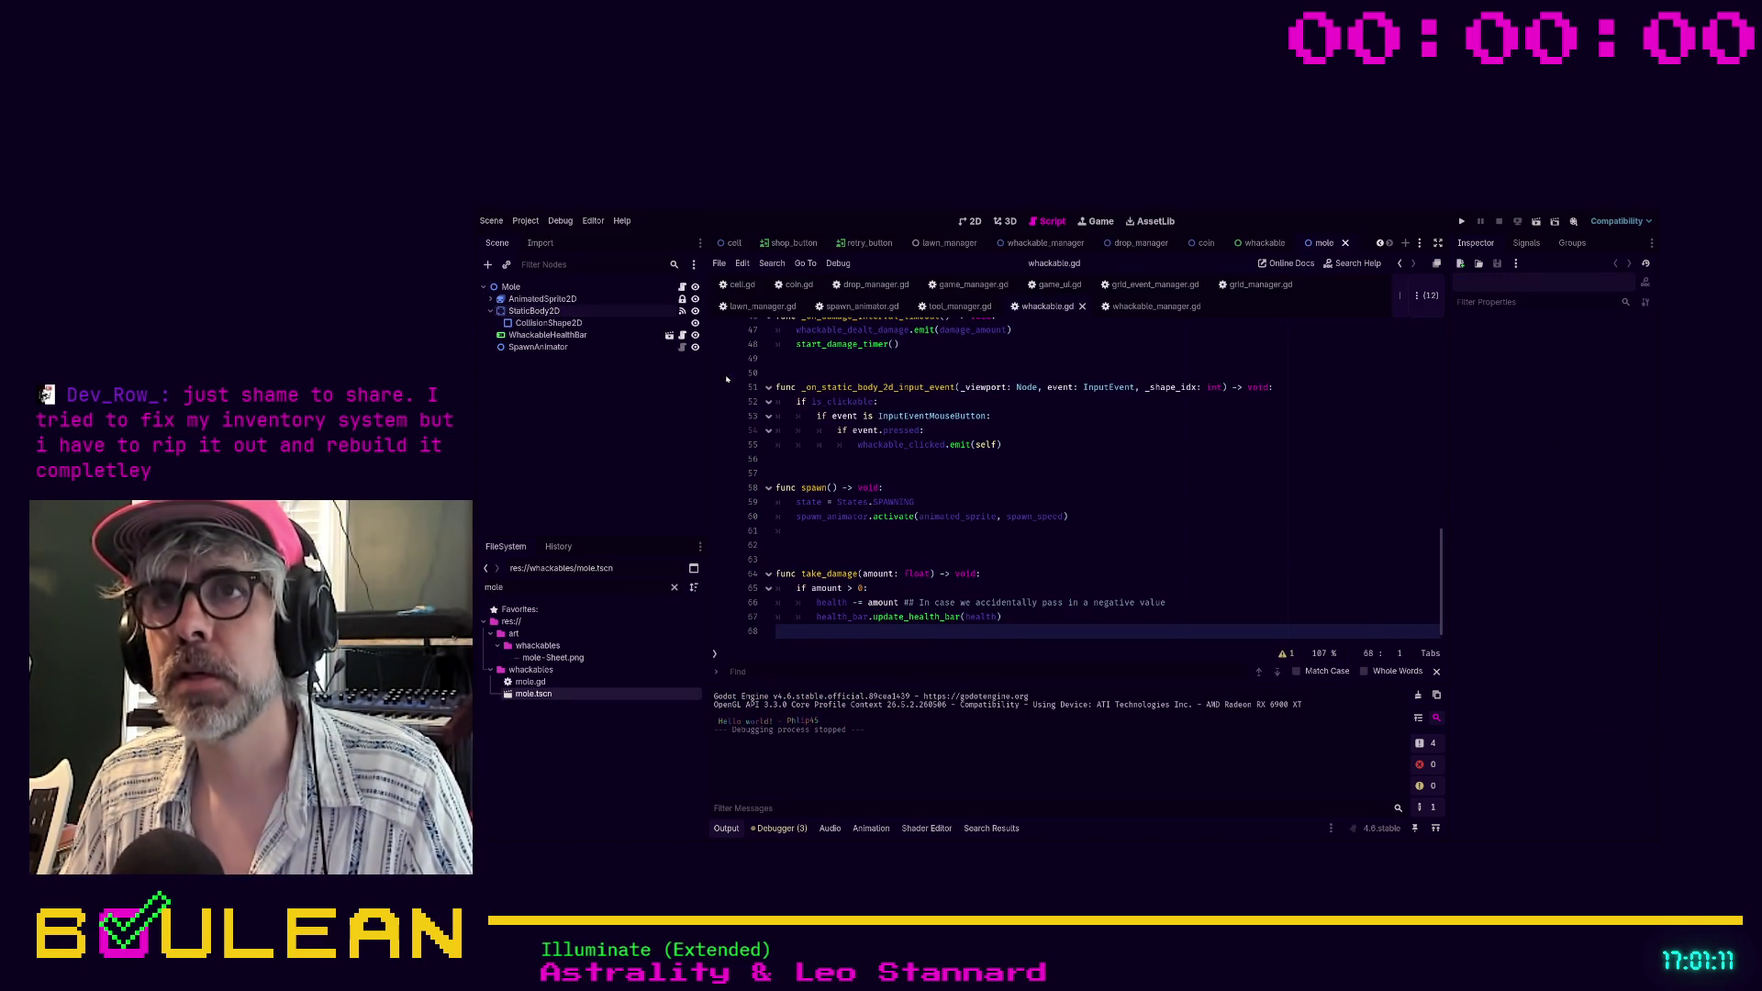
pyautogui.click(741, 285)
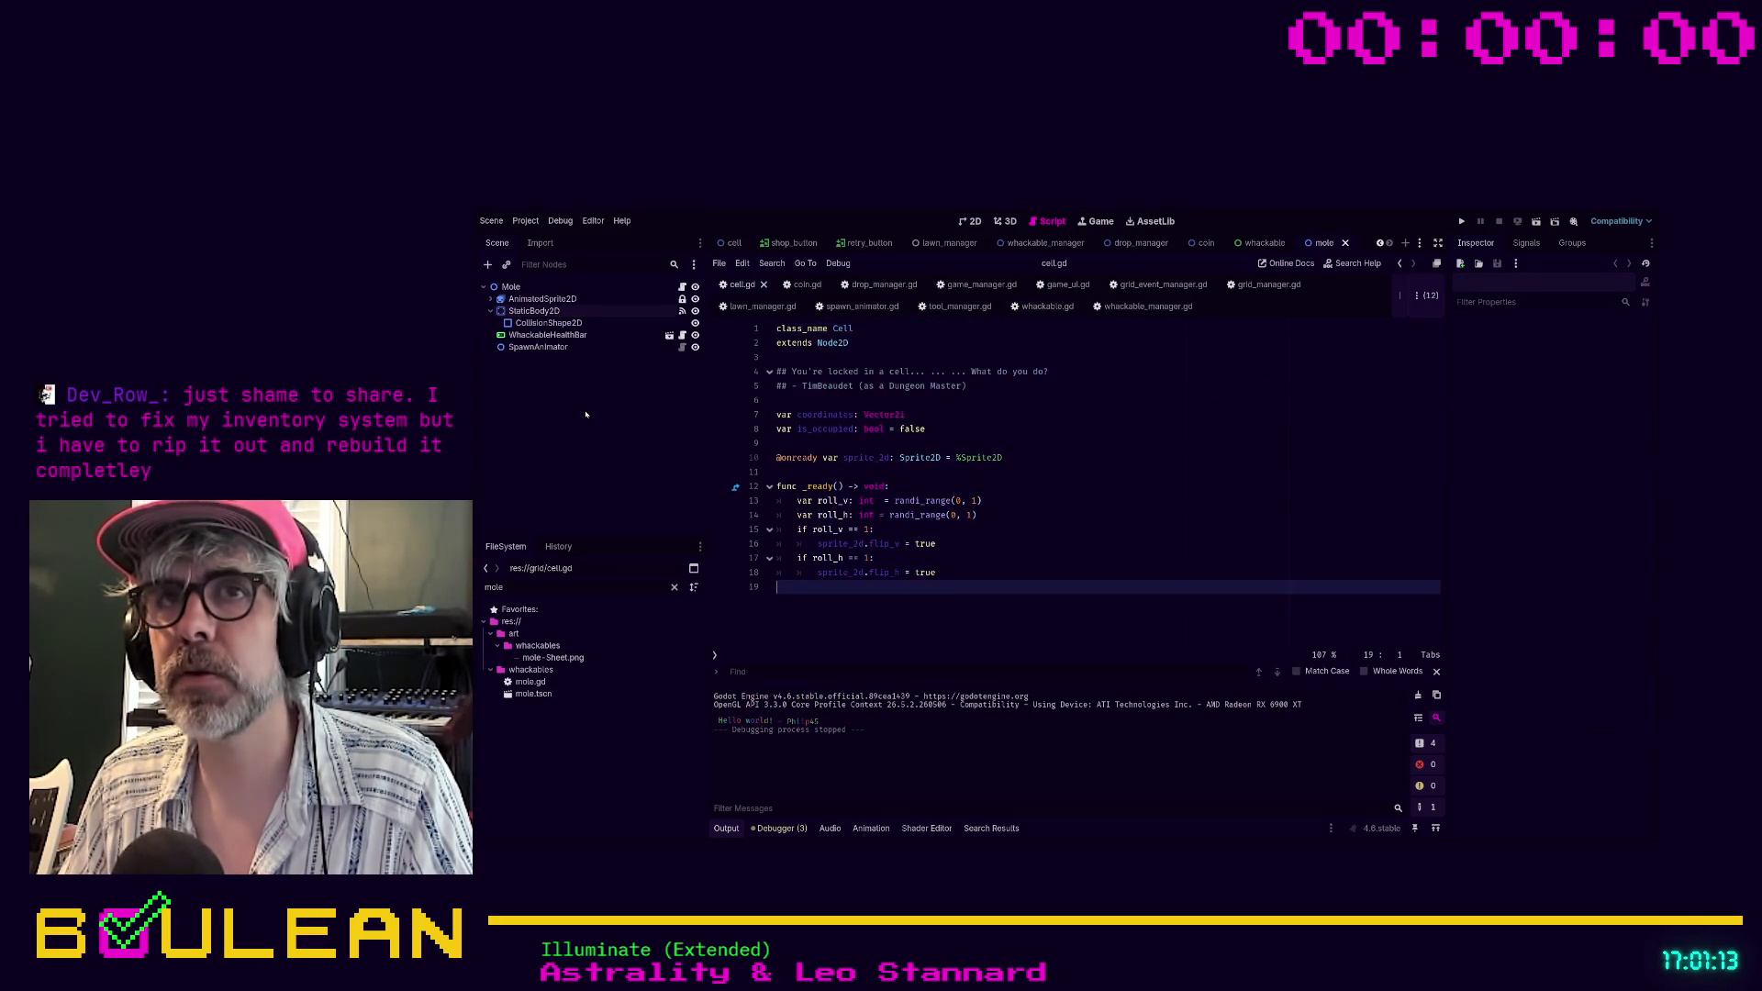
pyautogui.click(973, 221)
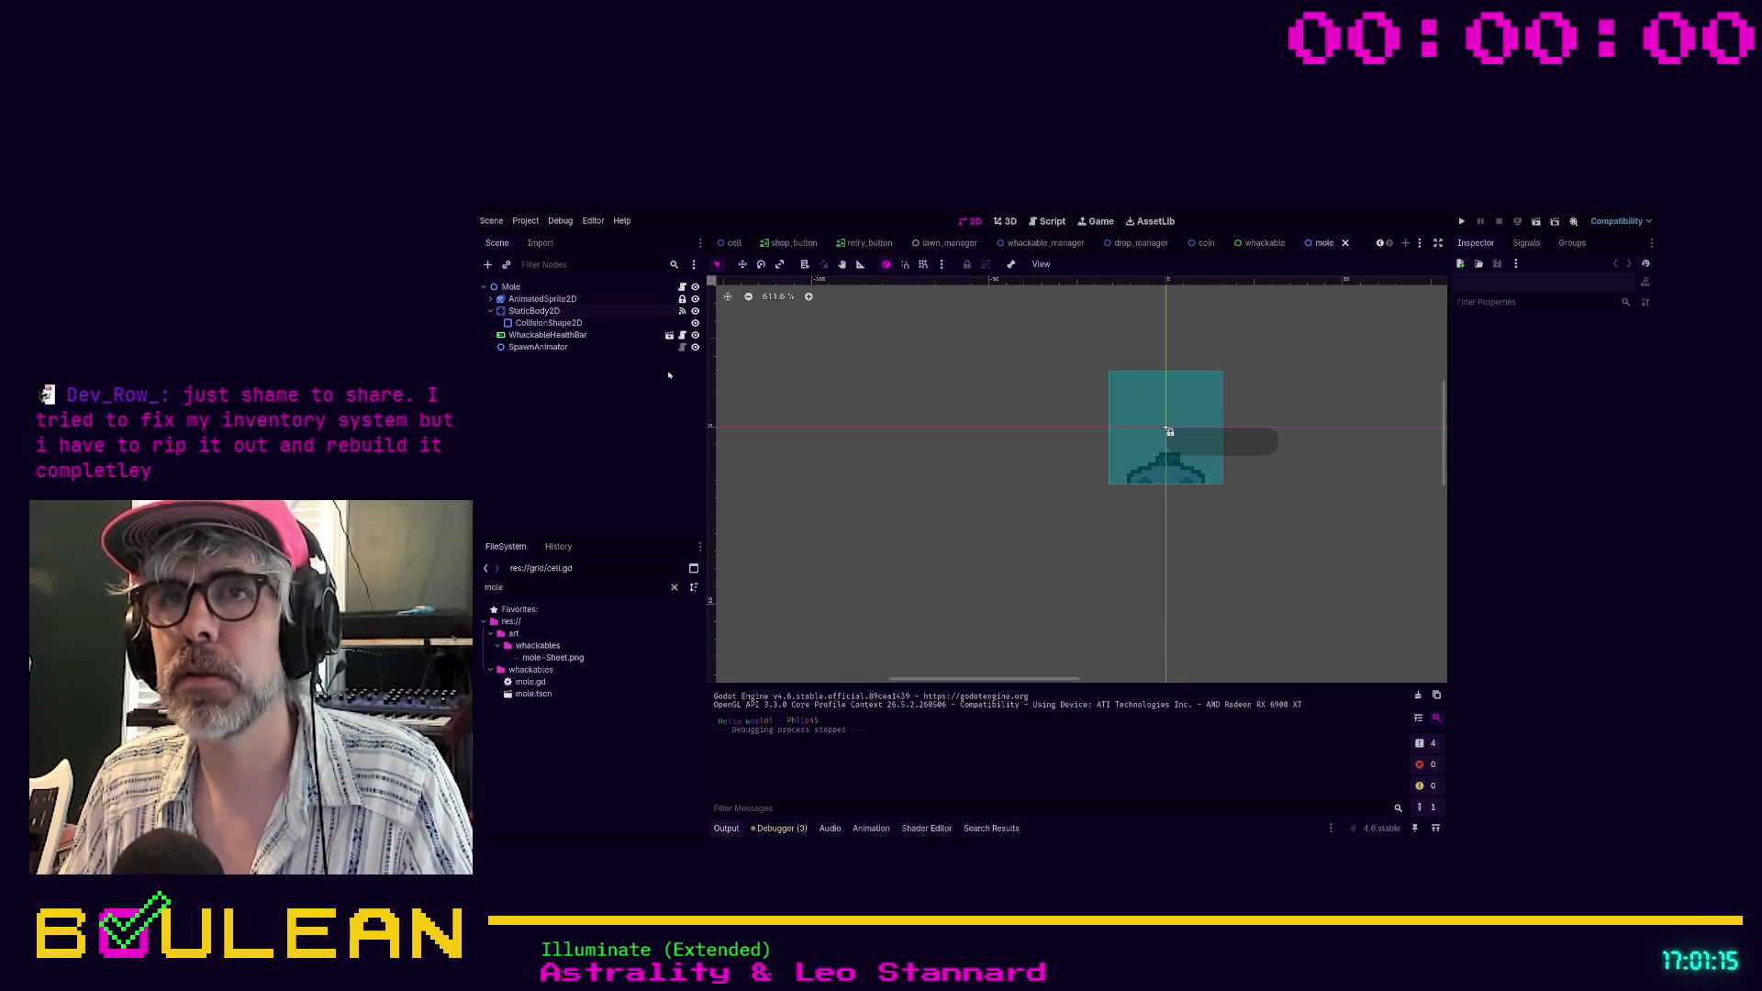
pyautogui.click(734, 243)
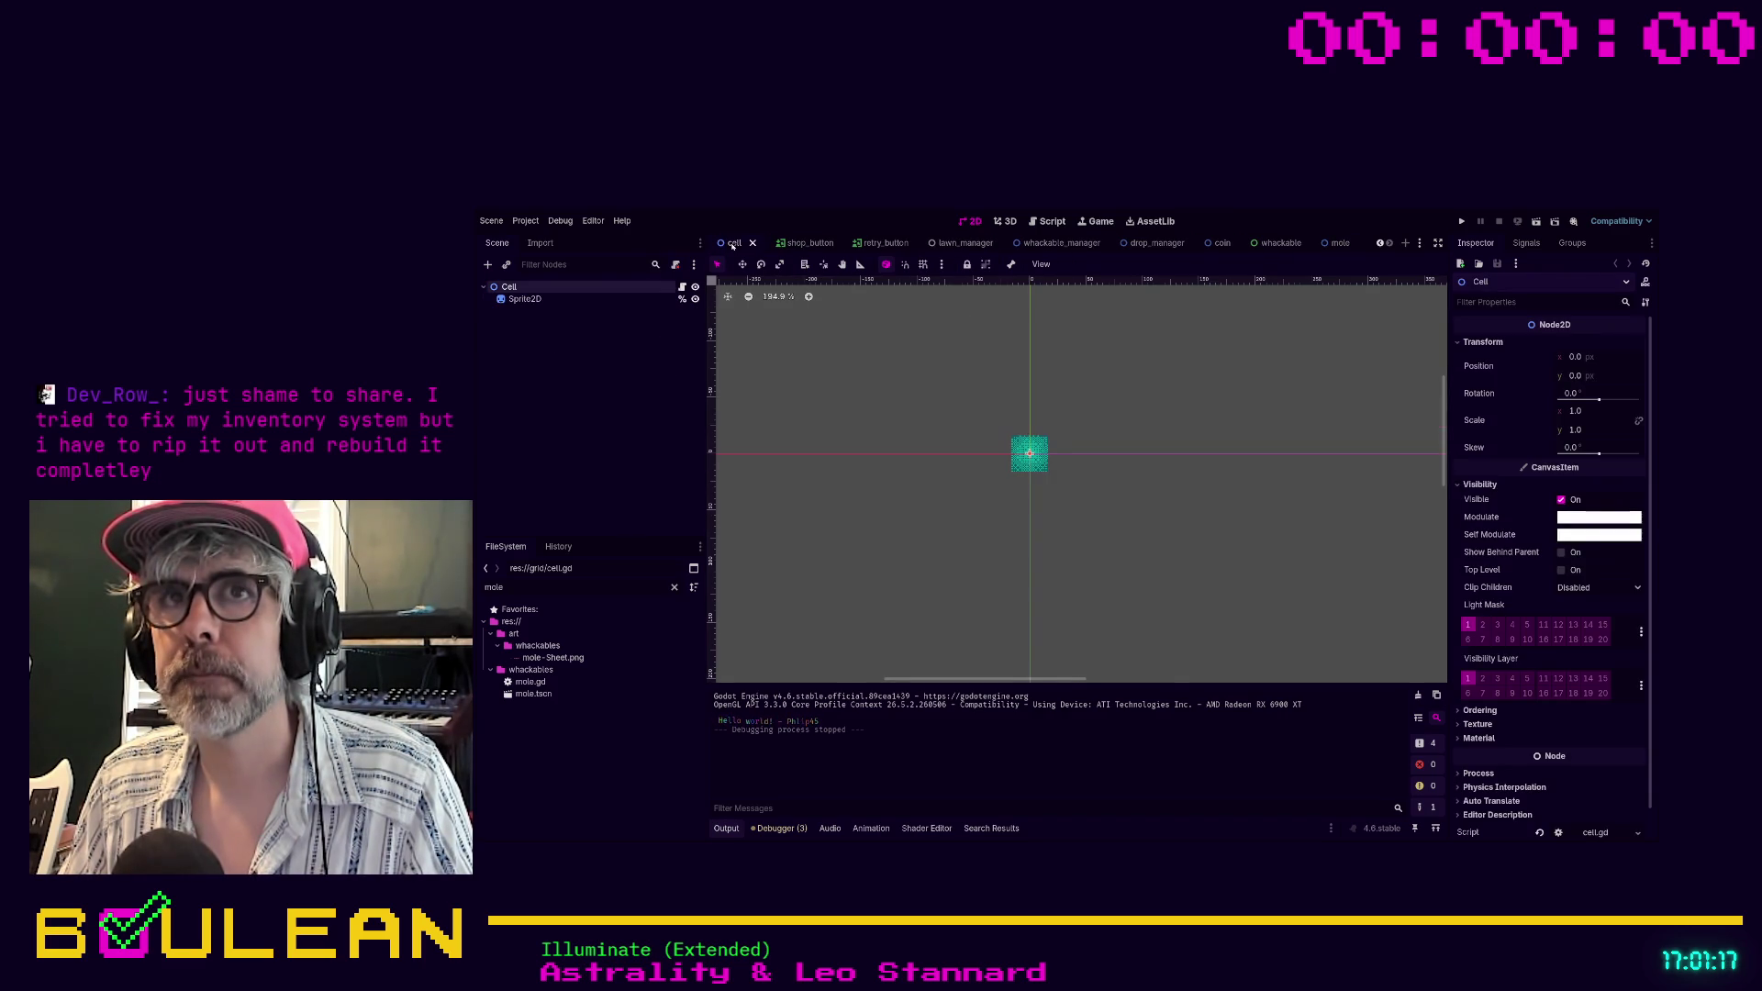
# Paste the copied StaticBody2D with its CollisionShape2D under the Cell node
pyautogui.click(517, 300)
pyautogui.click(519, 287)
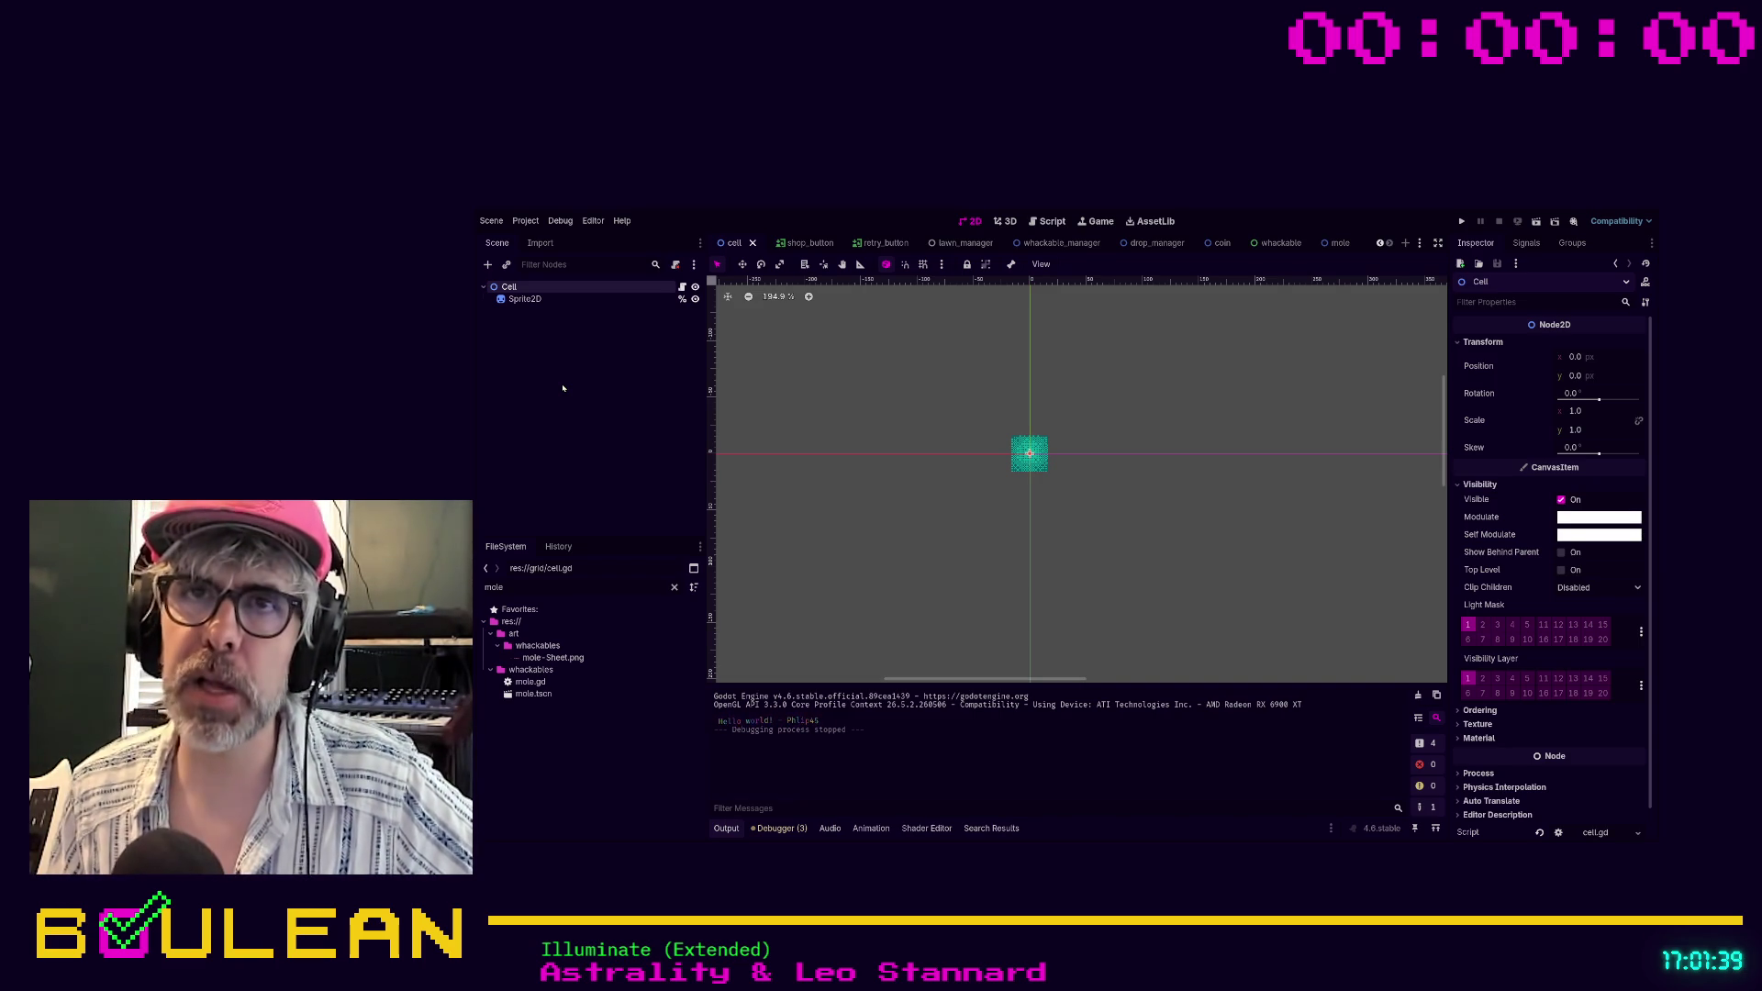
pyautogui.hotkey('ctrl', 'v')
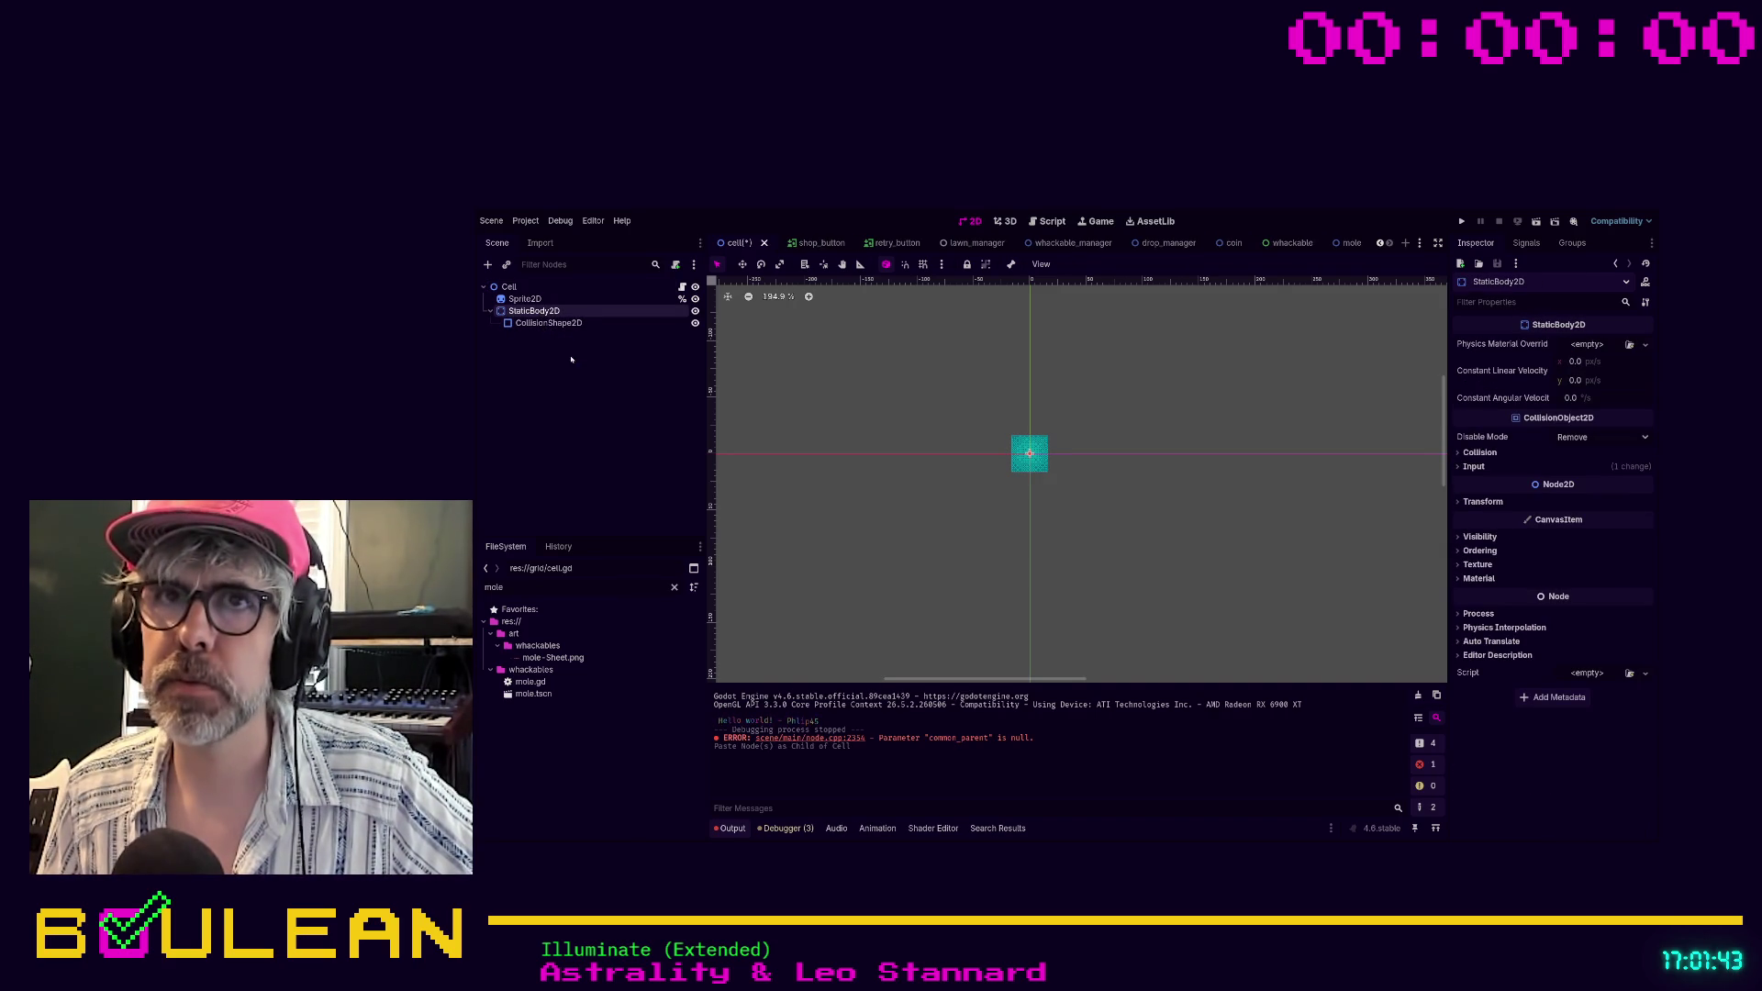
# Toggle the pasted StaticBody2D's visibility off and back on, then open Cell's cell.gd script
pyautogui.click(694, 311)
pyautogui.click(695, 311)
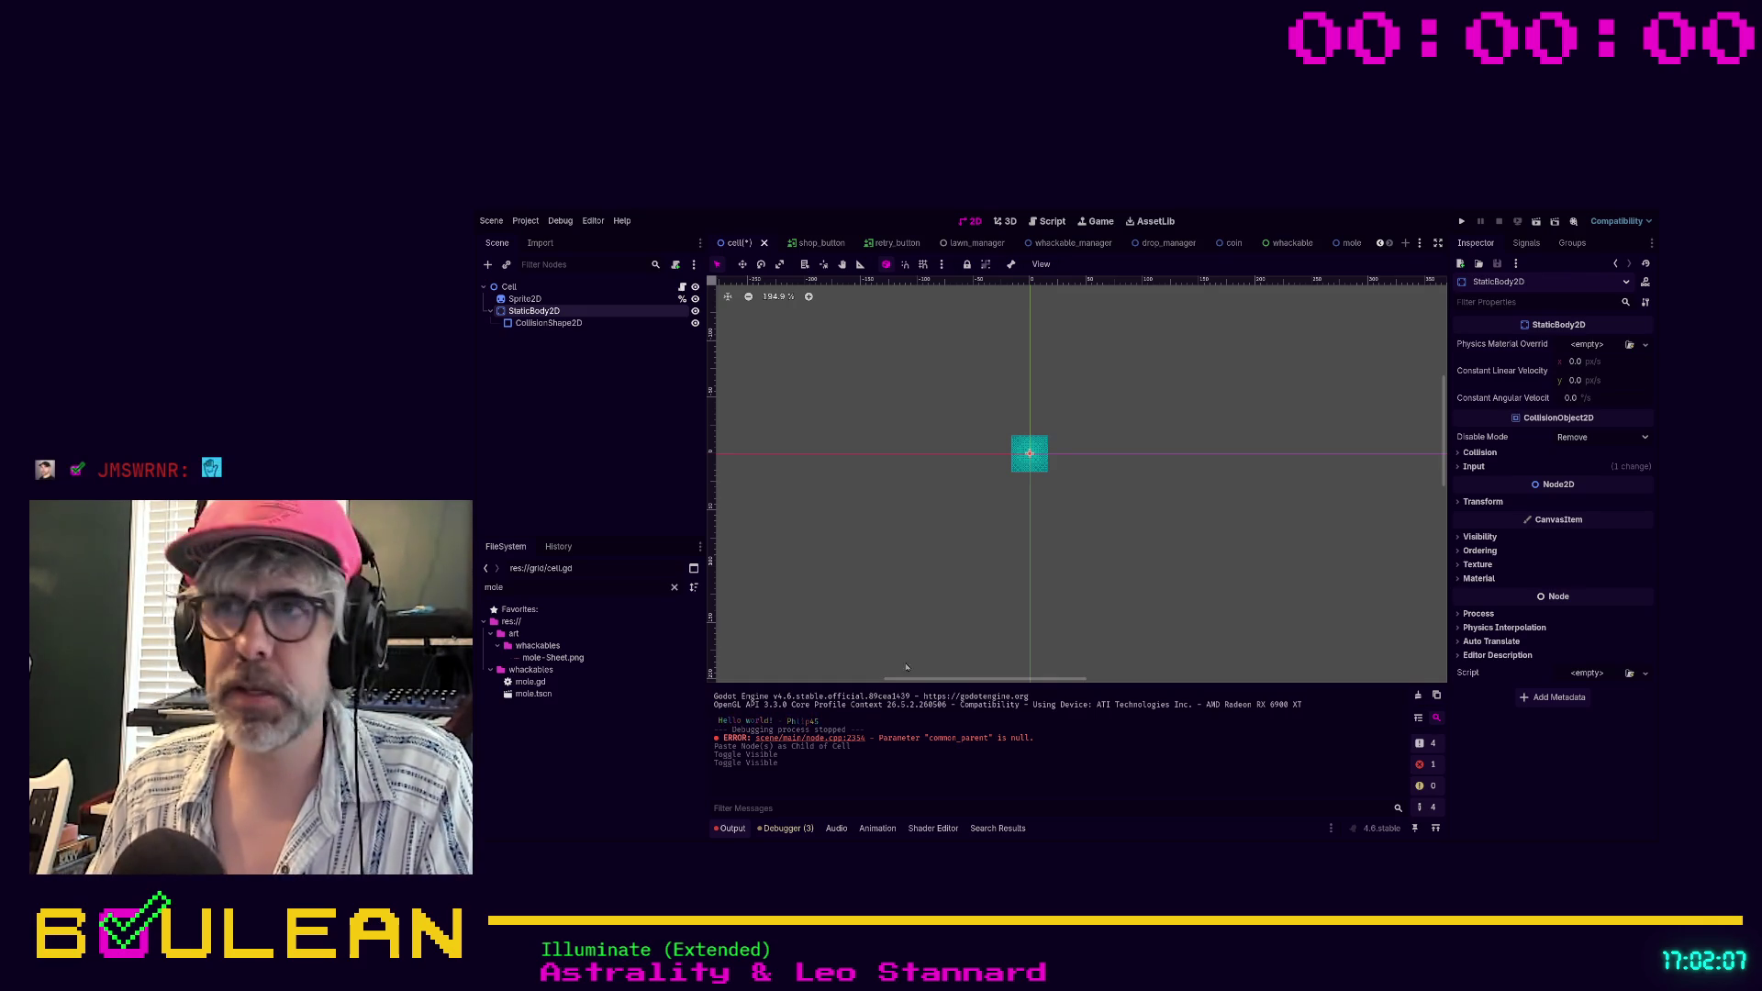
pyautogui.scroll(5, 1040, 476)
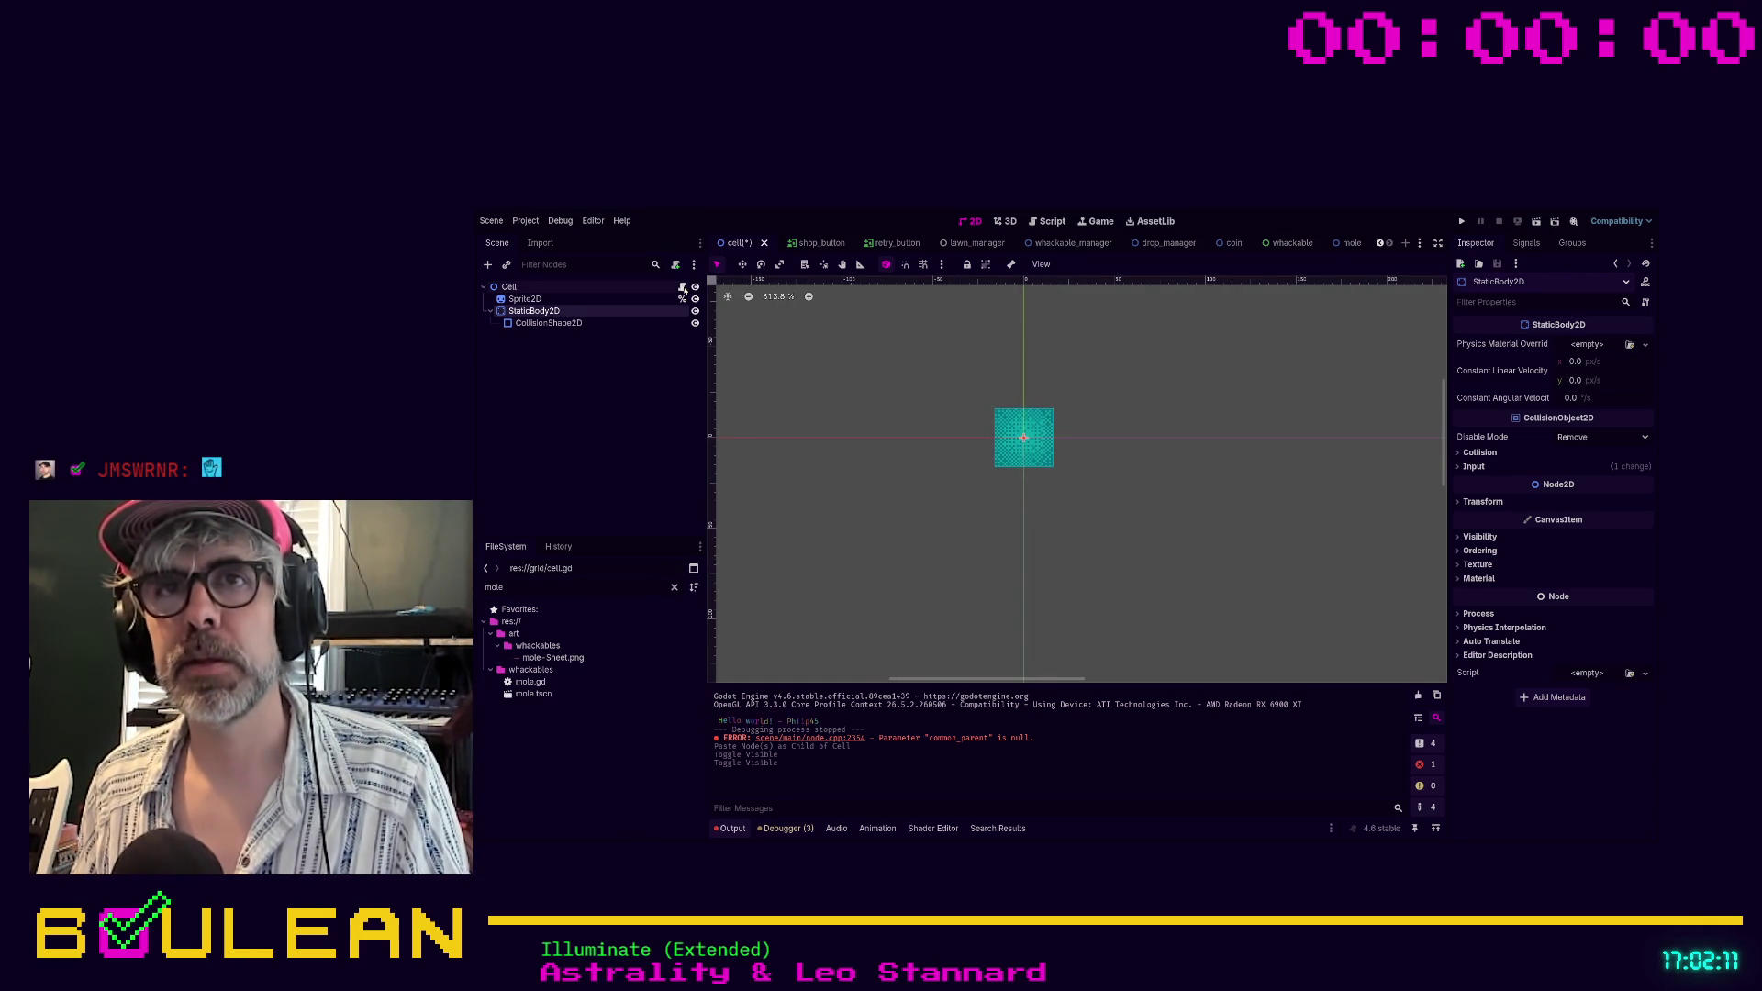
pyautogui.click(681, 287)
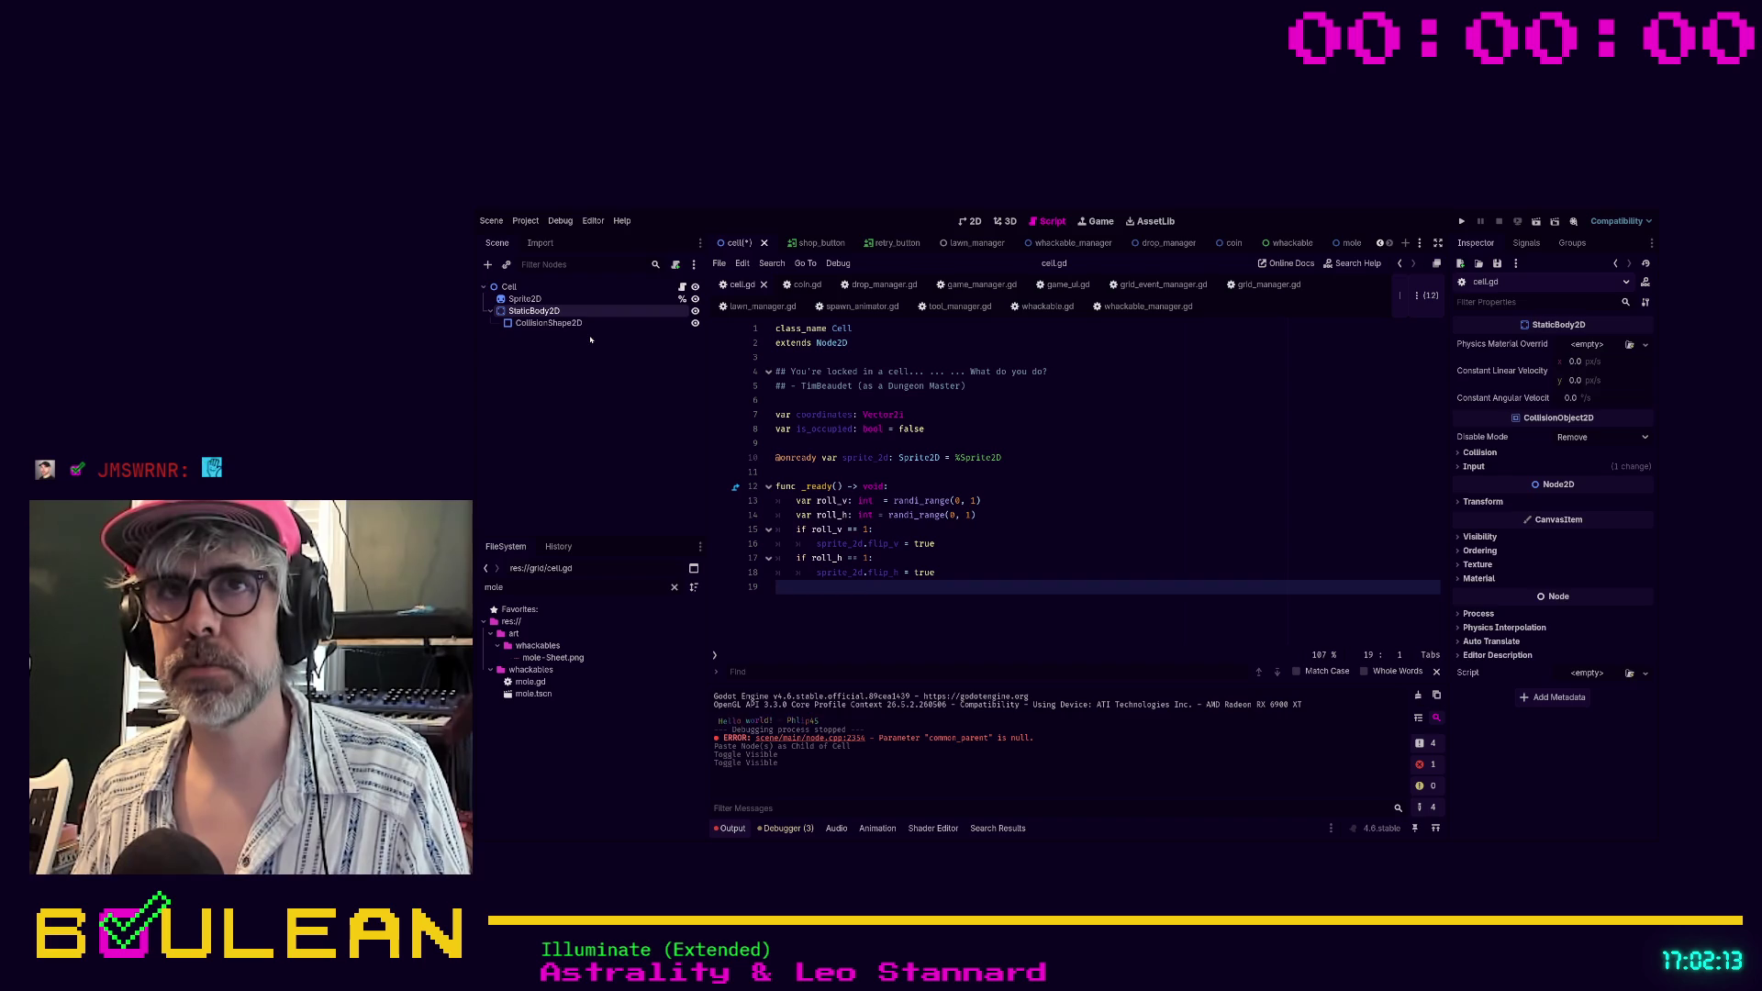
# Close the coin and whackable scene tabs and view the mole StaticBody2D's input_event connection
pyautogui.click(541, 299)
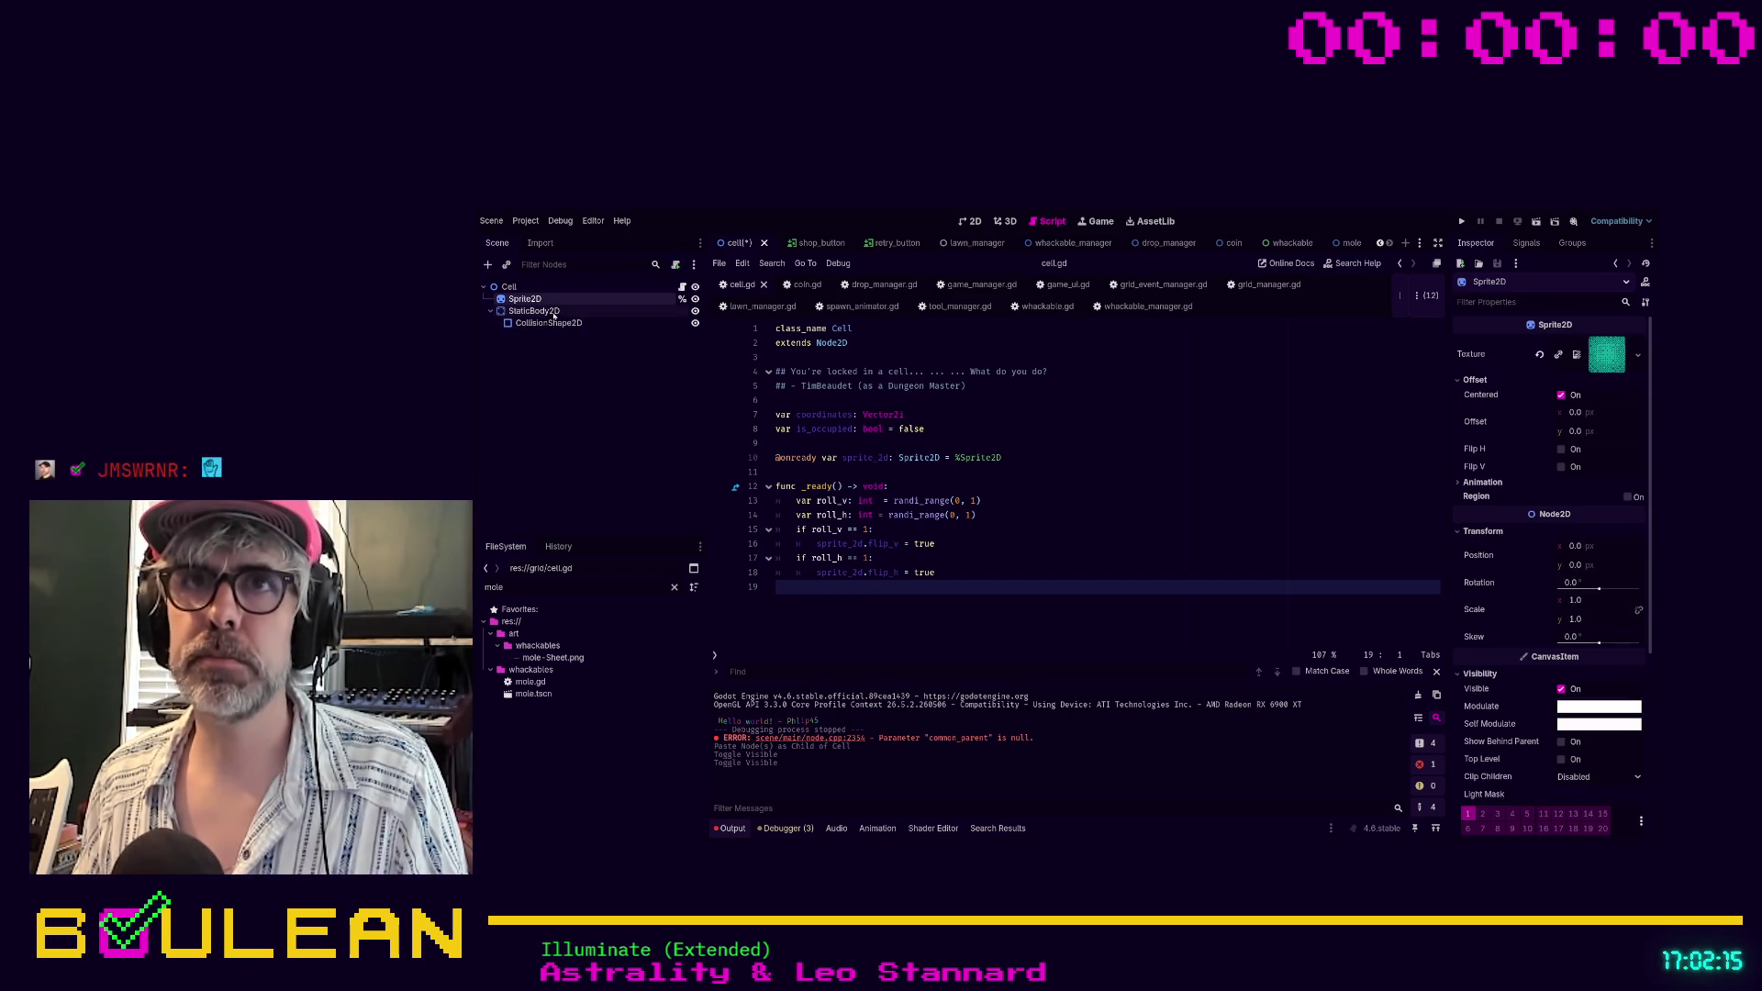
pyautogui.click(551, 311)
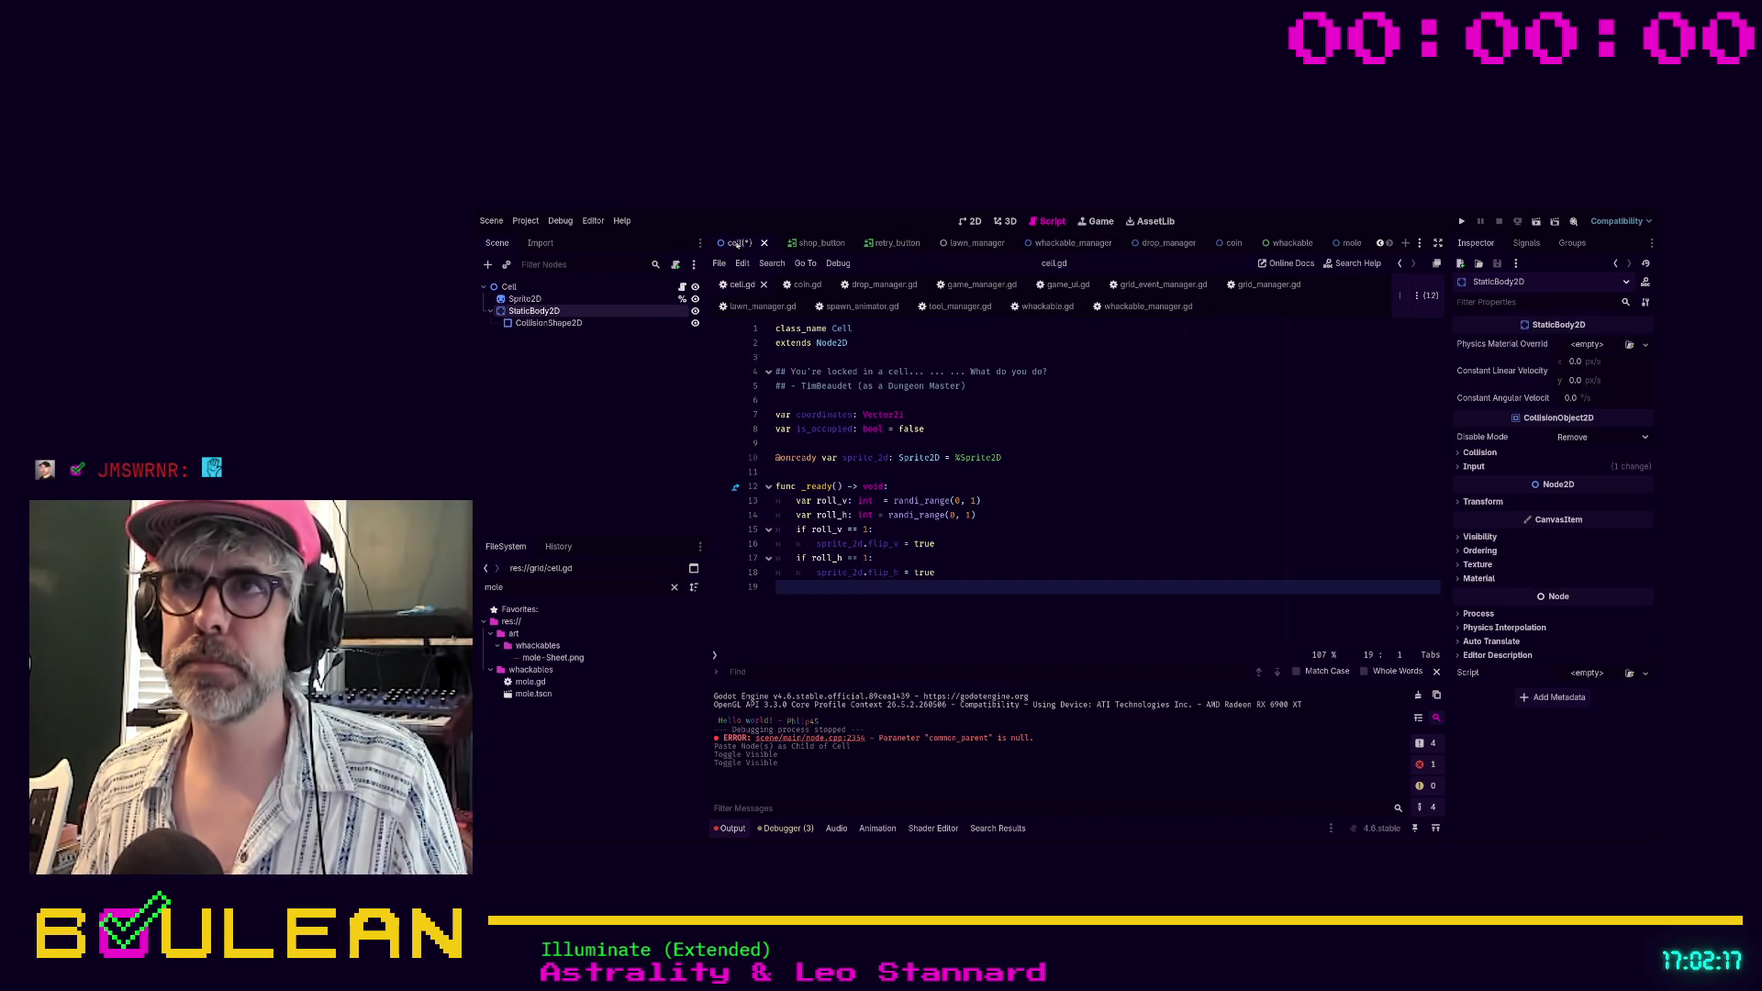
pyautogui.click(1233, 243)
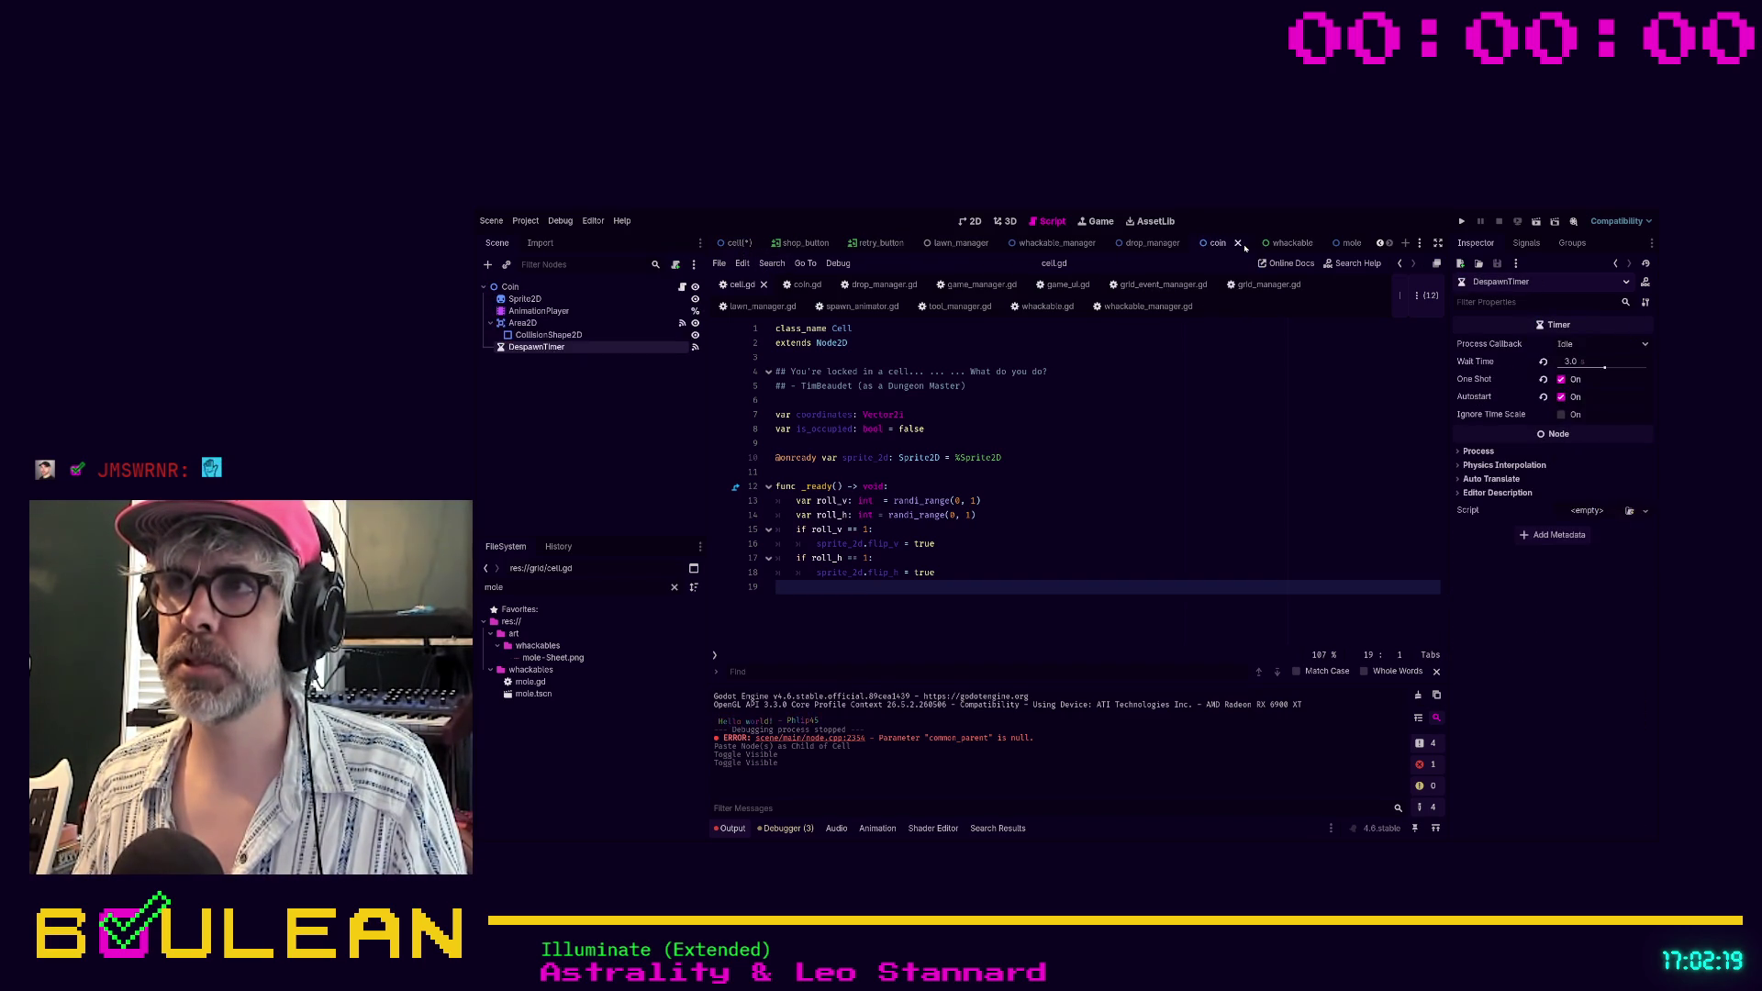
pyautogui.click(1241, 243)
pyautogui.click(1246, 243)
pyautogui.click(1279, 243)
pyautogui.click(1309, 244)
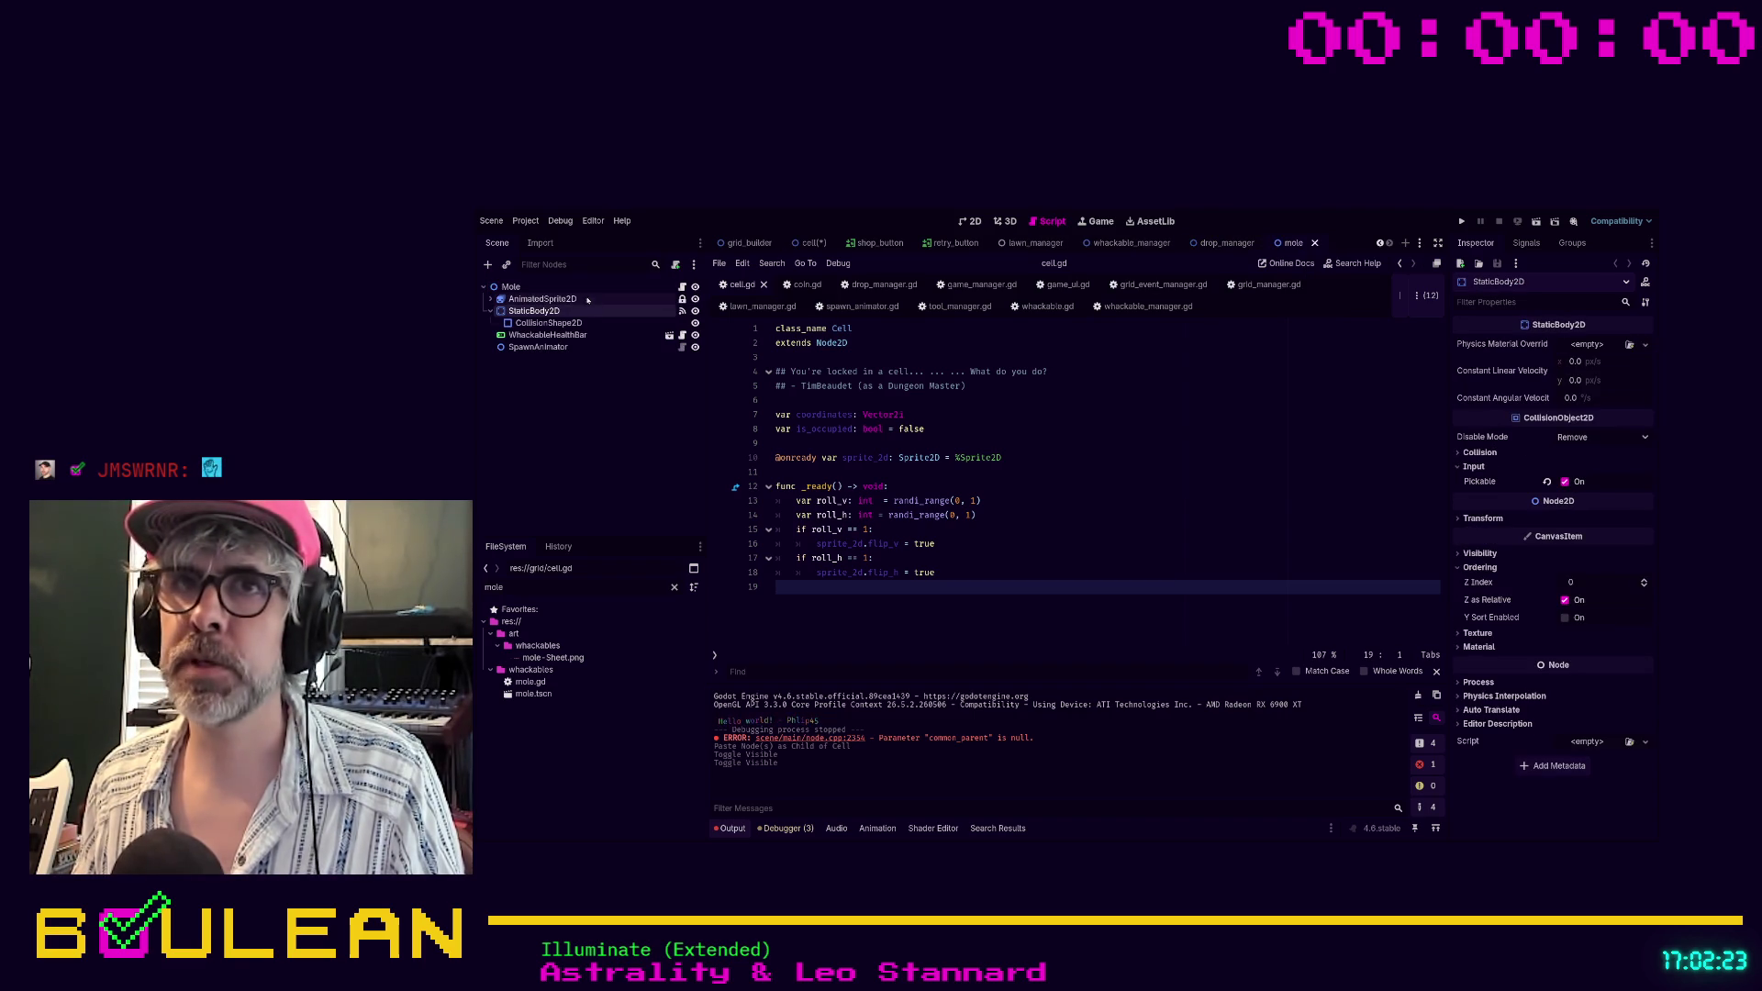
pyautogui.click(1526, 243)
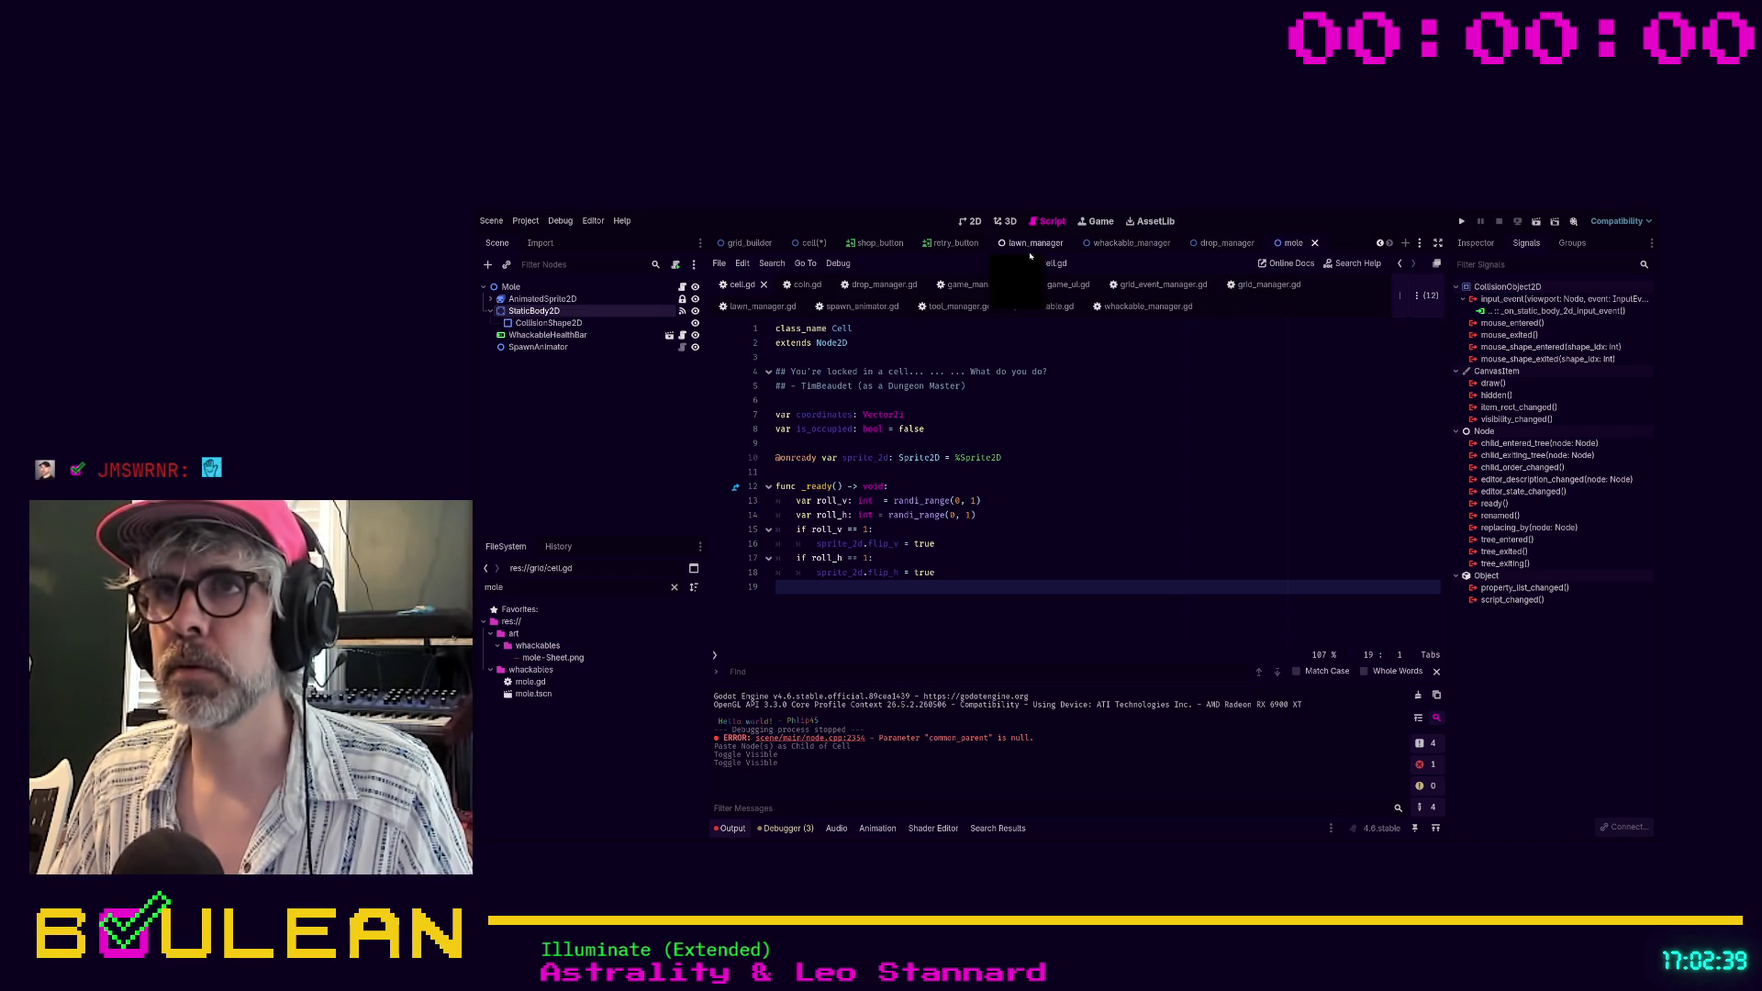
# Connect the cell StaticBody2D's input_event signal to a new _on_static_body_2d_input_event in cell.gd
pyautogui.click(803, 244)
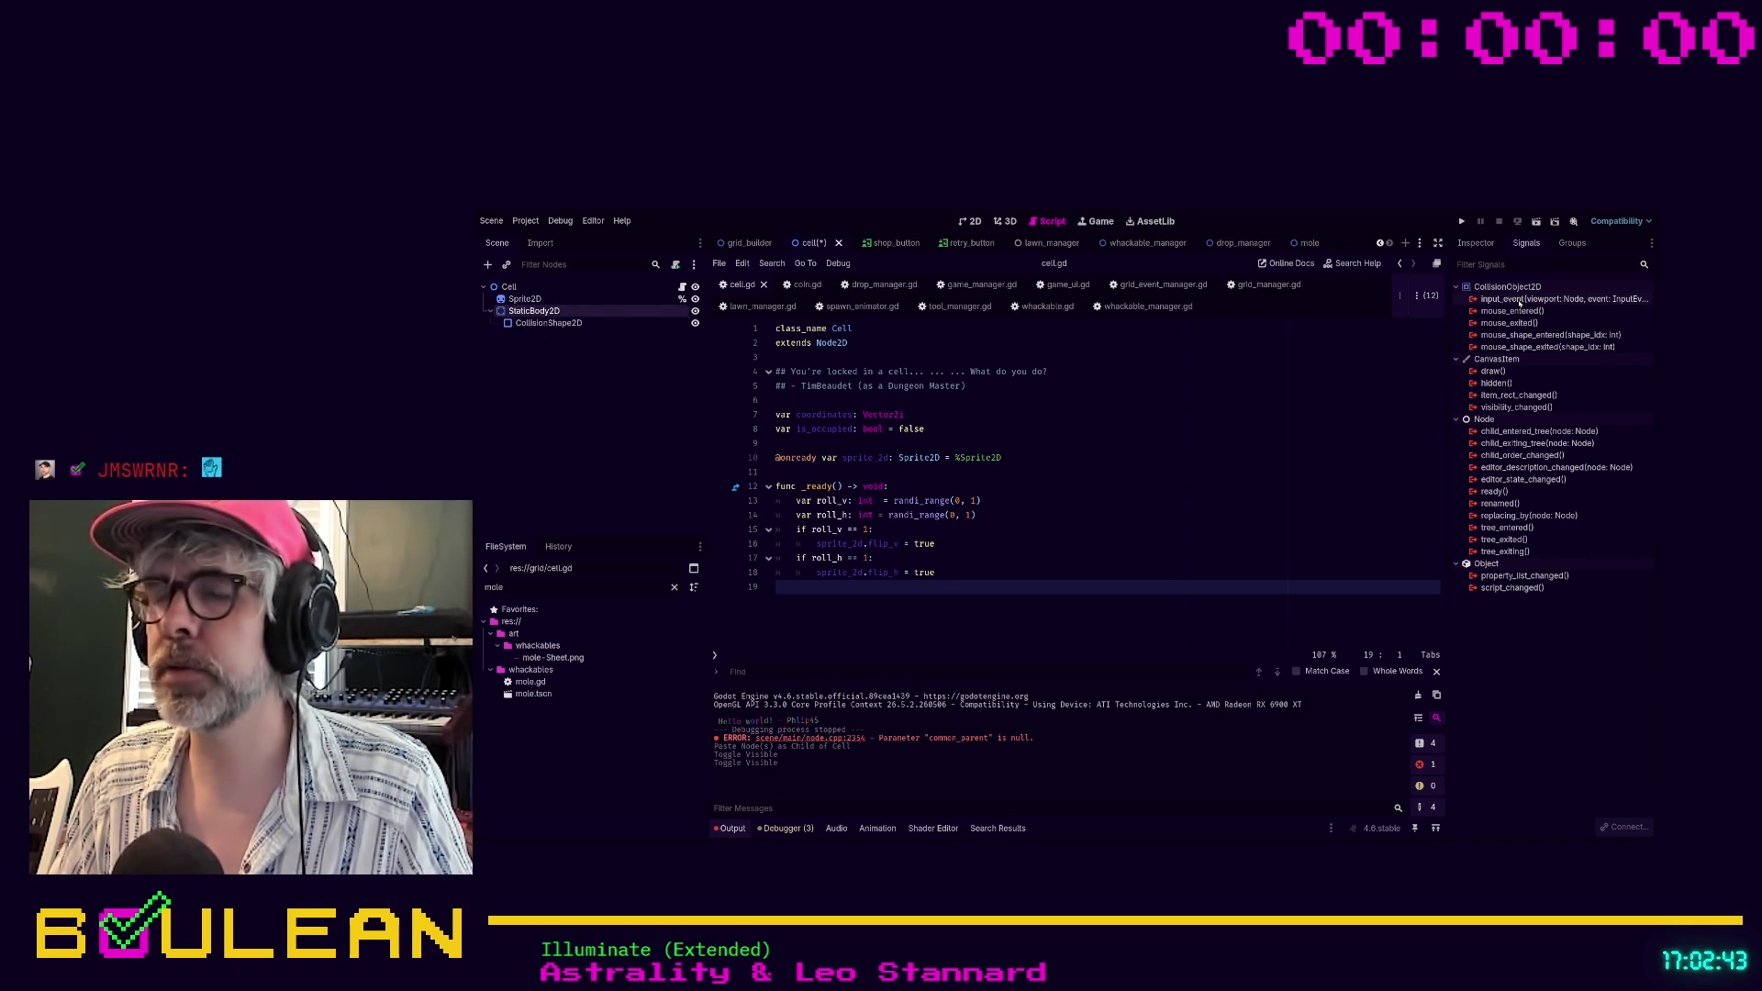
pyautogui.click(1519, 303)
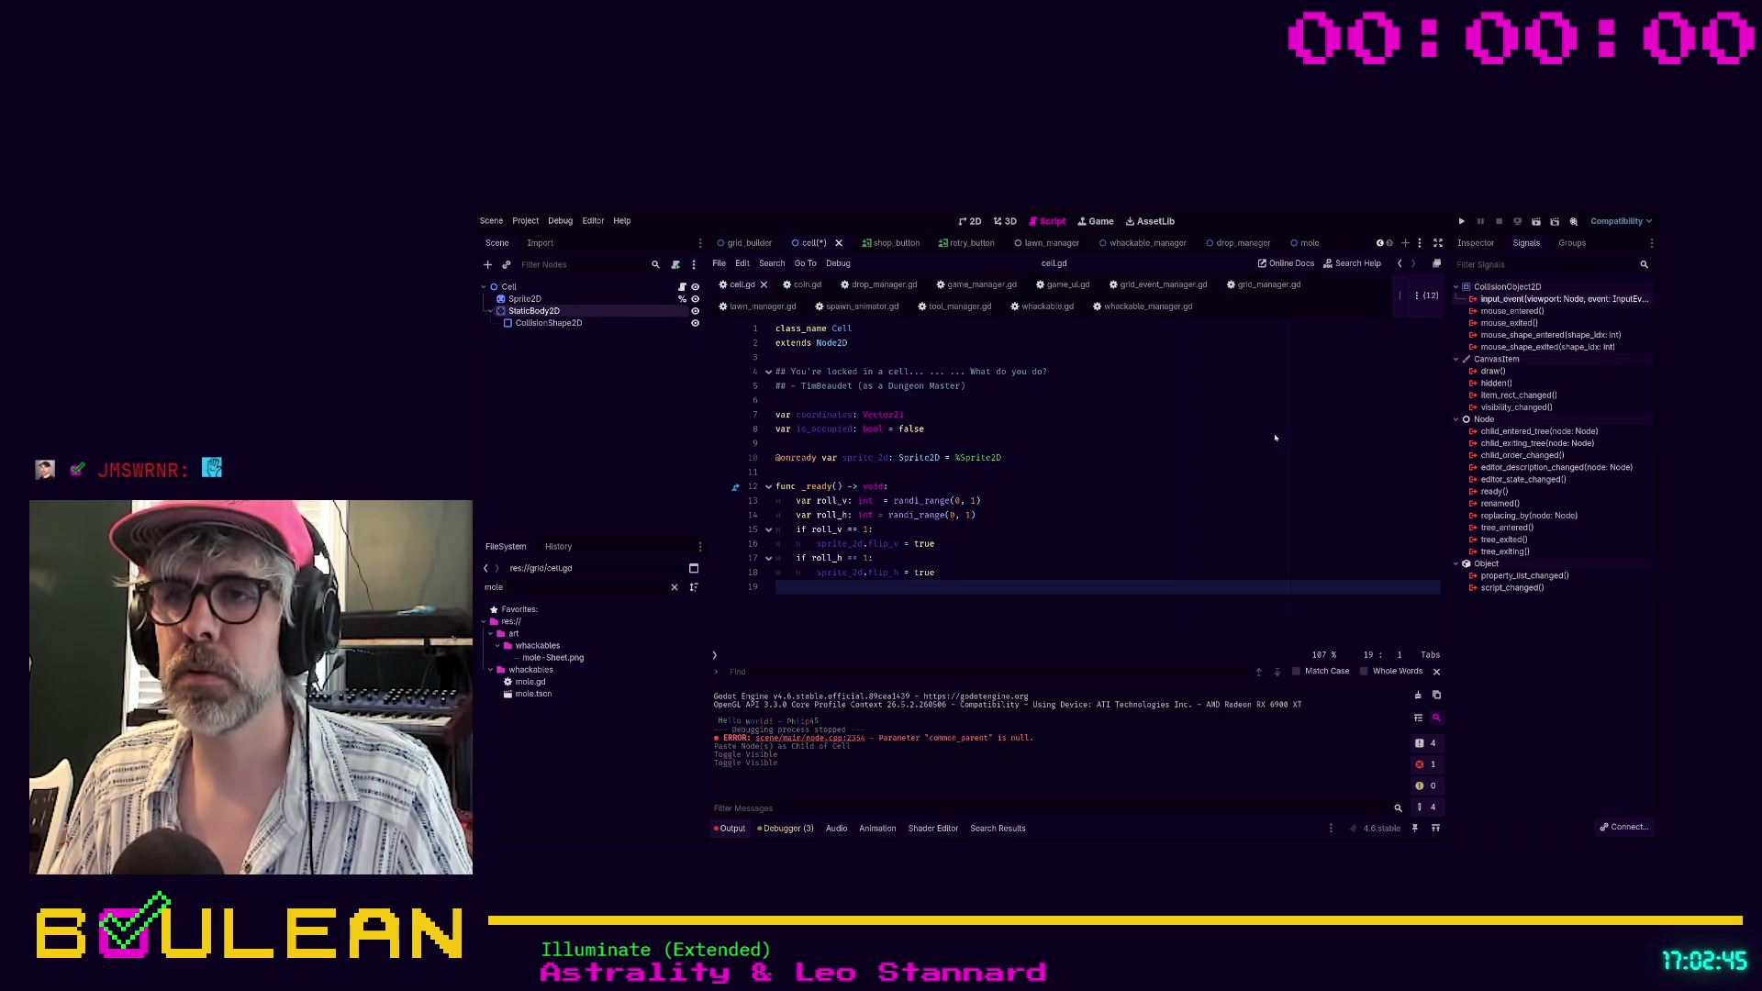
pyautogui.click(1021, 598)
pyautogui.click(1151, 626)
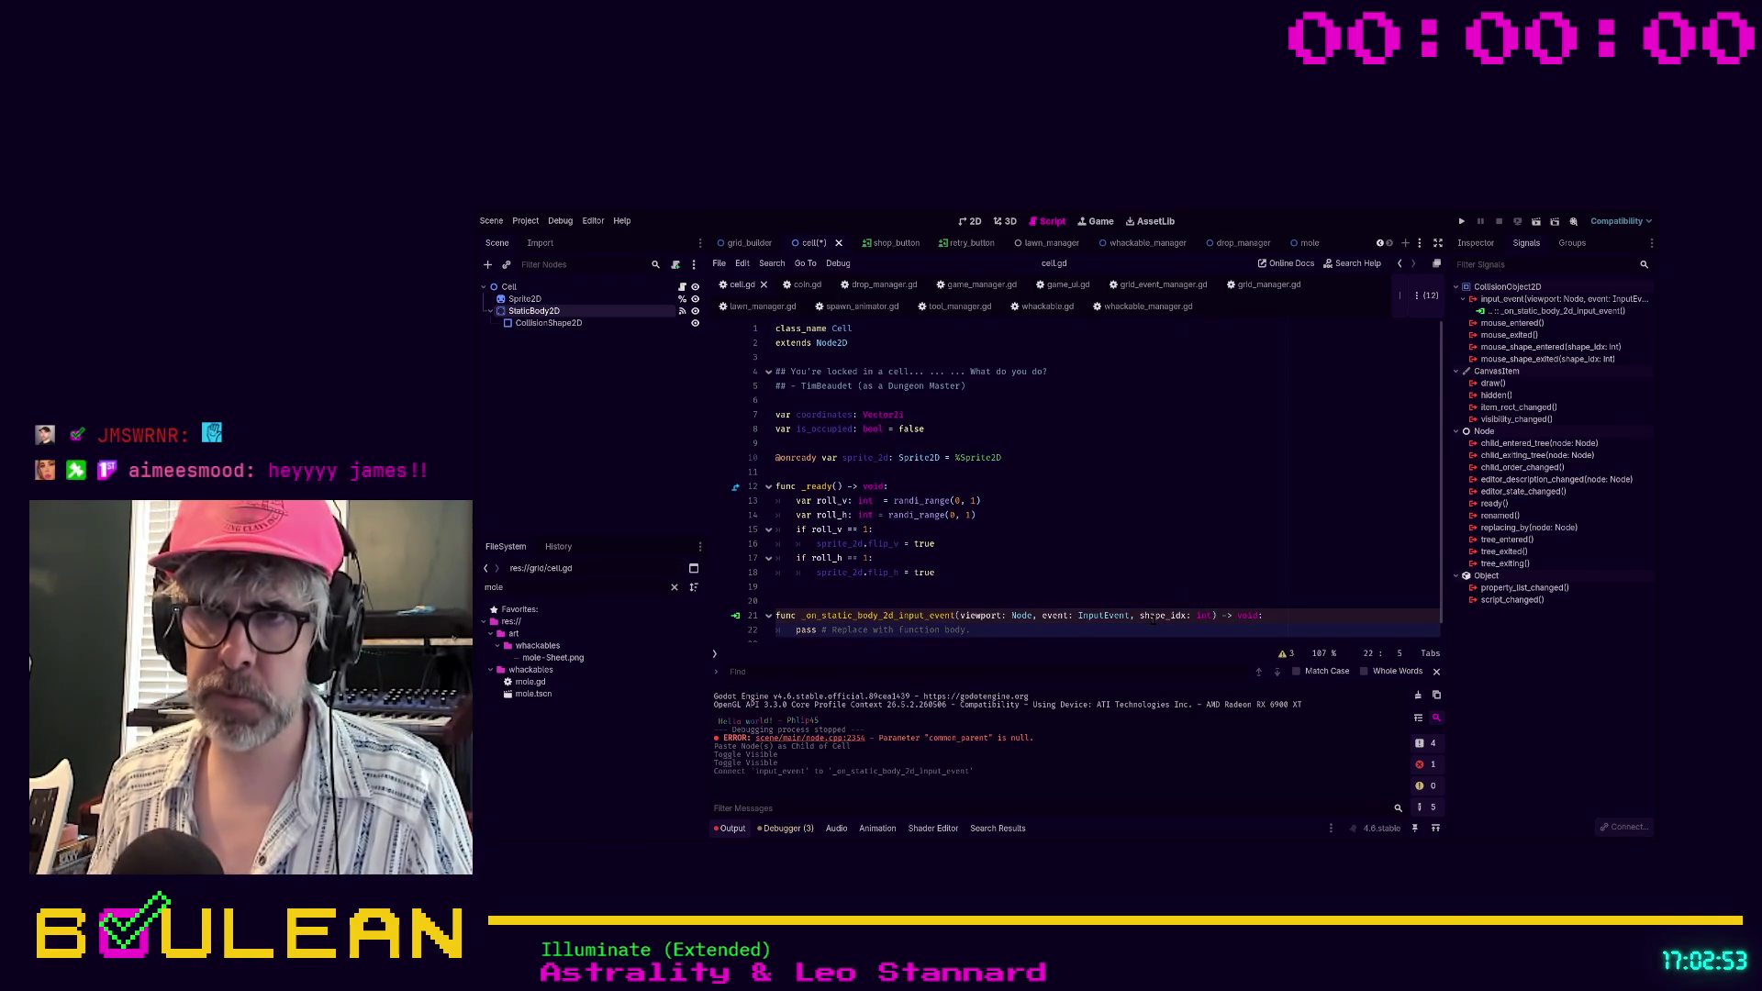
# Add the comments '## Check if the cell was occupied' and '## If so, damage the occupant' in the handler
pyautogui.press('Return')
pyautogui.write('## Che')
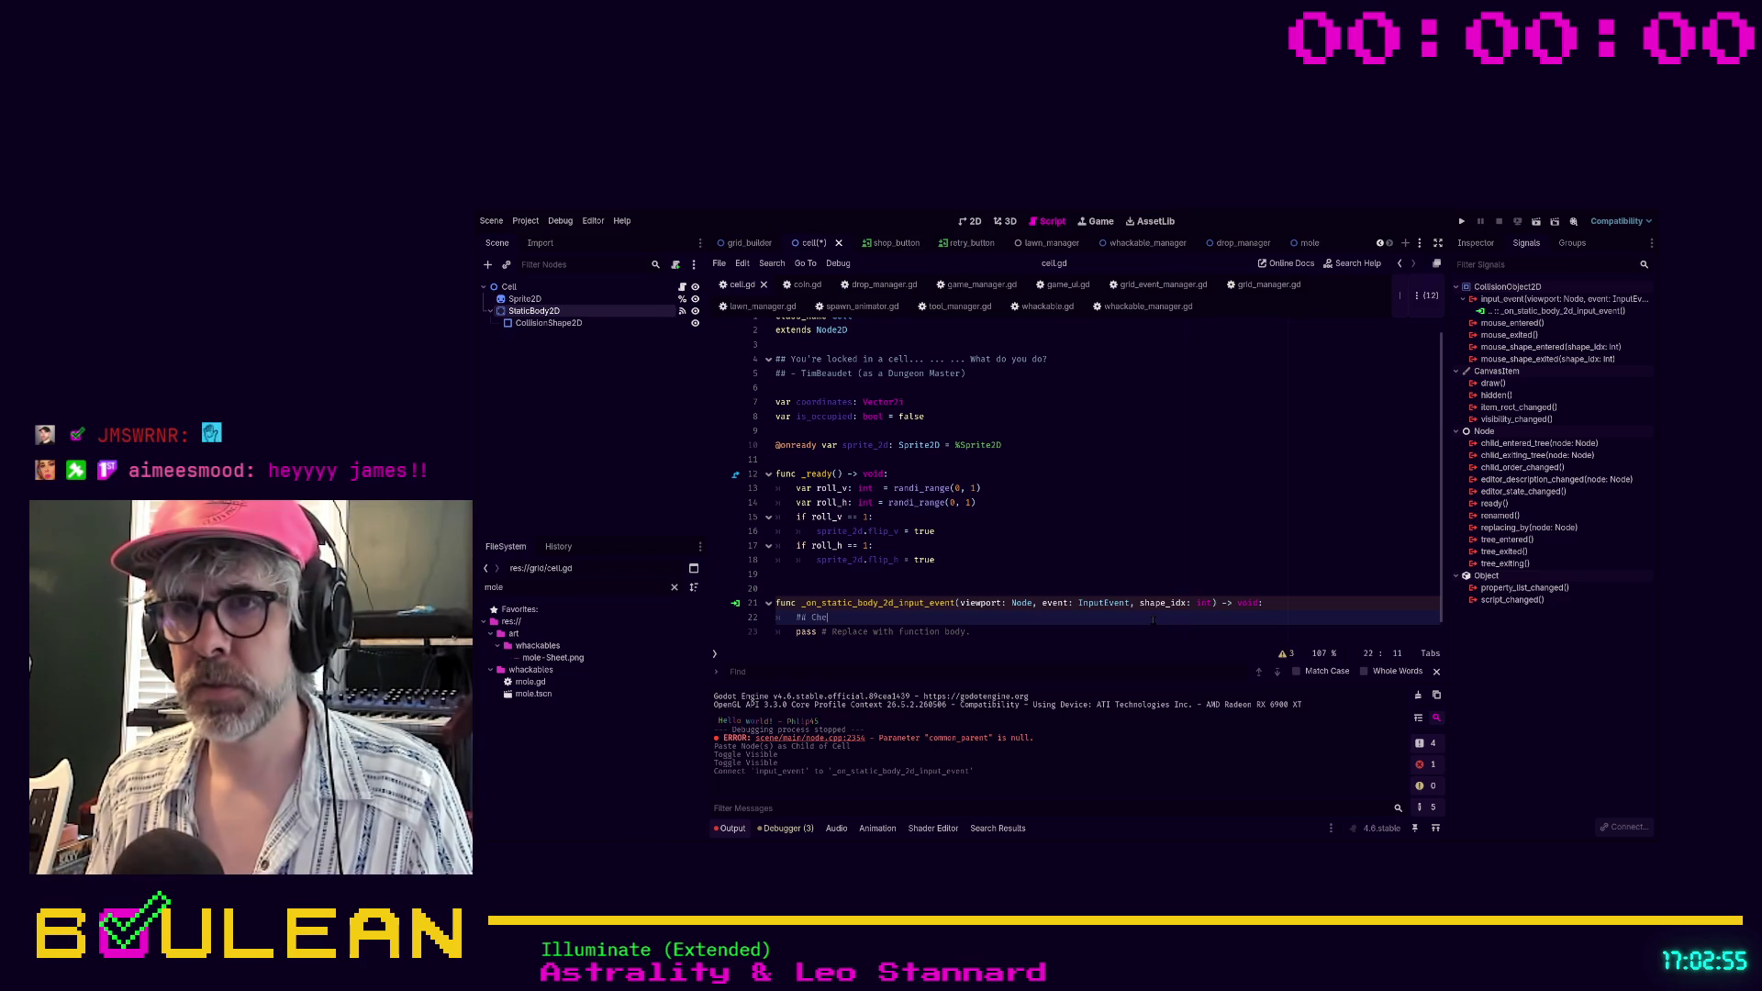
pyautogui.write('ck if the cell was occup')
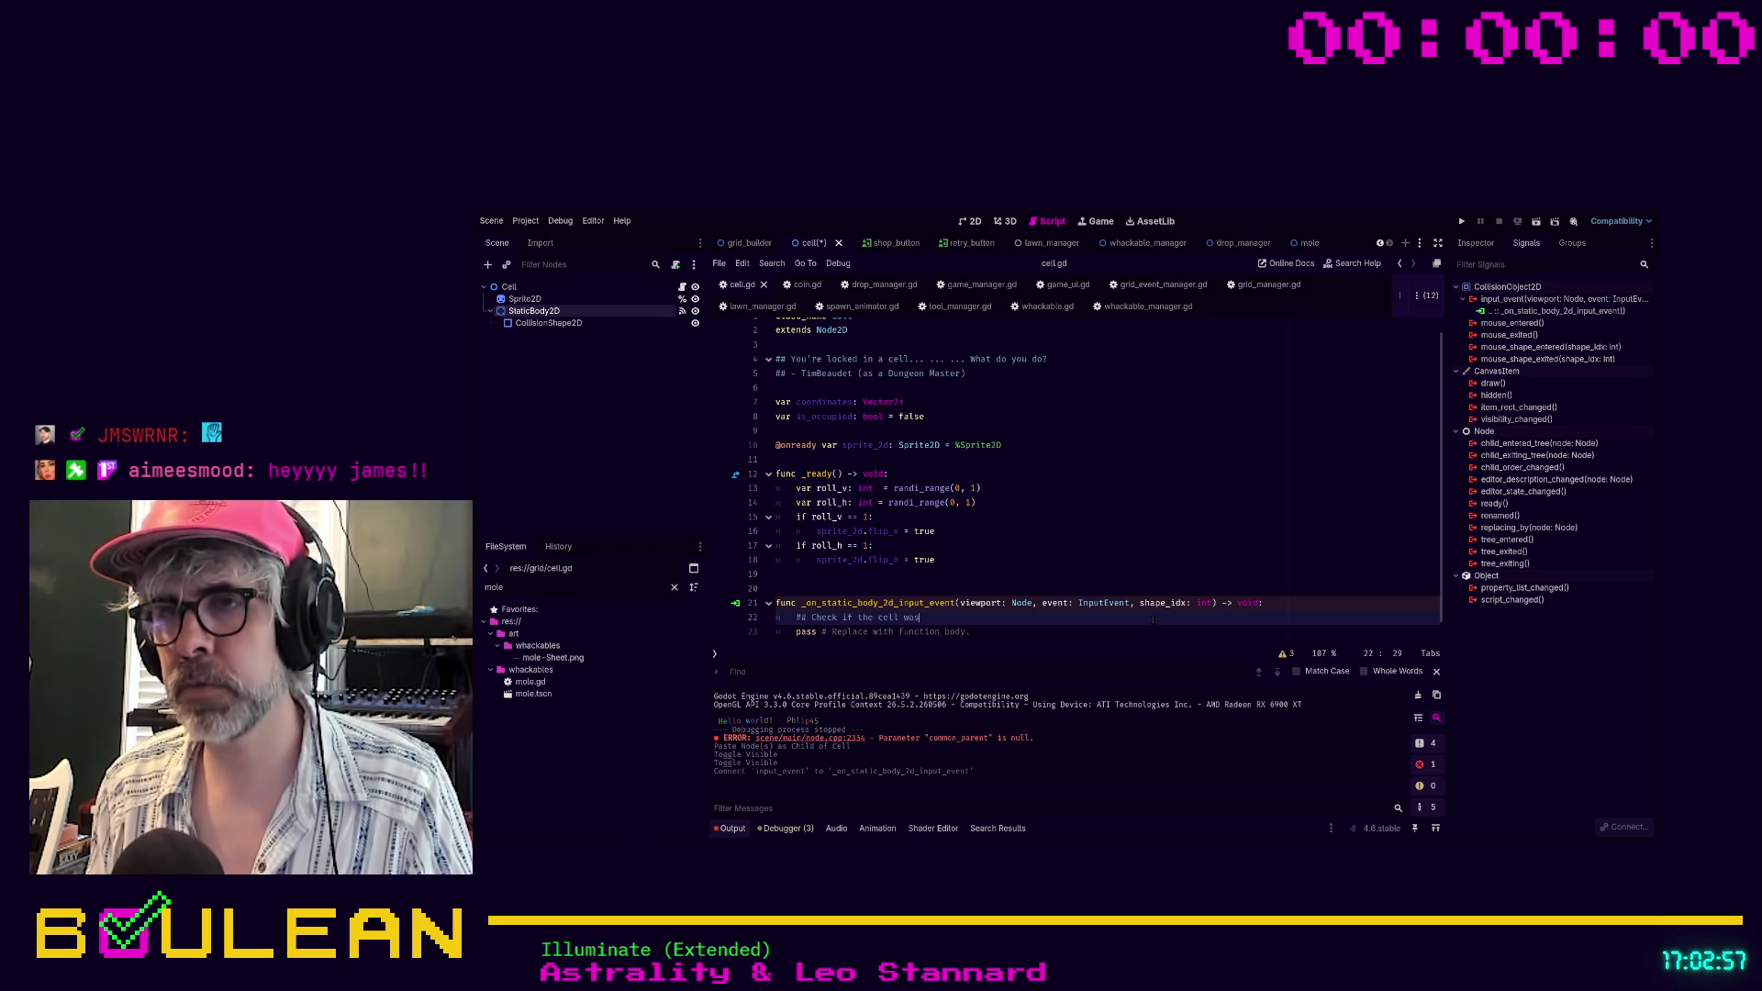
pyautogui.write('ied')
pyautogui.press('Return')
pyautogui.press('Tab')
pyautogui.write('## If s')
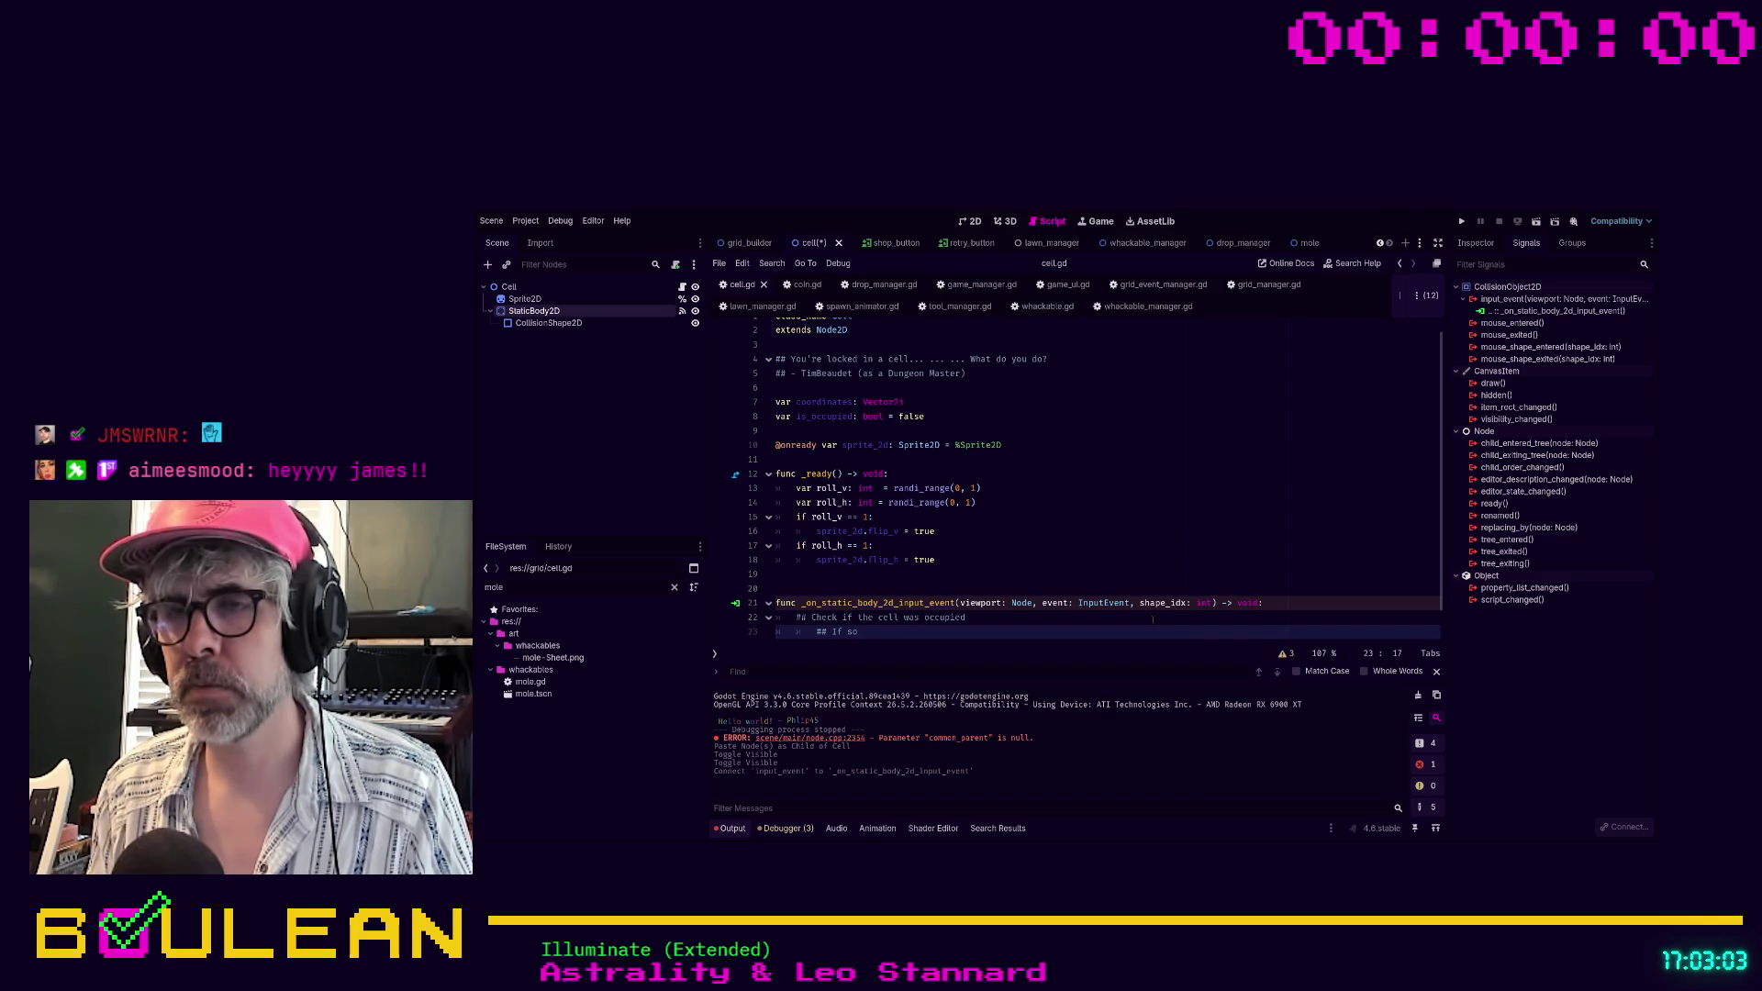
pyautogui.write('o, damag')
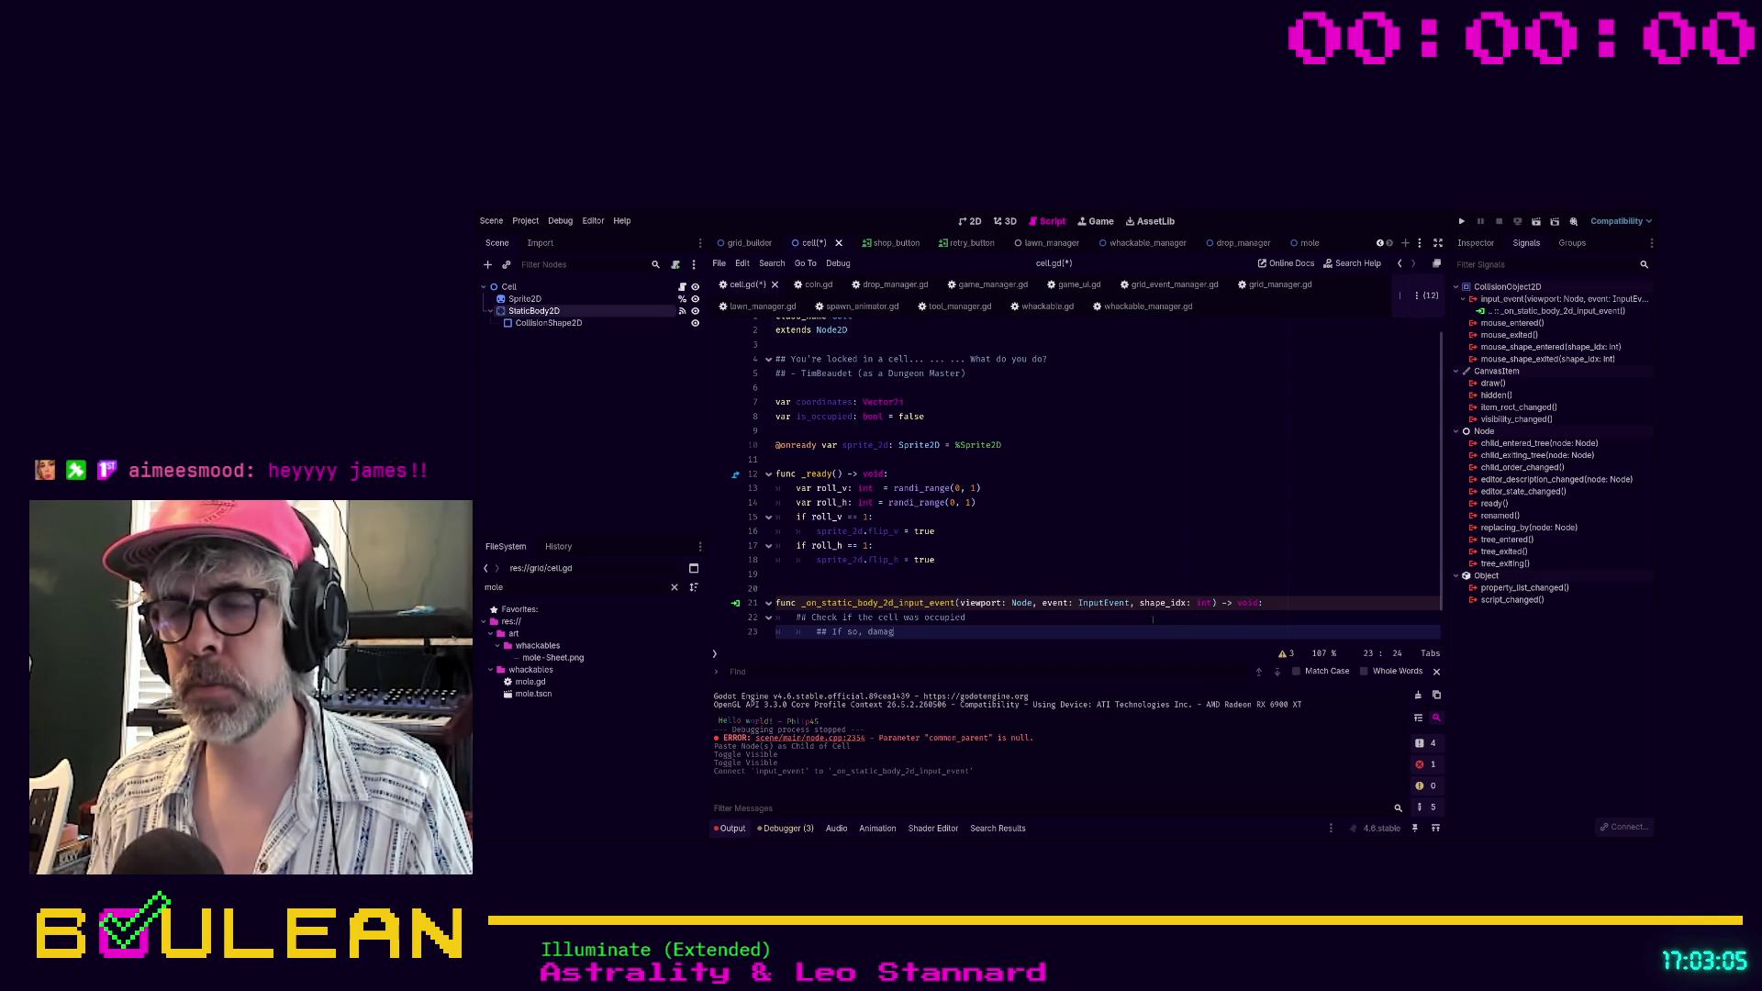
pyautogui.write('e the occupant')
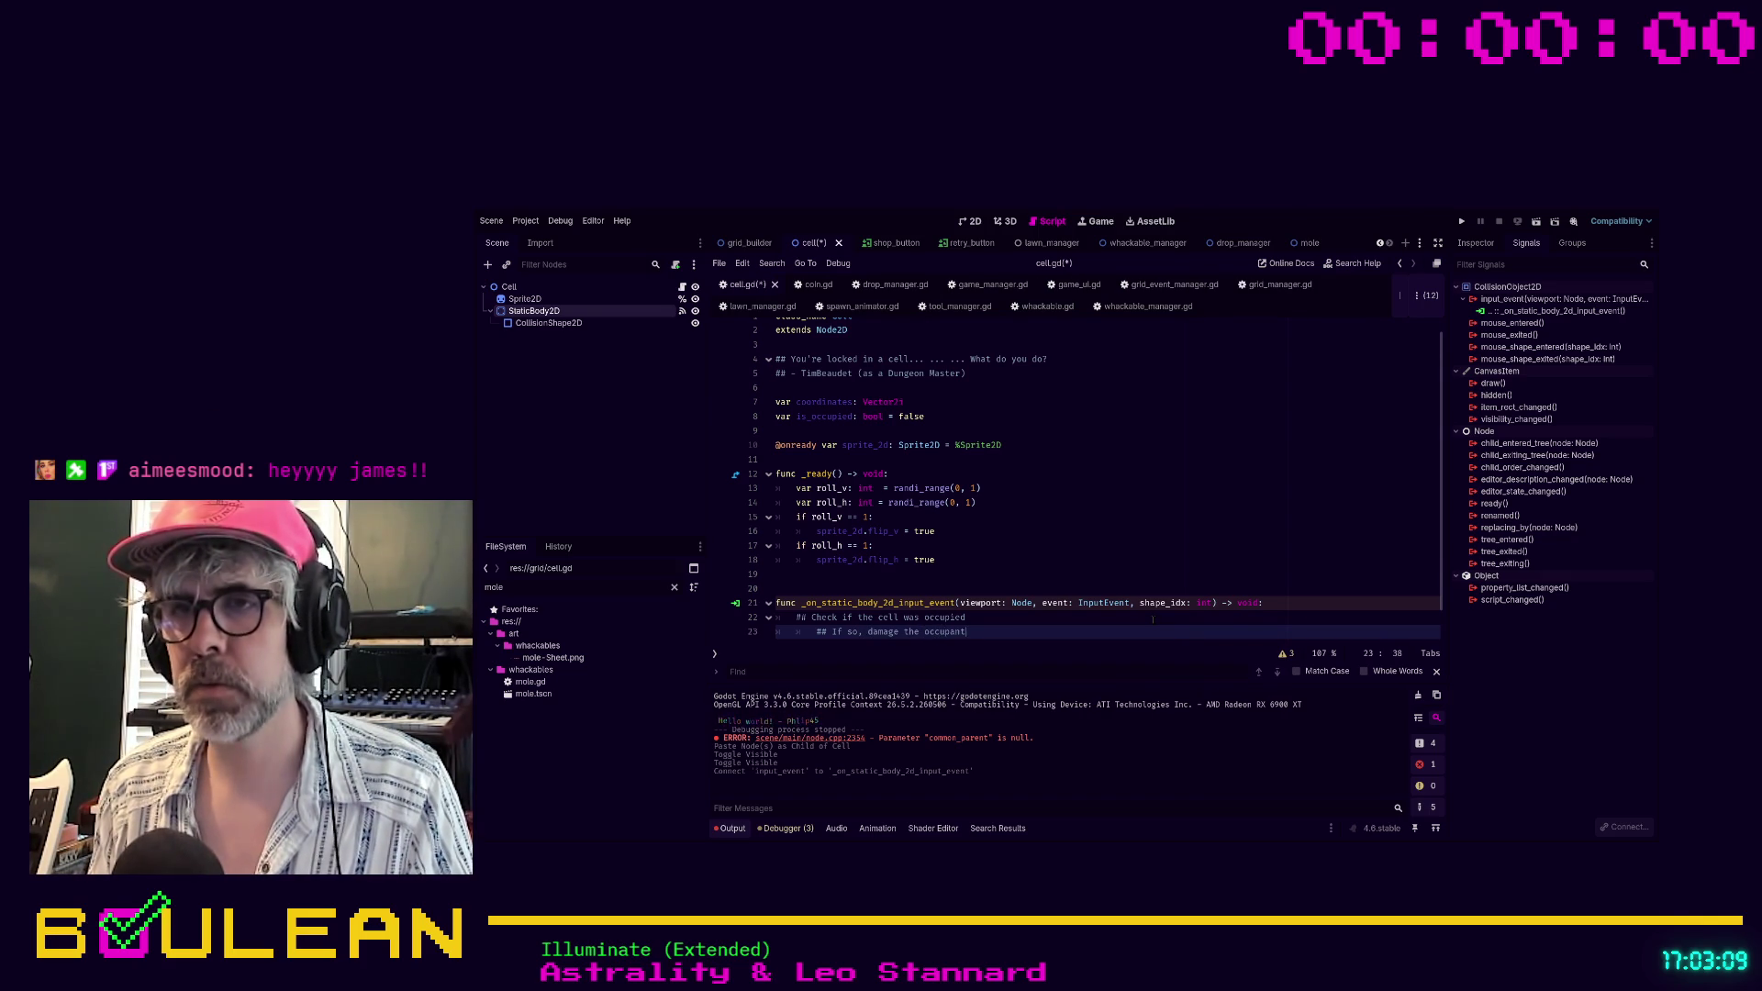
# Add a '## If not' comment about damaging the lawn on a misclick, fixing the typos
pyautogui.press('Return')
pyautogui.write('If not,')
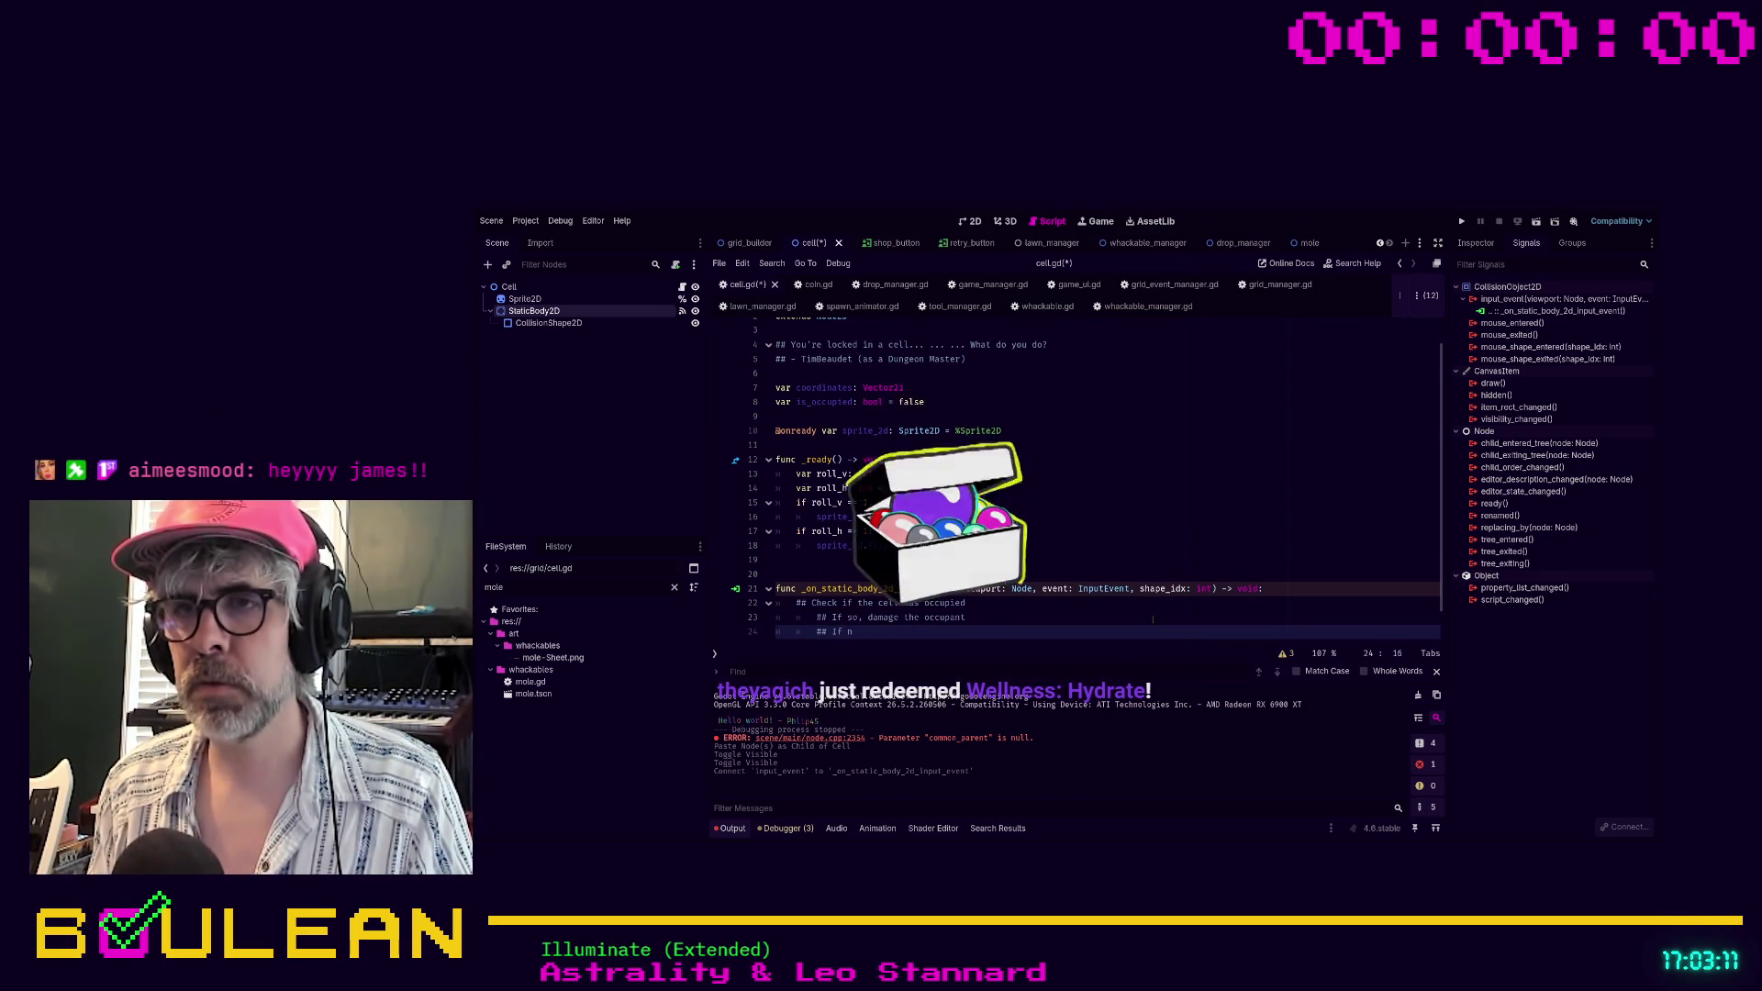
pyautogui.press('BackSpace')
pyautogui.press('BackSpace')
pyautogui.press('BackSpace')
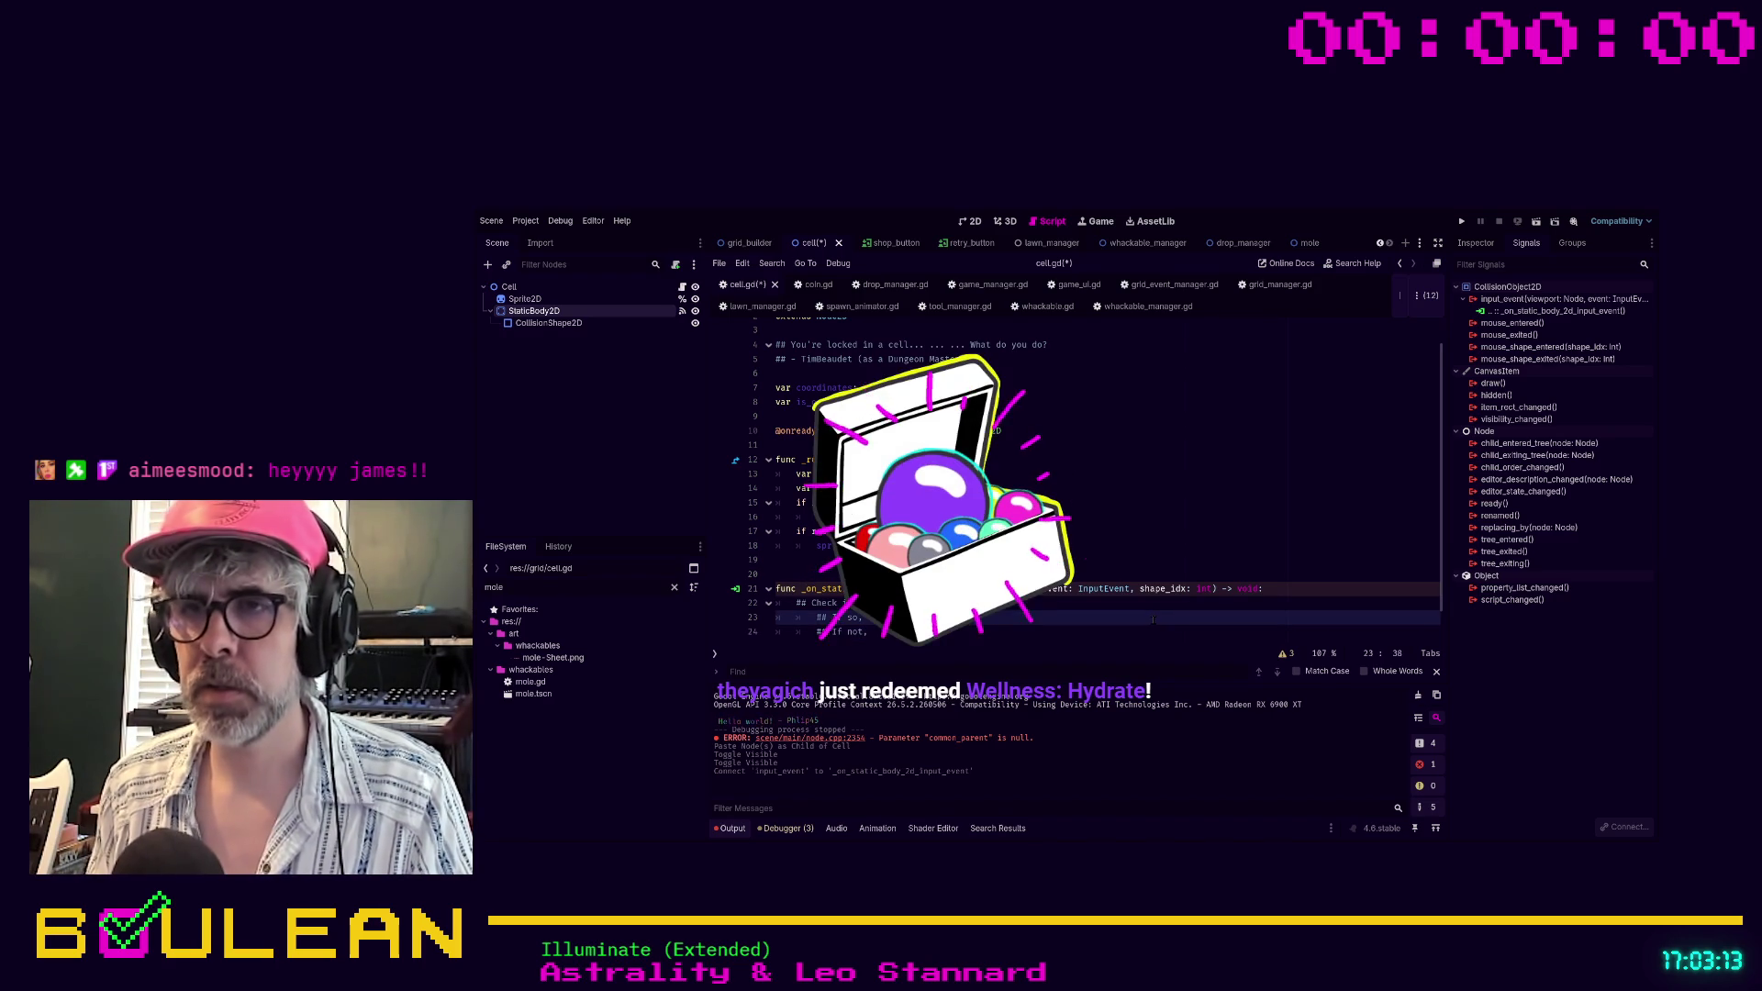
pyautogui.hotkey('alt', 'Up')
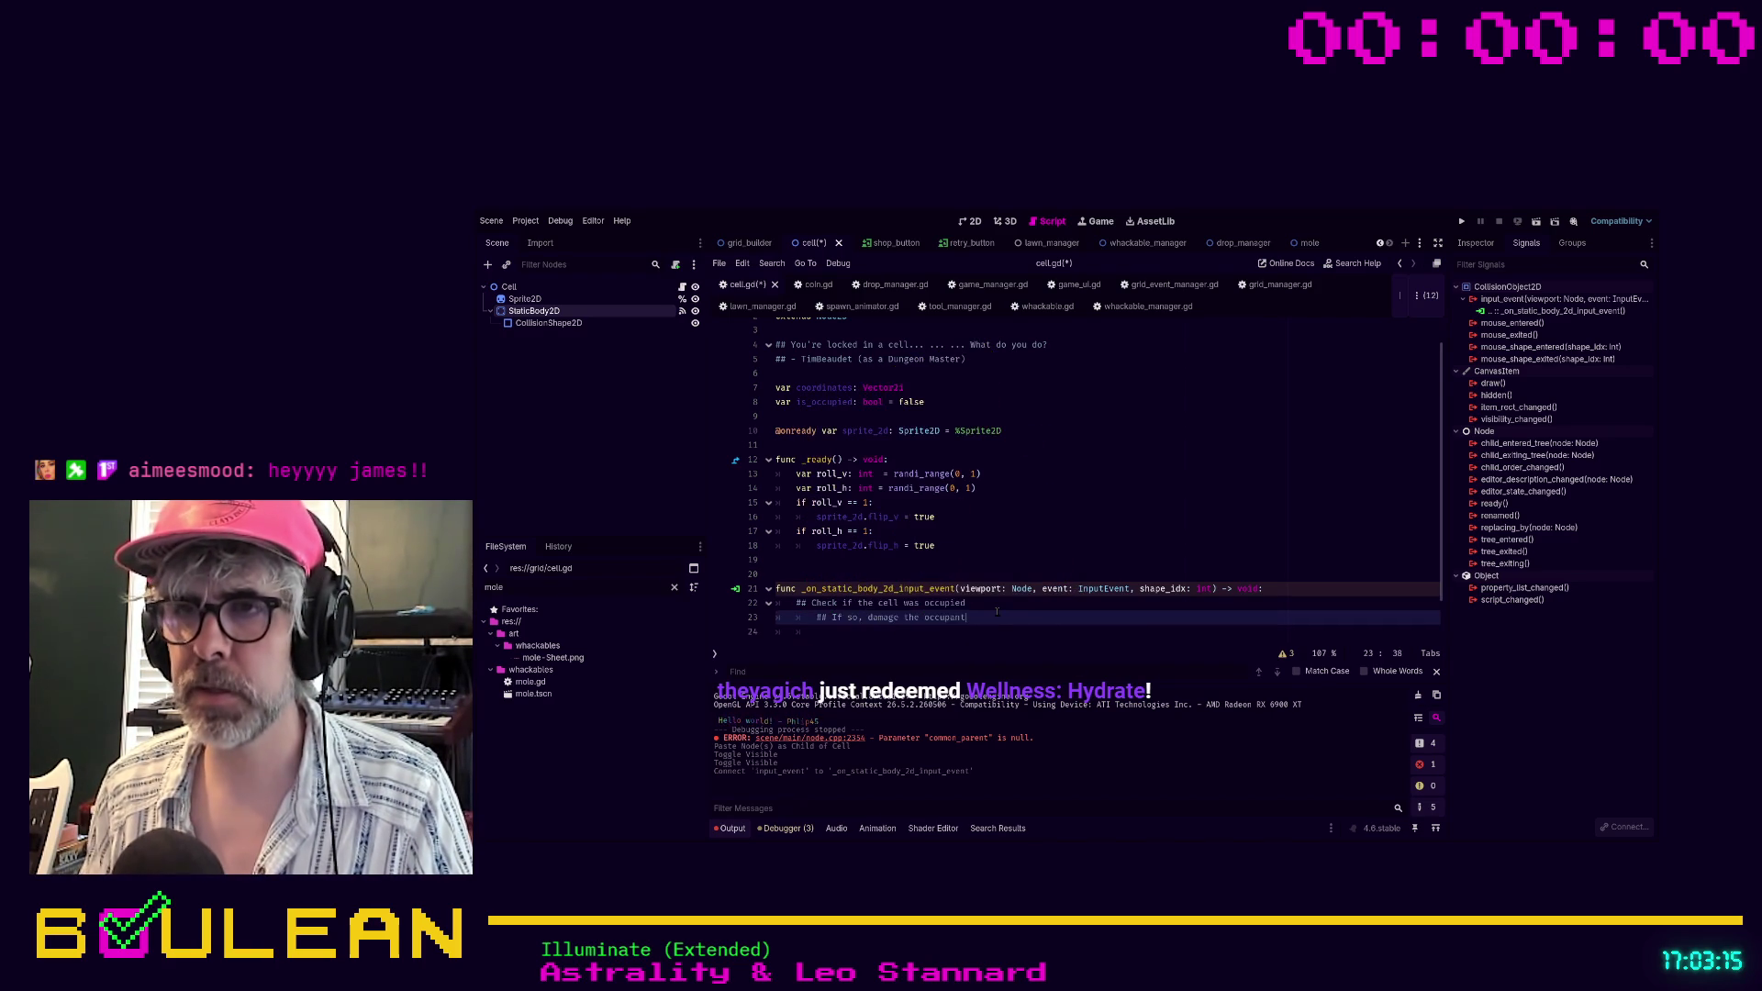
pyautogui.press('BackSpace')
pyautogui.press('Down')
pyautogui.press('End')
pyautogui.press('Return')
pyautogui.press('Return')
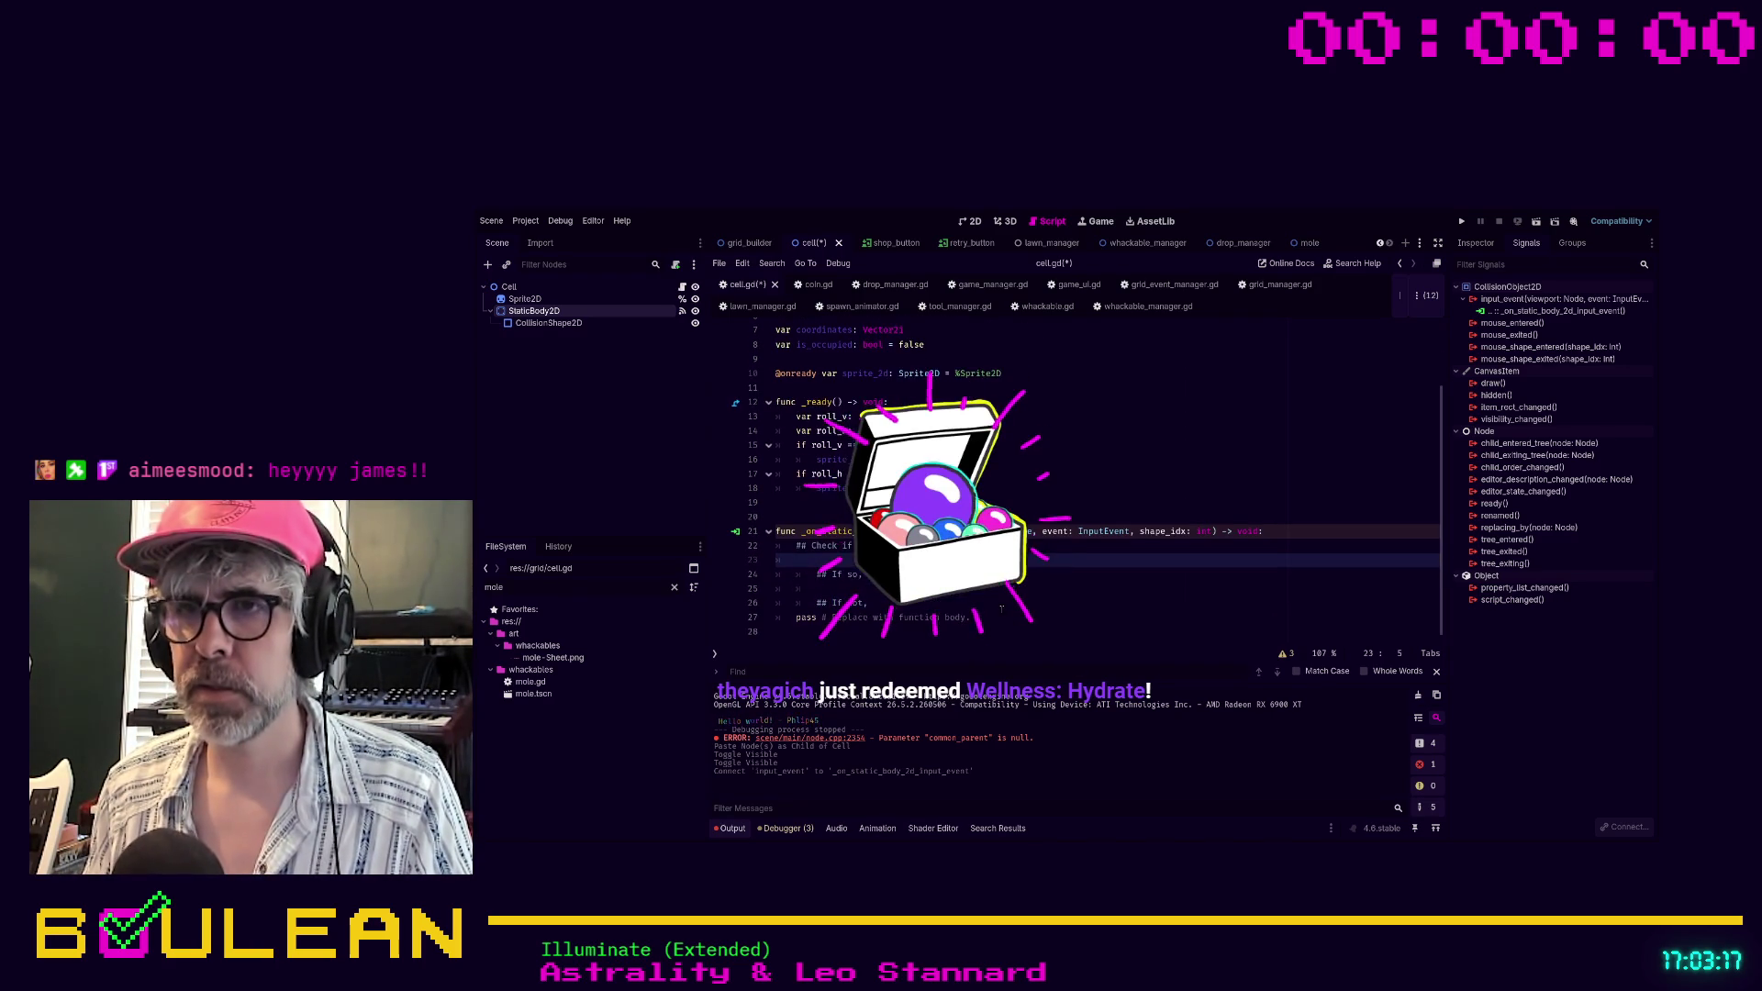
pyautogui.write('## If not, occupy ')
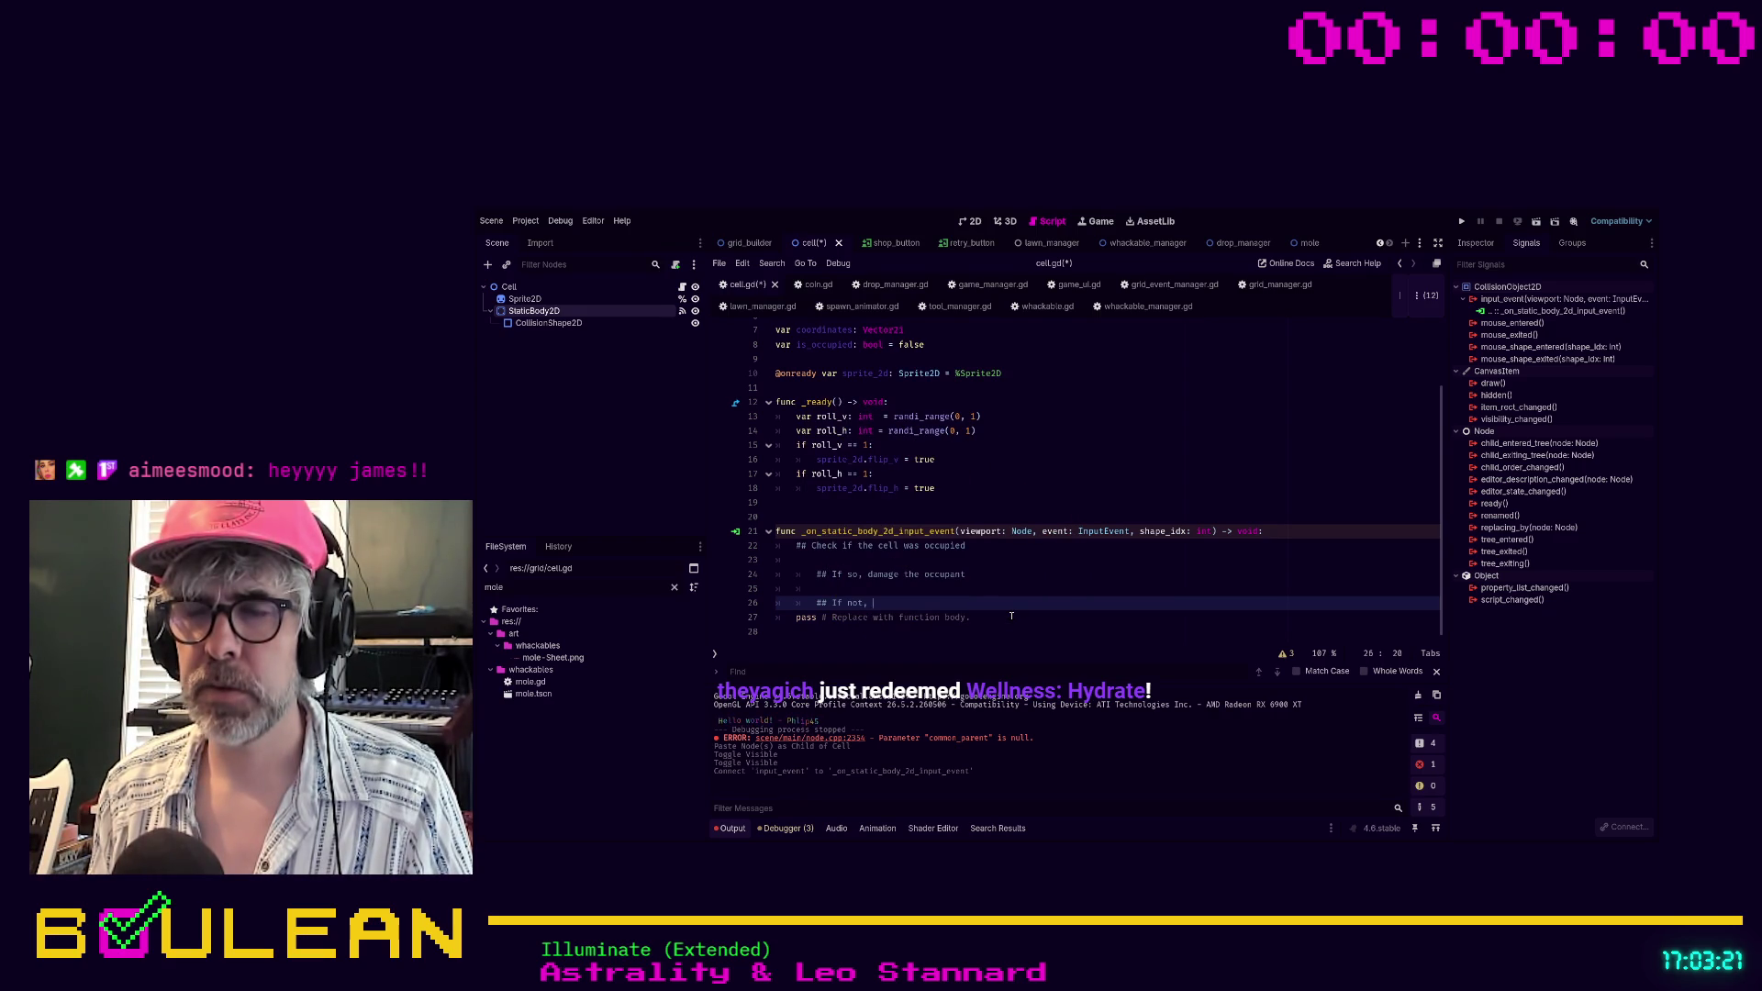
pyautogui.write('en ')
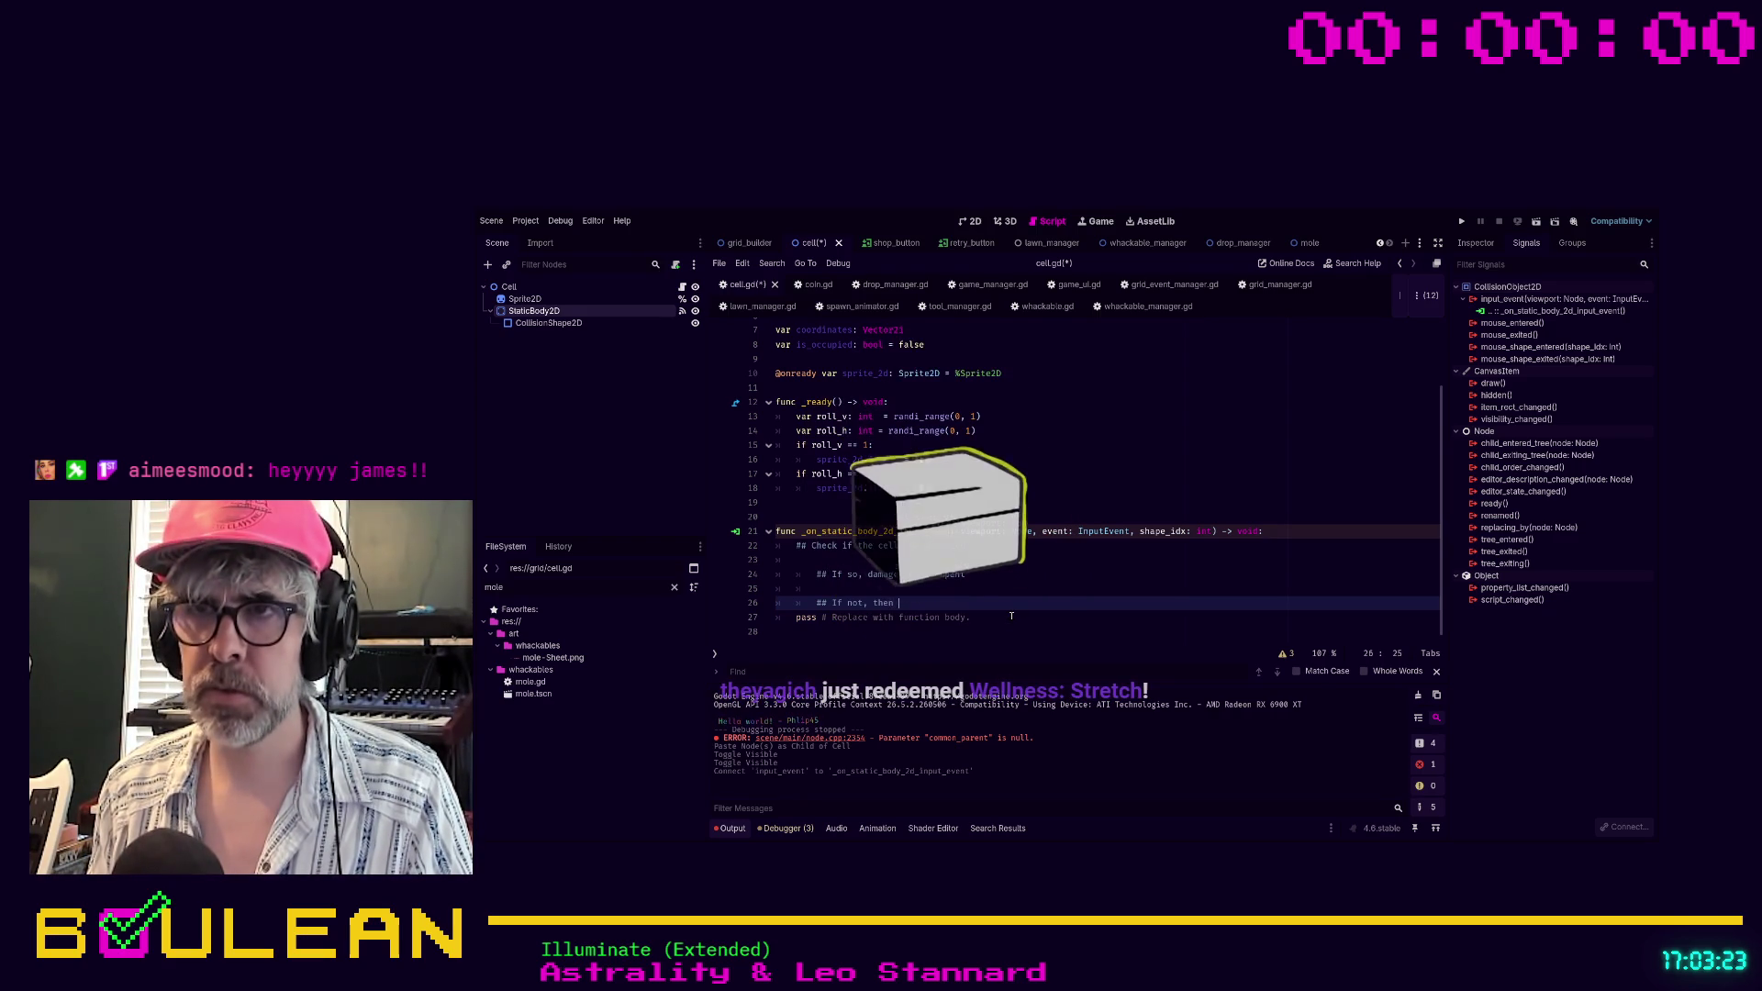
pyautogui.write(' the ')
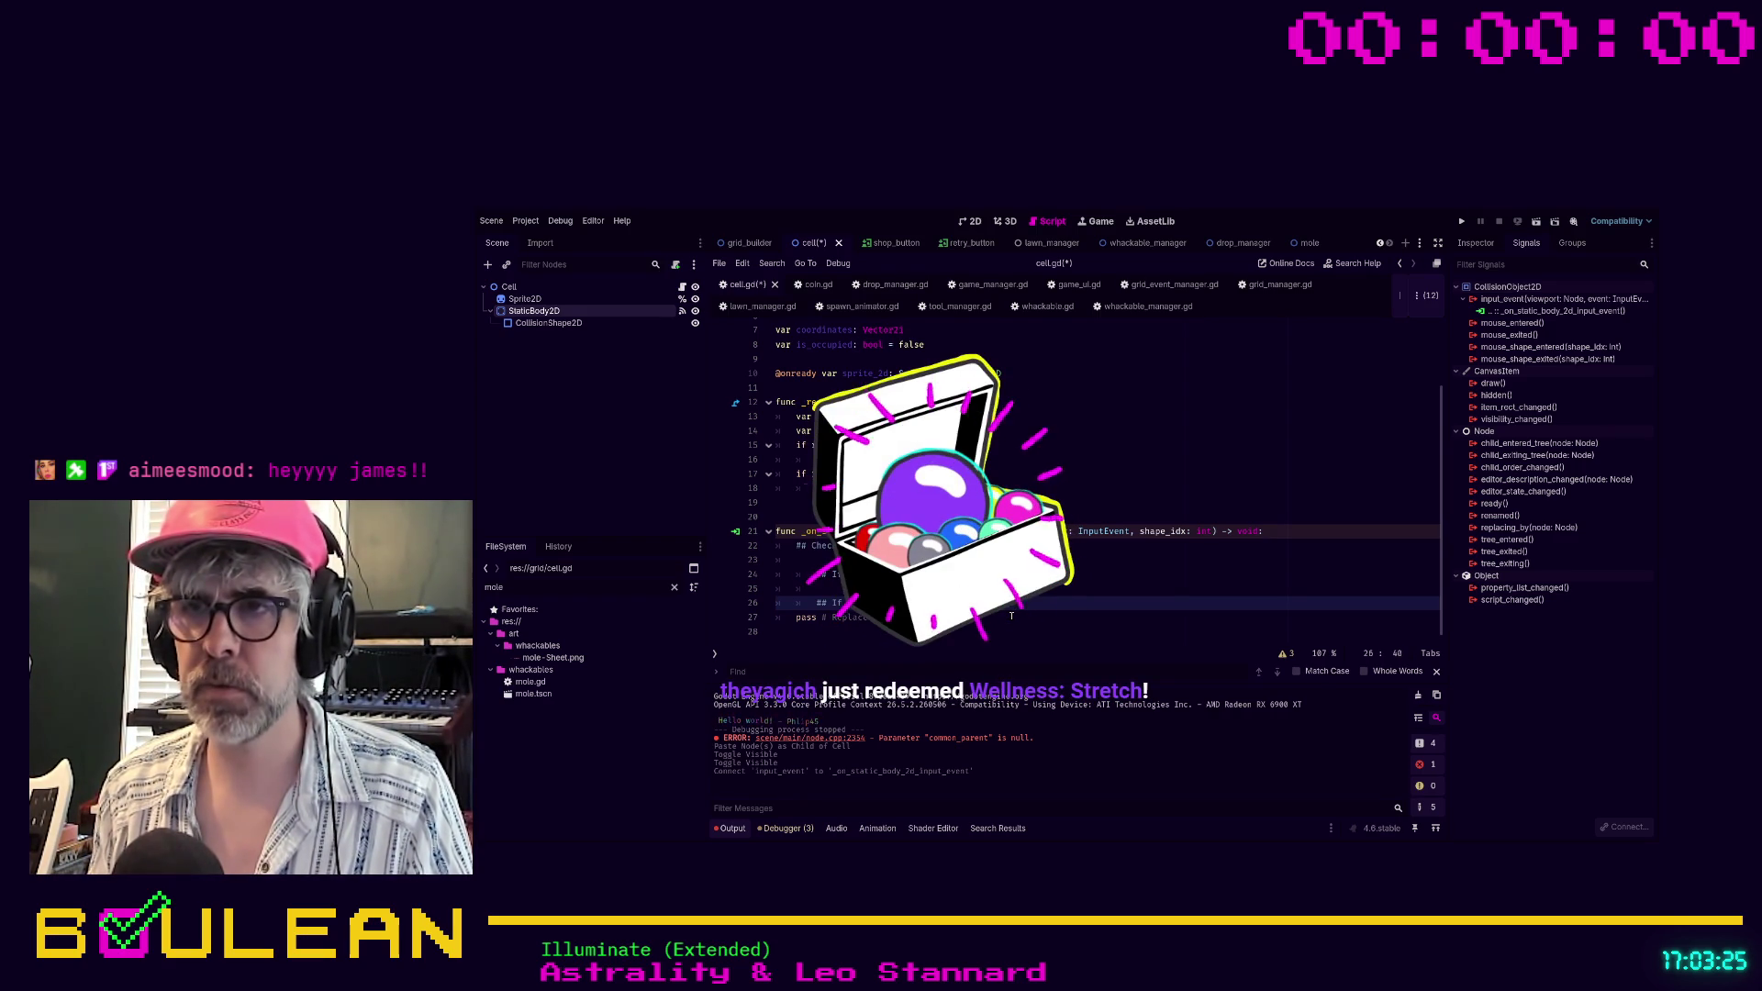
pyautogui.write('celclic')
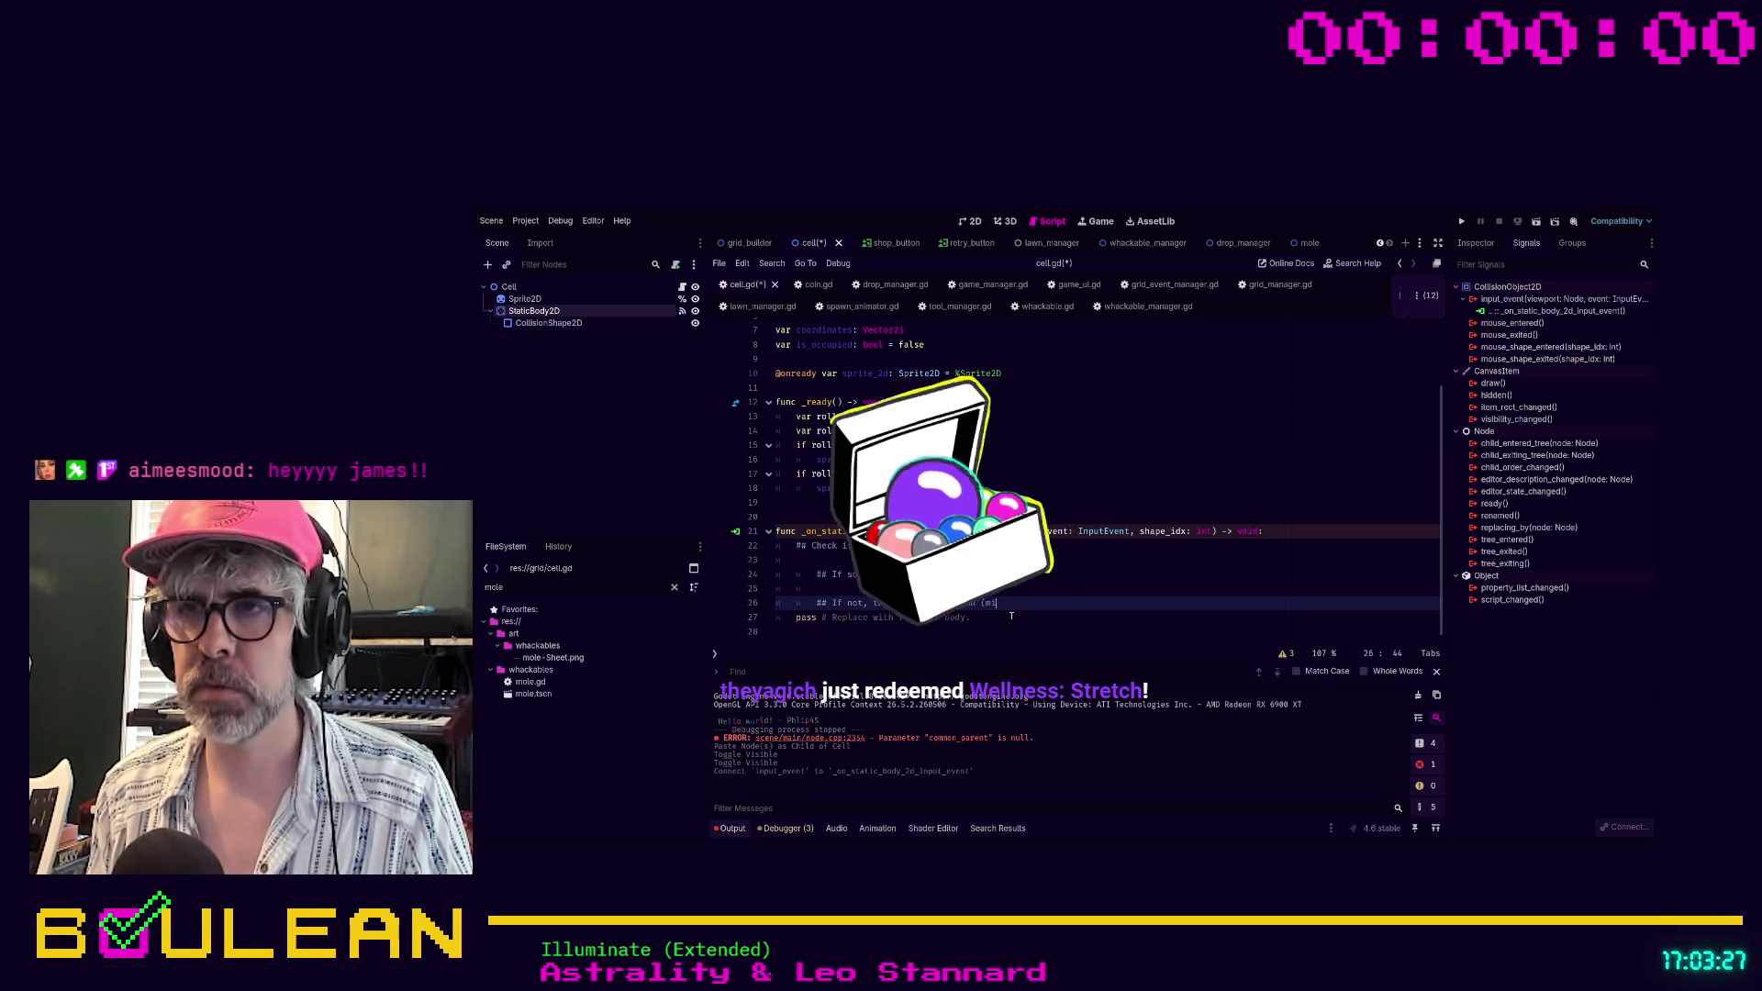
pyautogui.press('BackSpace')
pyautogui.press('BackSpace')
pyautogui.press('BackSpace')
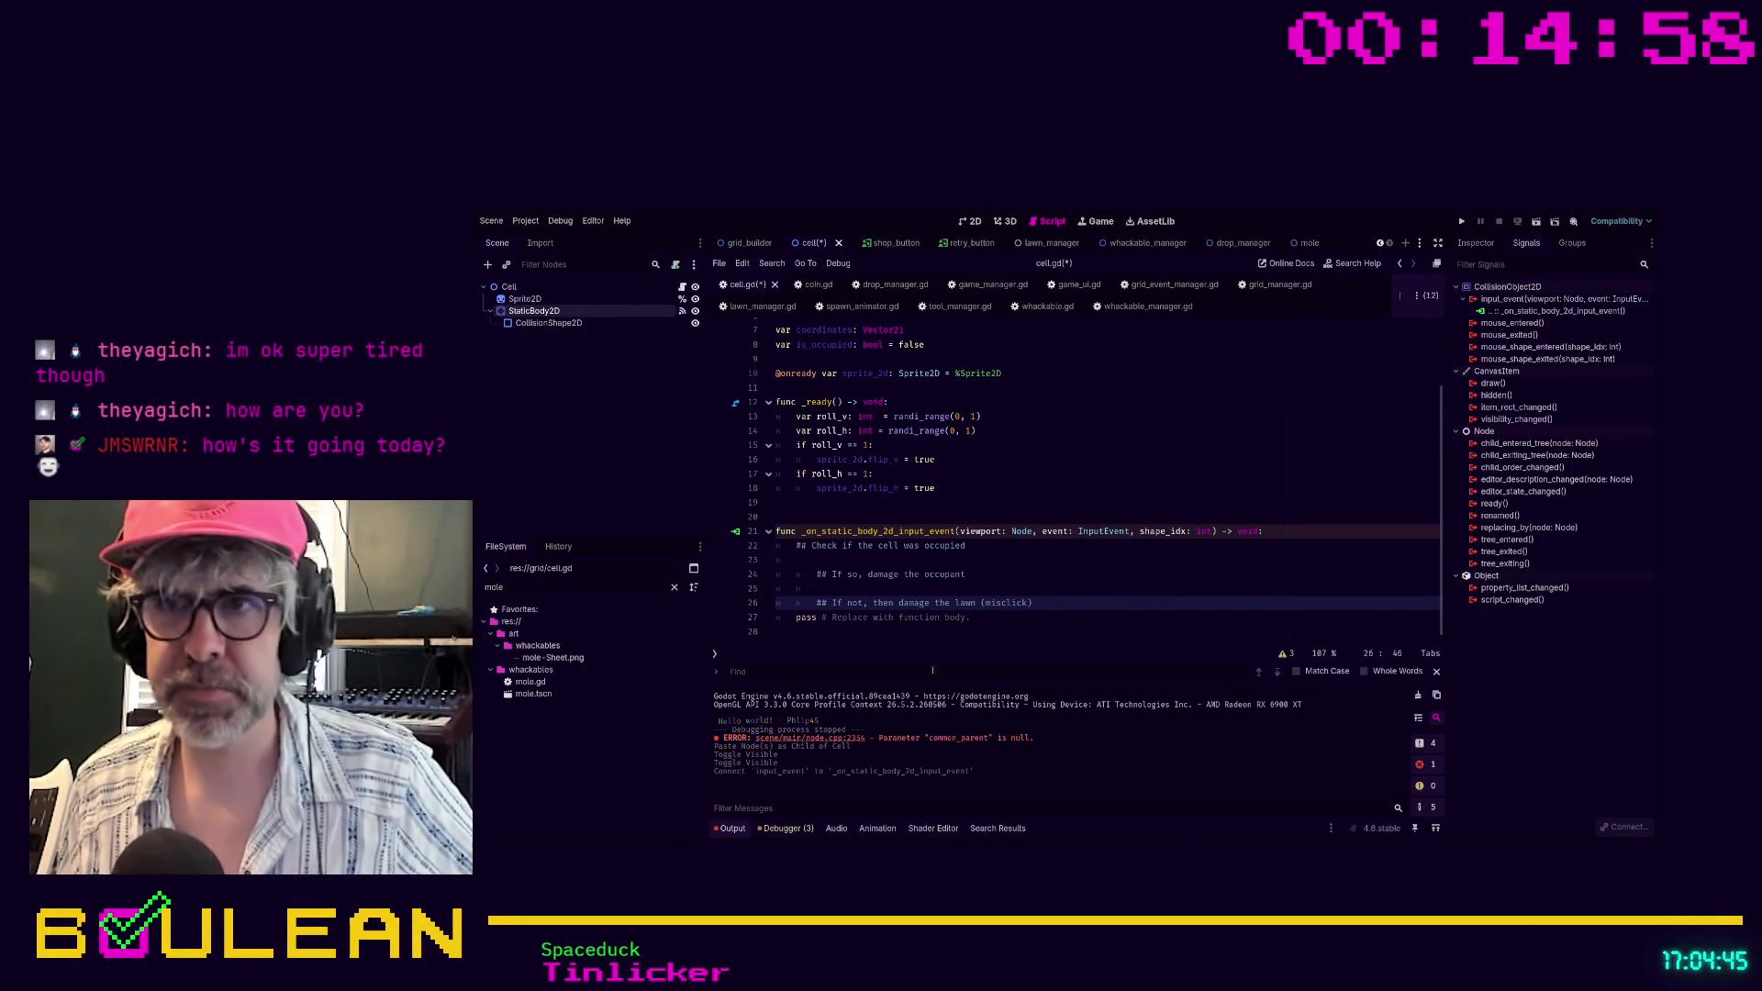
# Check the handler's pass line, then return the caret to the end of the lawn comment
pyautogui.click(986, 617)
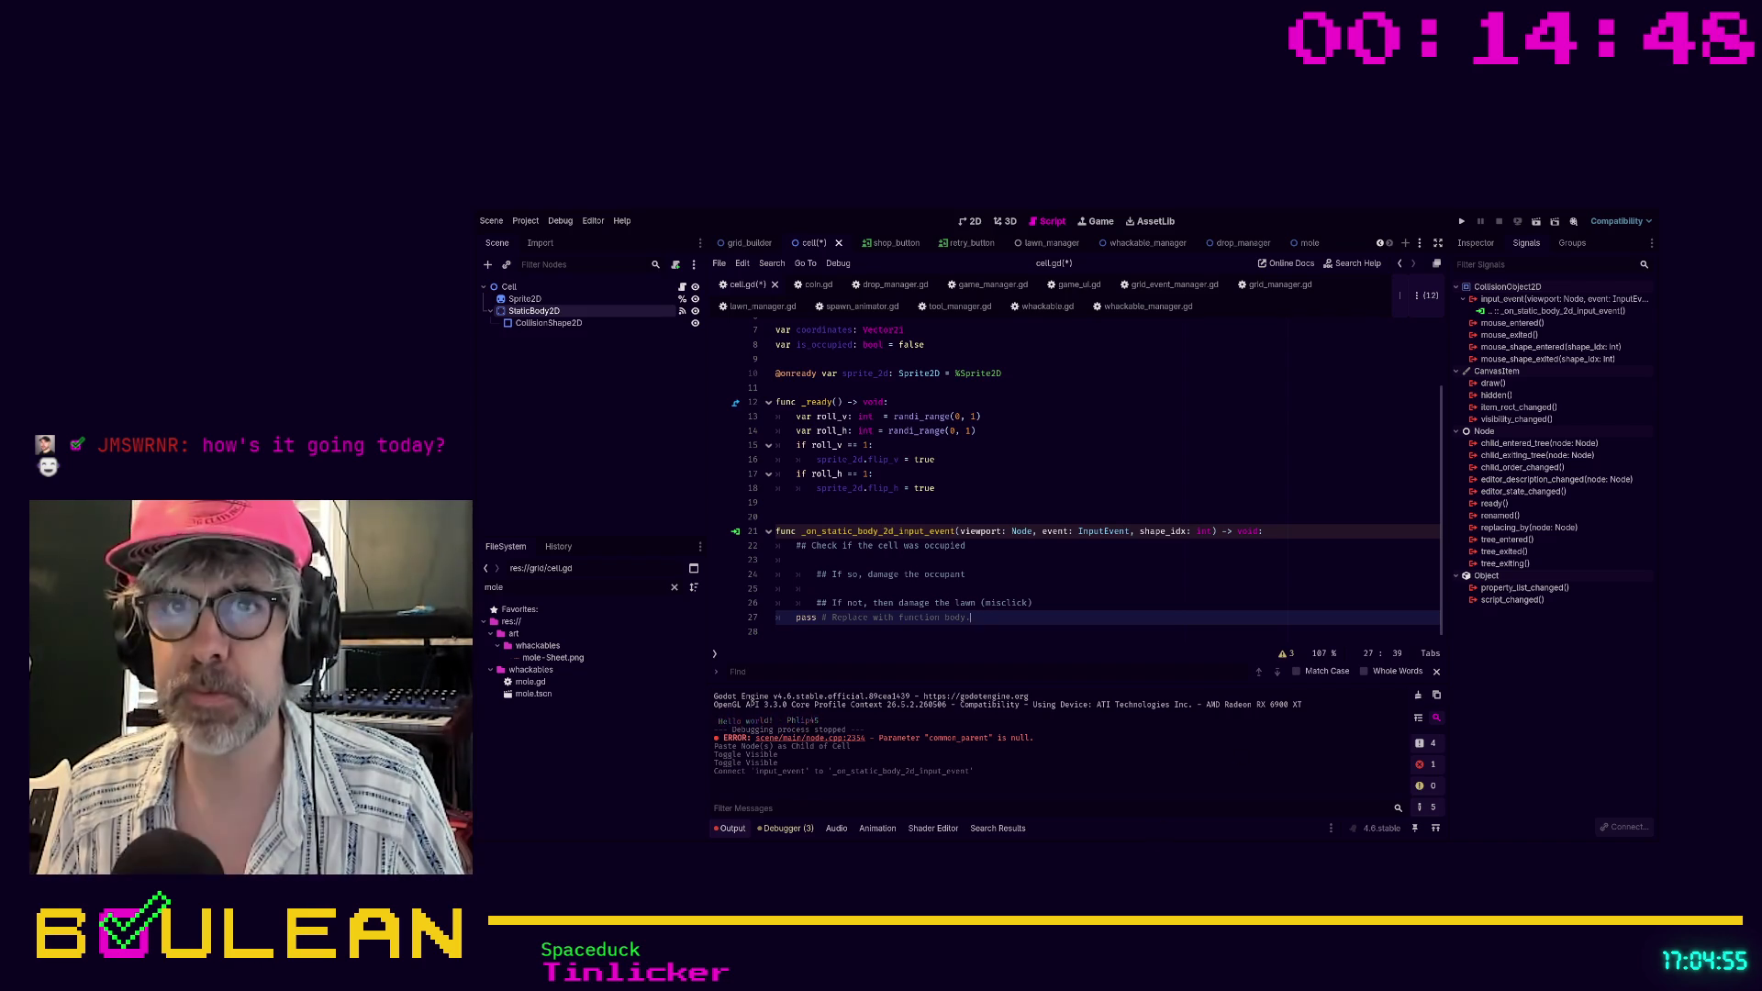
pyautogui.click(1098, 602)
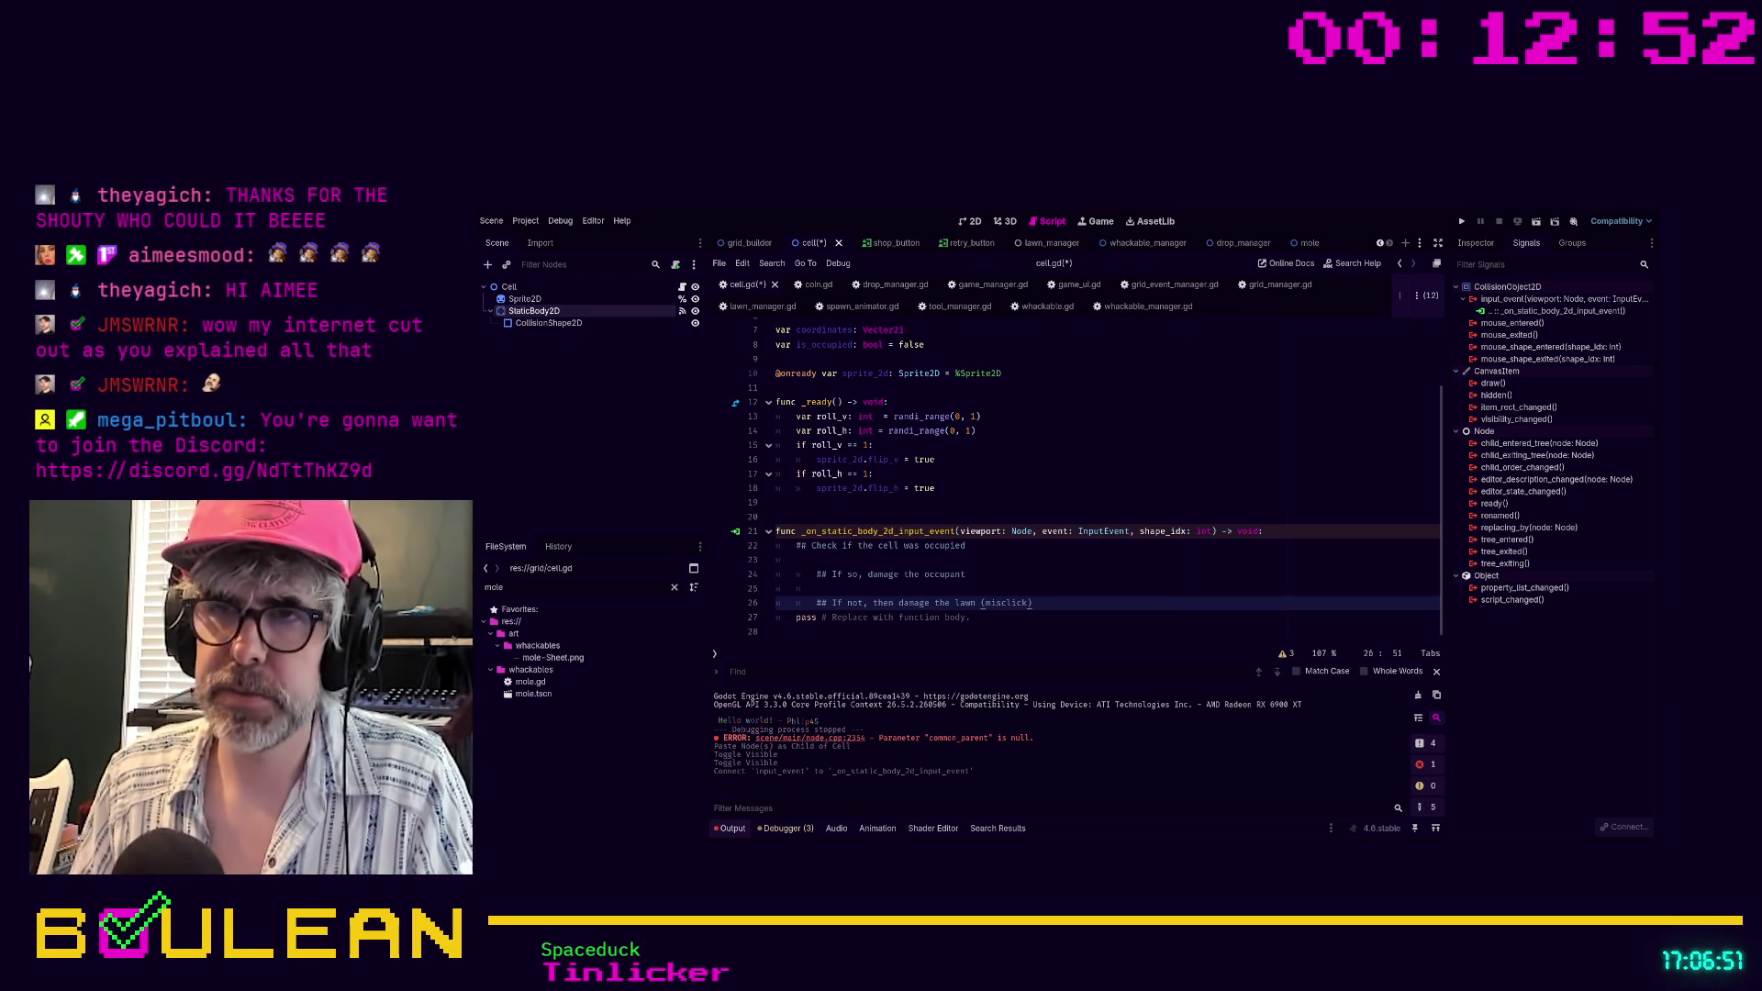
# Save cell.gd, then move between the occupancy and damage-branch comments in the handler
pyautogui.click(1042, 626)
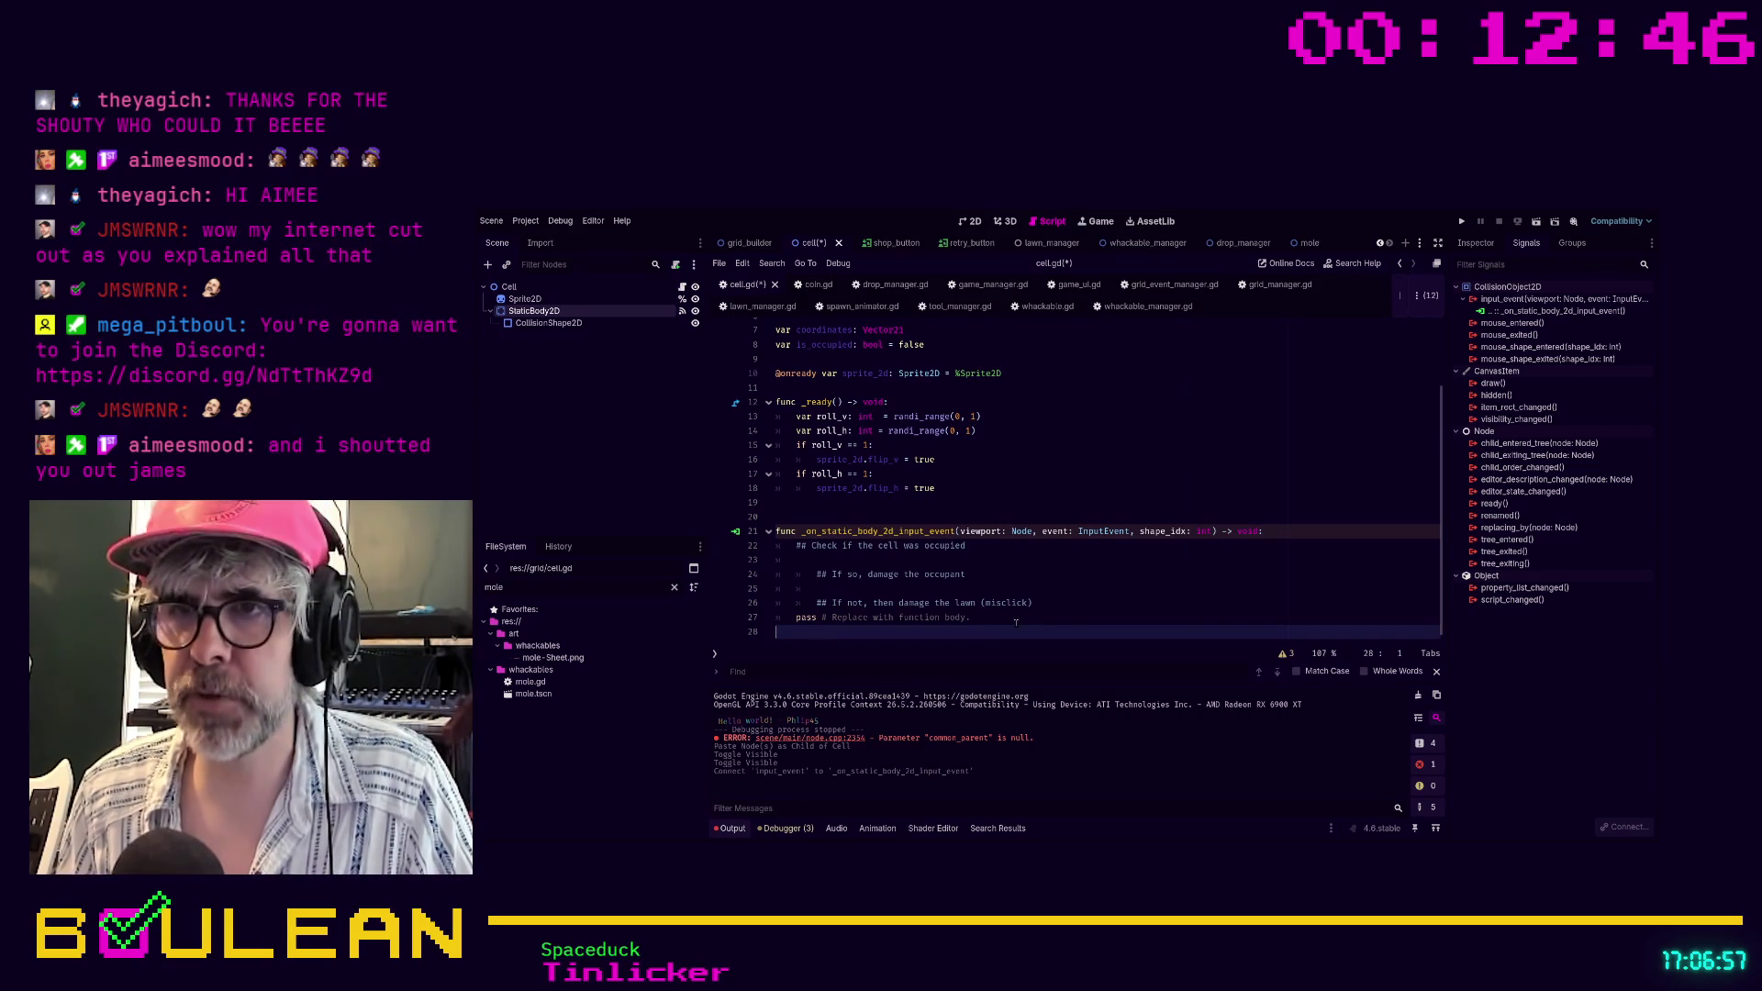
pyautogui.hotkey('ctrl', 's')
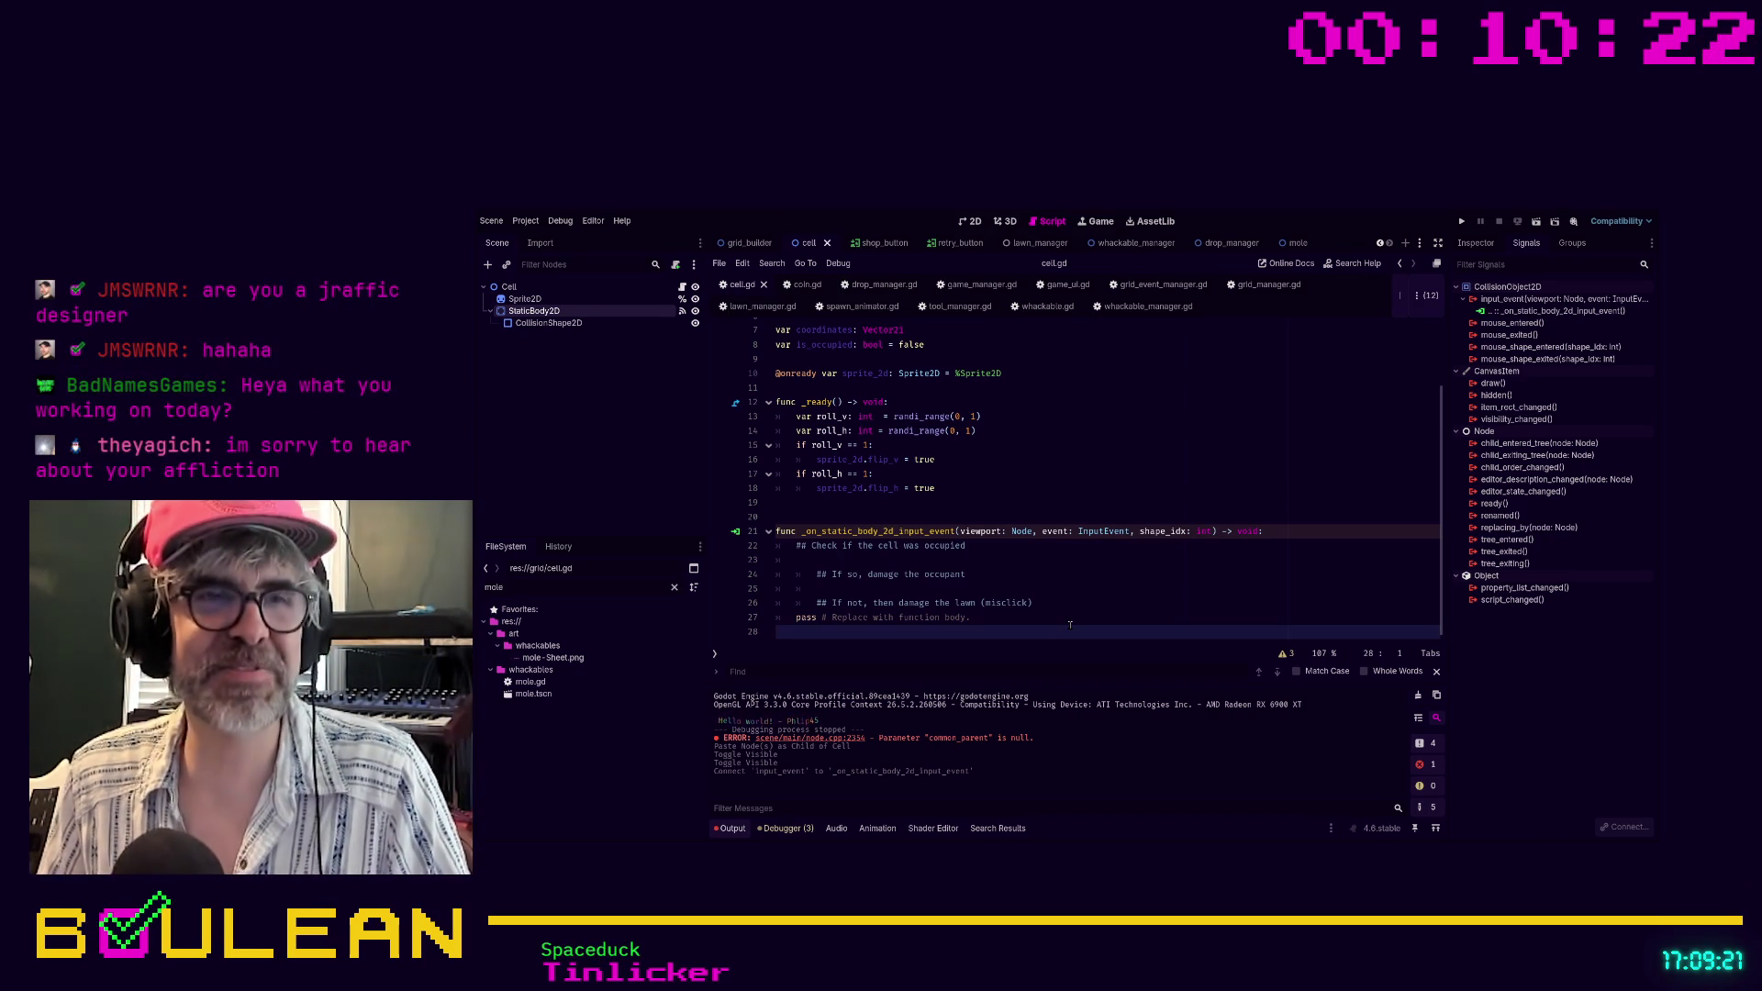
pyautogui.click(1071, 577)
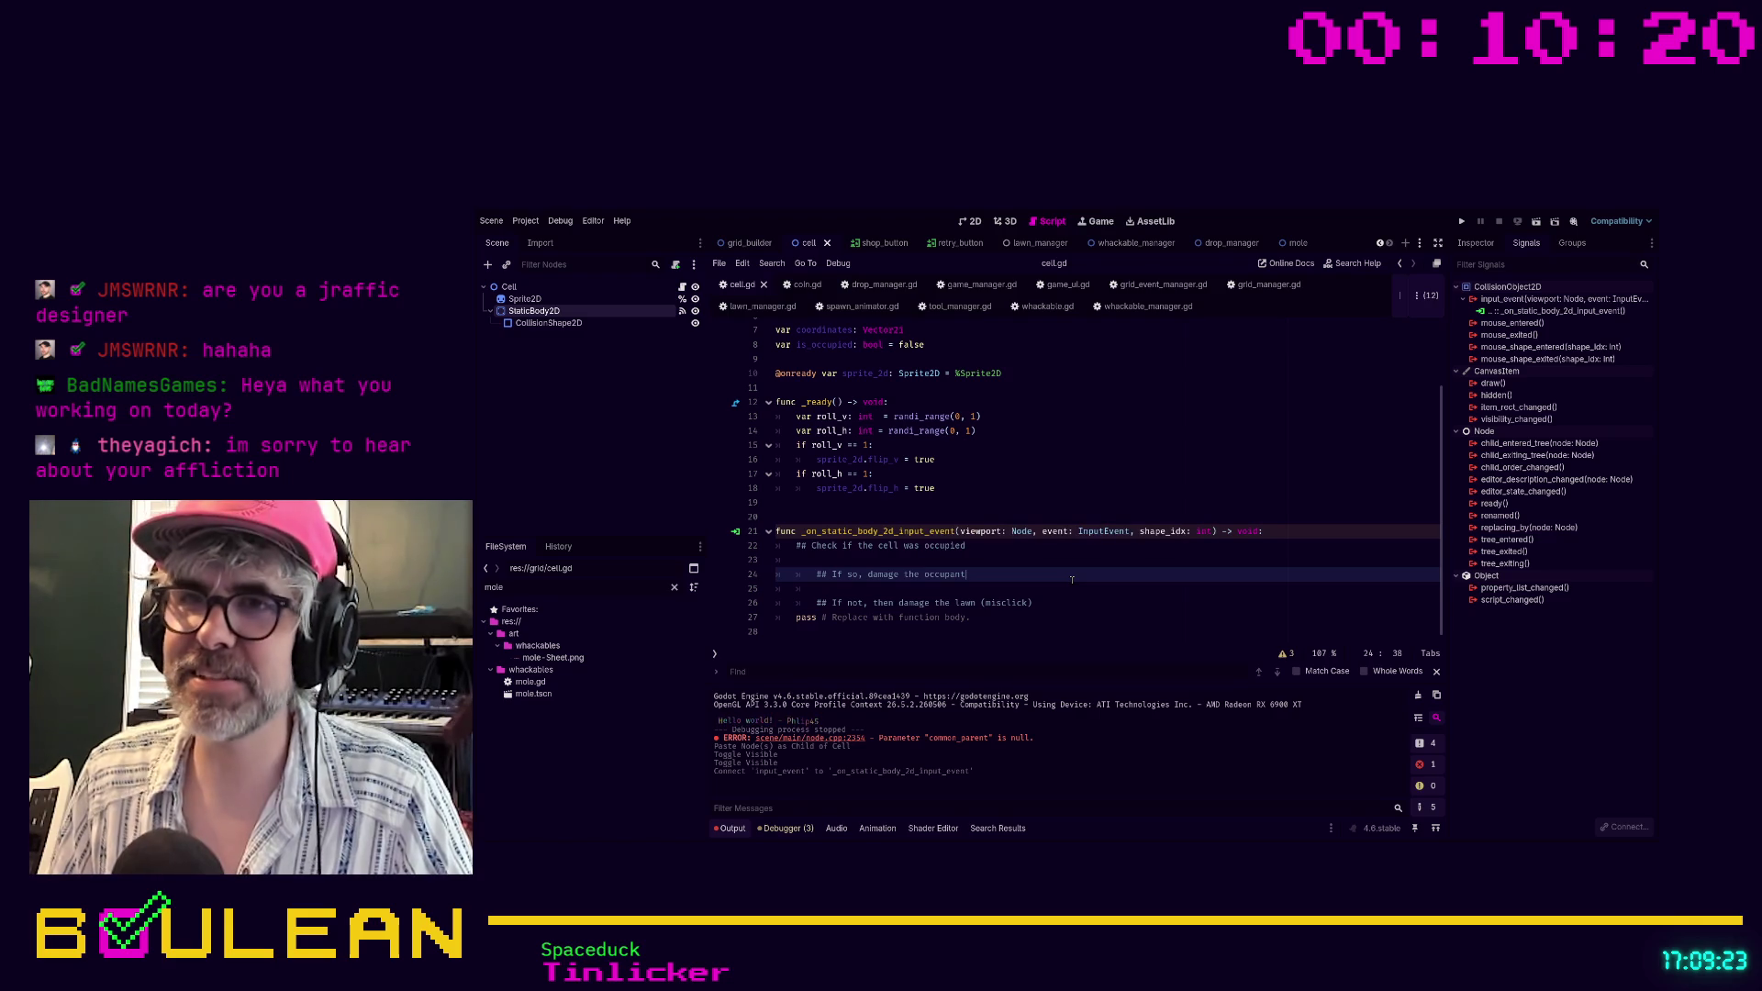
pyautogui.press('Up')
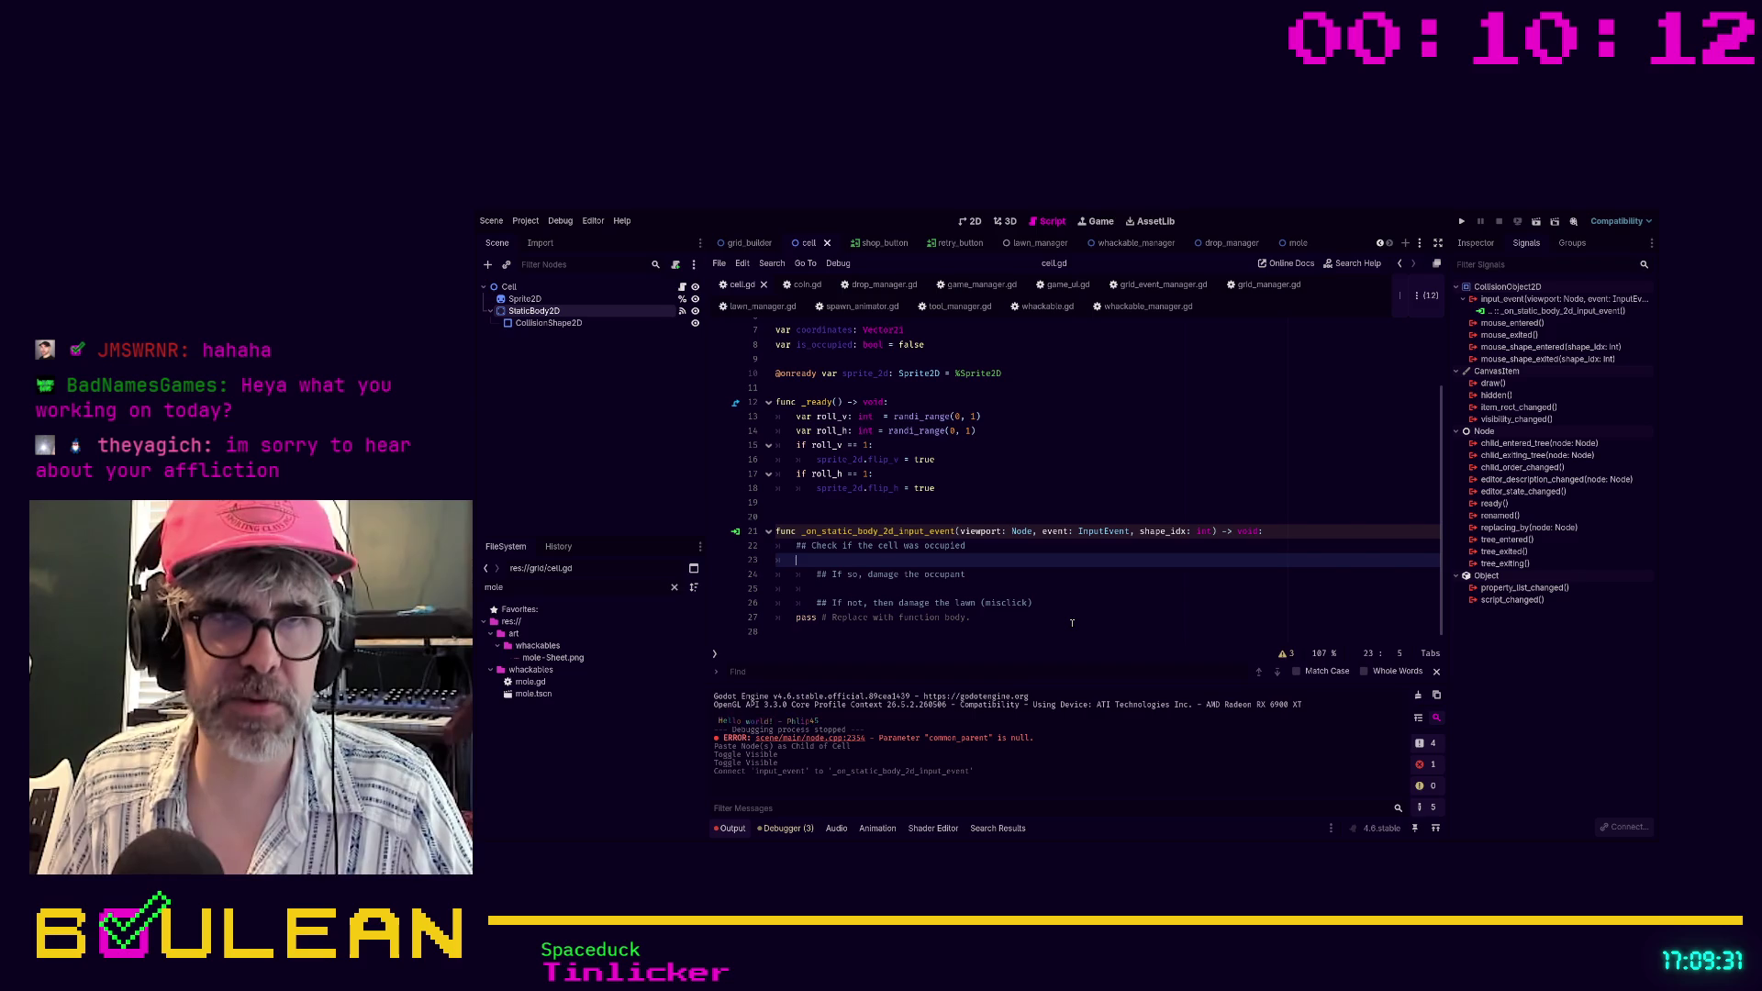
pyautogui.click(841, 589)
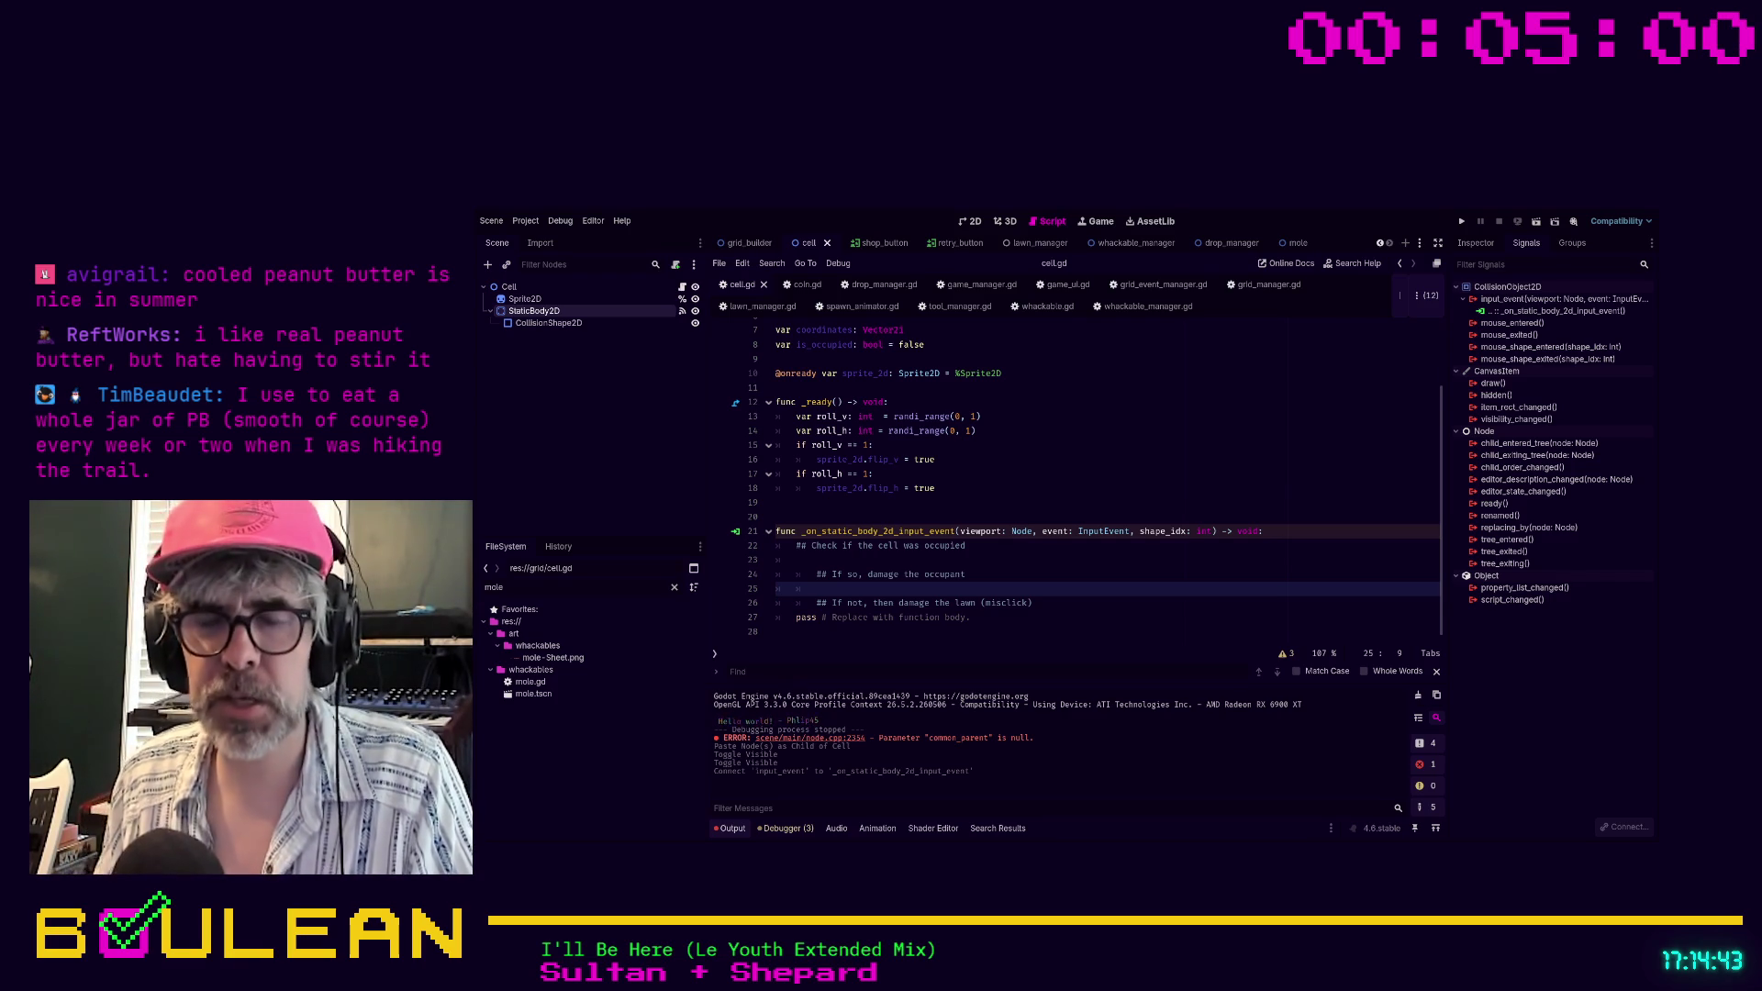
# Save the cell scene and cell.gd with the three planning comments in the handler
pyautogui.press('Up')
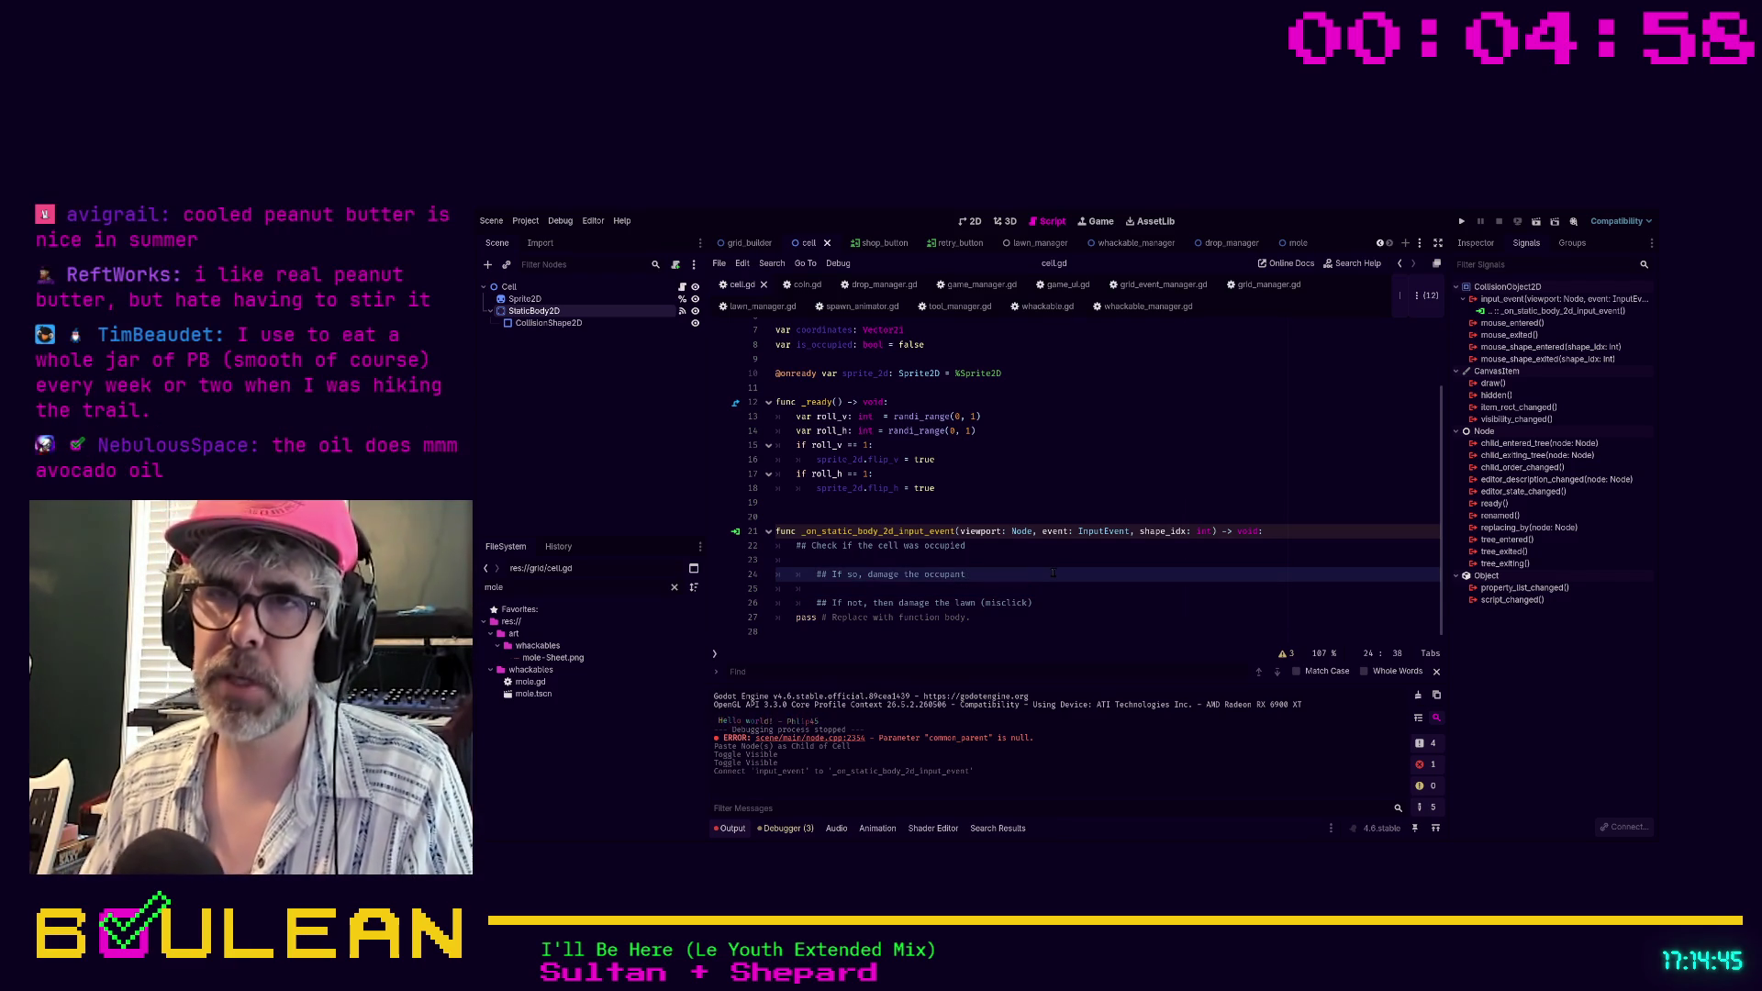
pyautogui.click(861, 559)
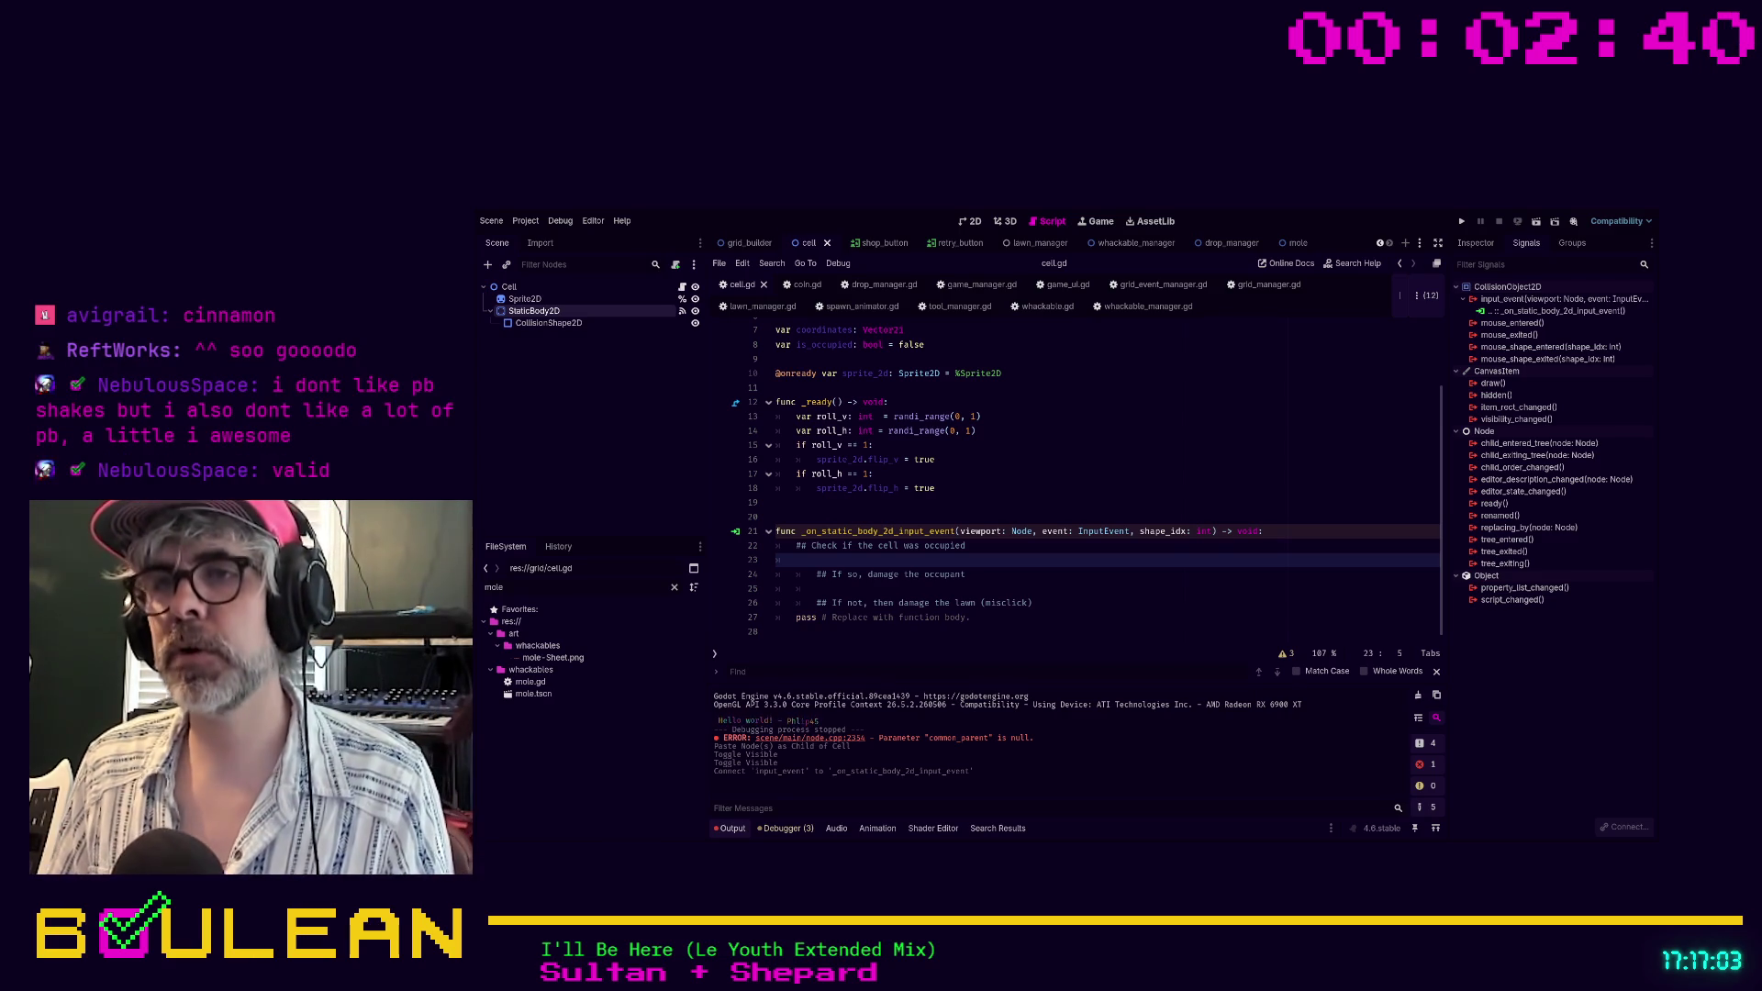
pyautogui.click(961, 588)
pyautogui.hotkey('ctrl', 's')
pyautogui.press('Up')
pyautogui.press('Up')
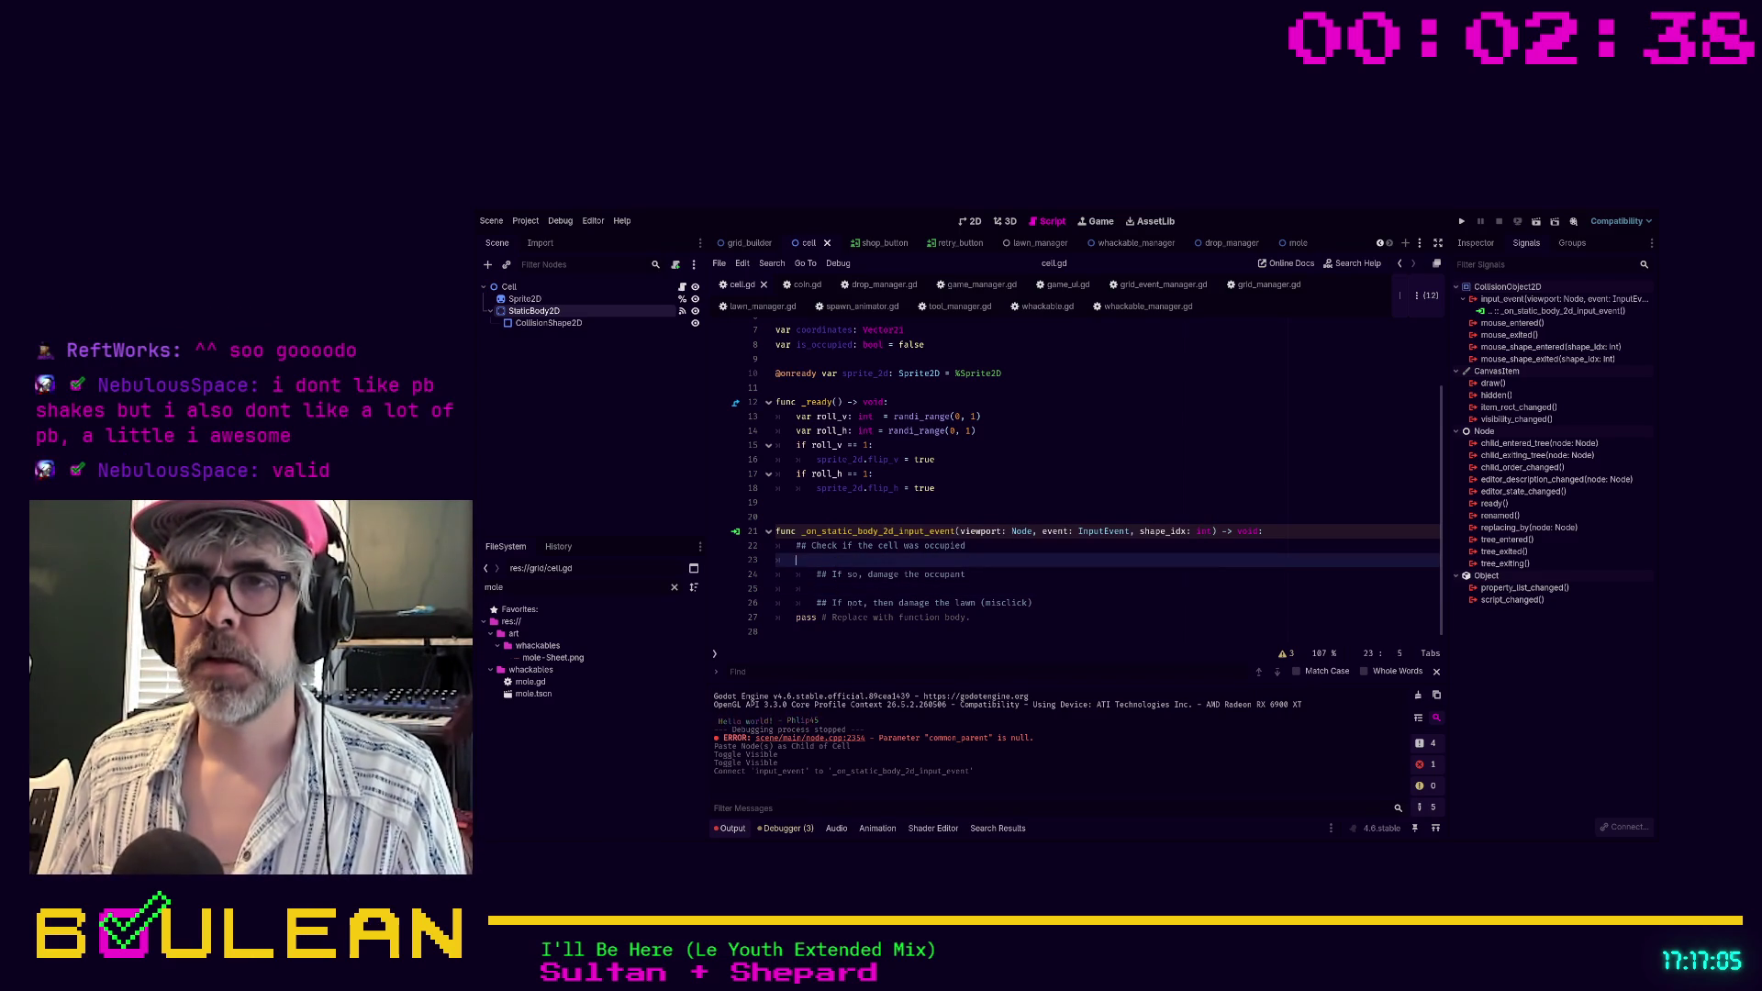
pyautogui.scroll(2, 973, 430)
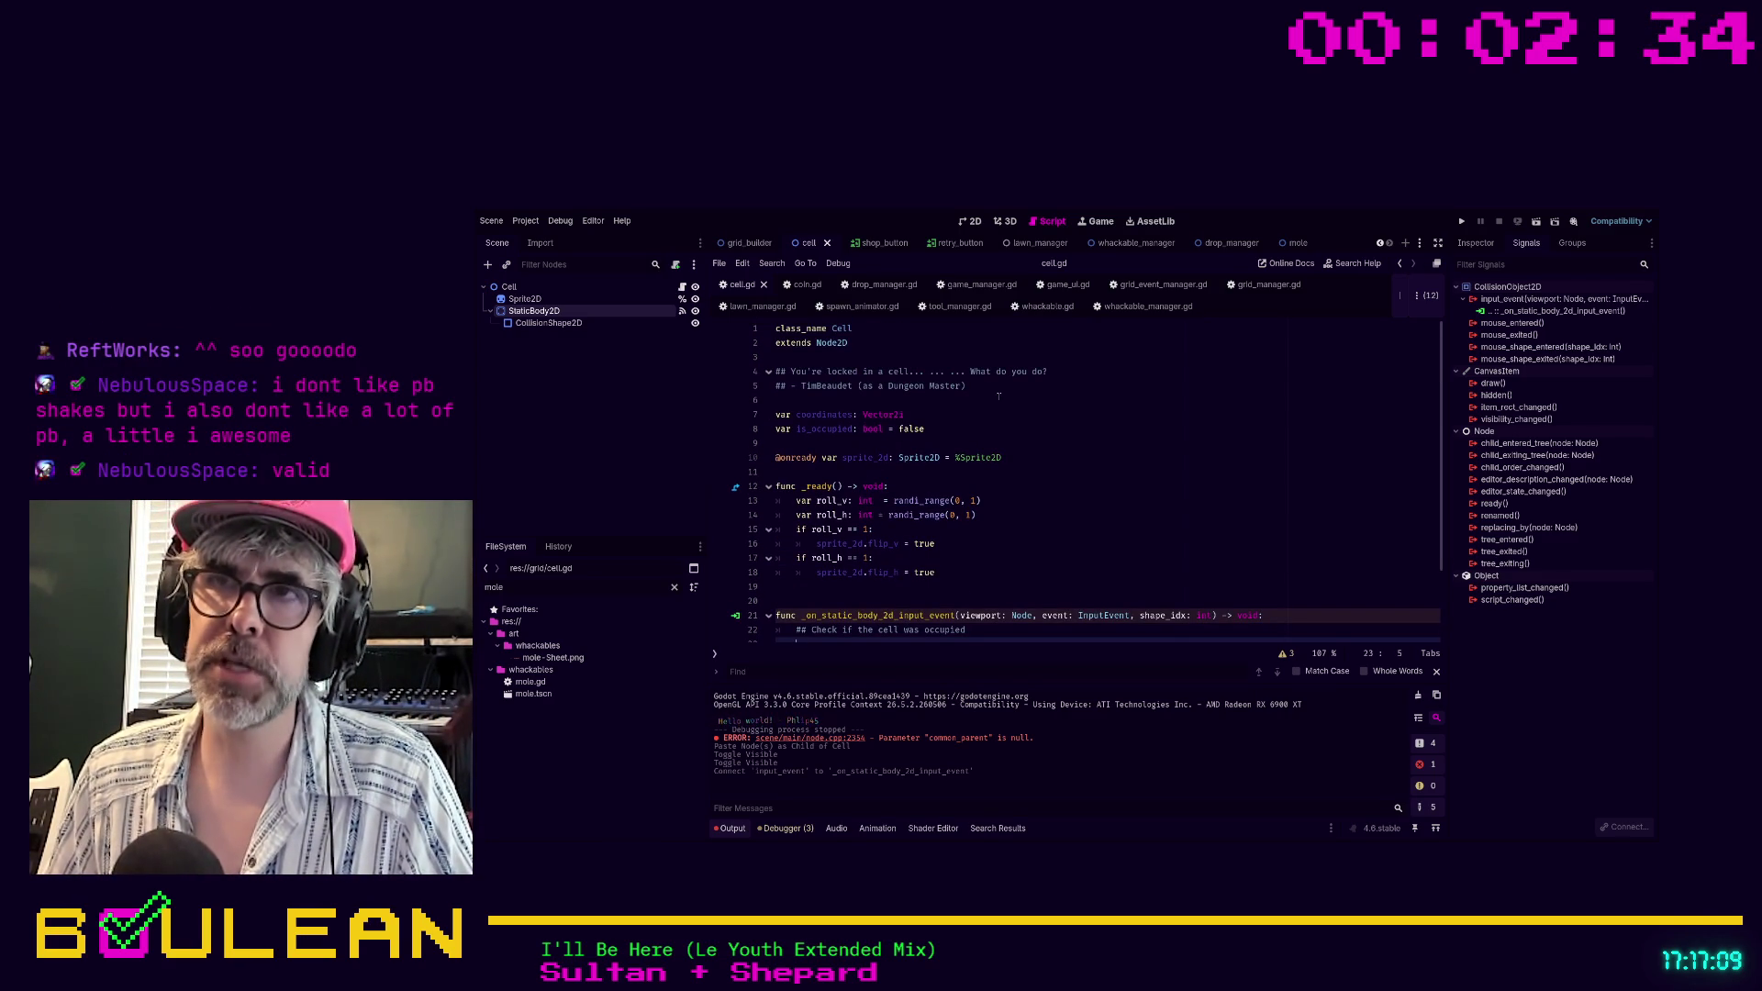
pyautogui.moveTo(966, 385); pyautogui.dragTo(862, 387)
pyautogui.click(834, 400)
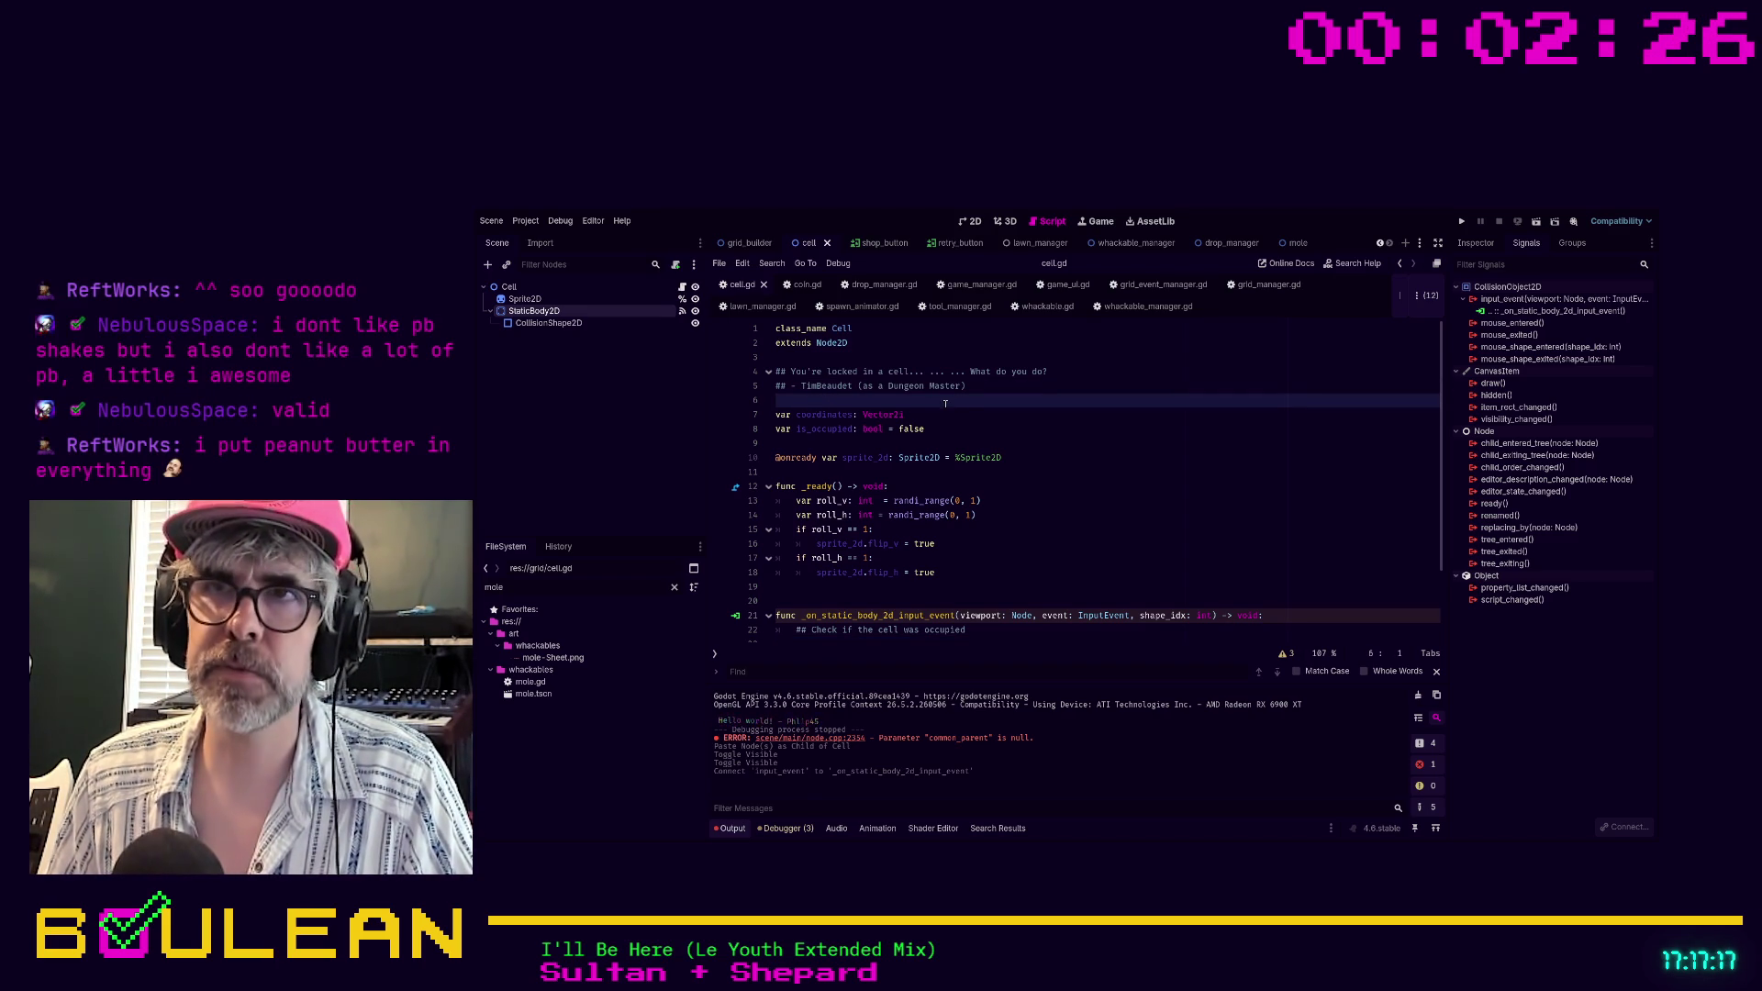
pyautogui.scroll(6, 945, 403)
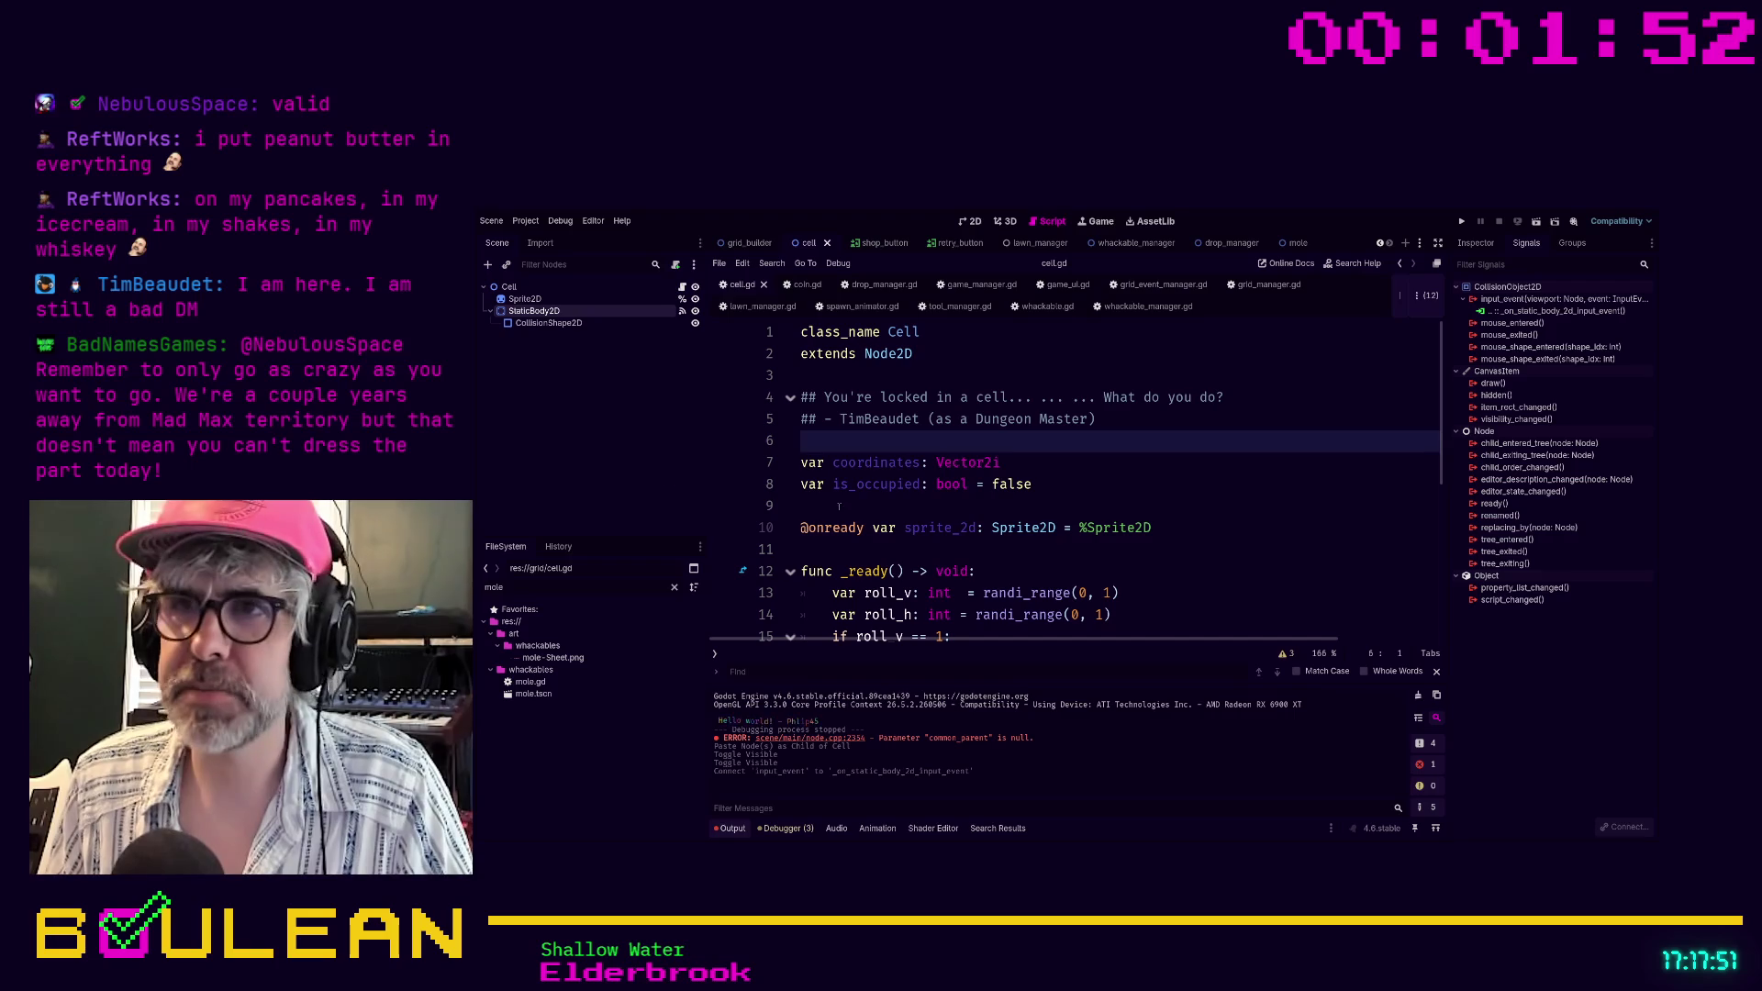
# Insert an empty line below the is_occupied declaration for a new variable
pyautogui.click(808, 514)
pyautogui.scroll(-3, 885, 503)
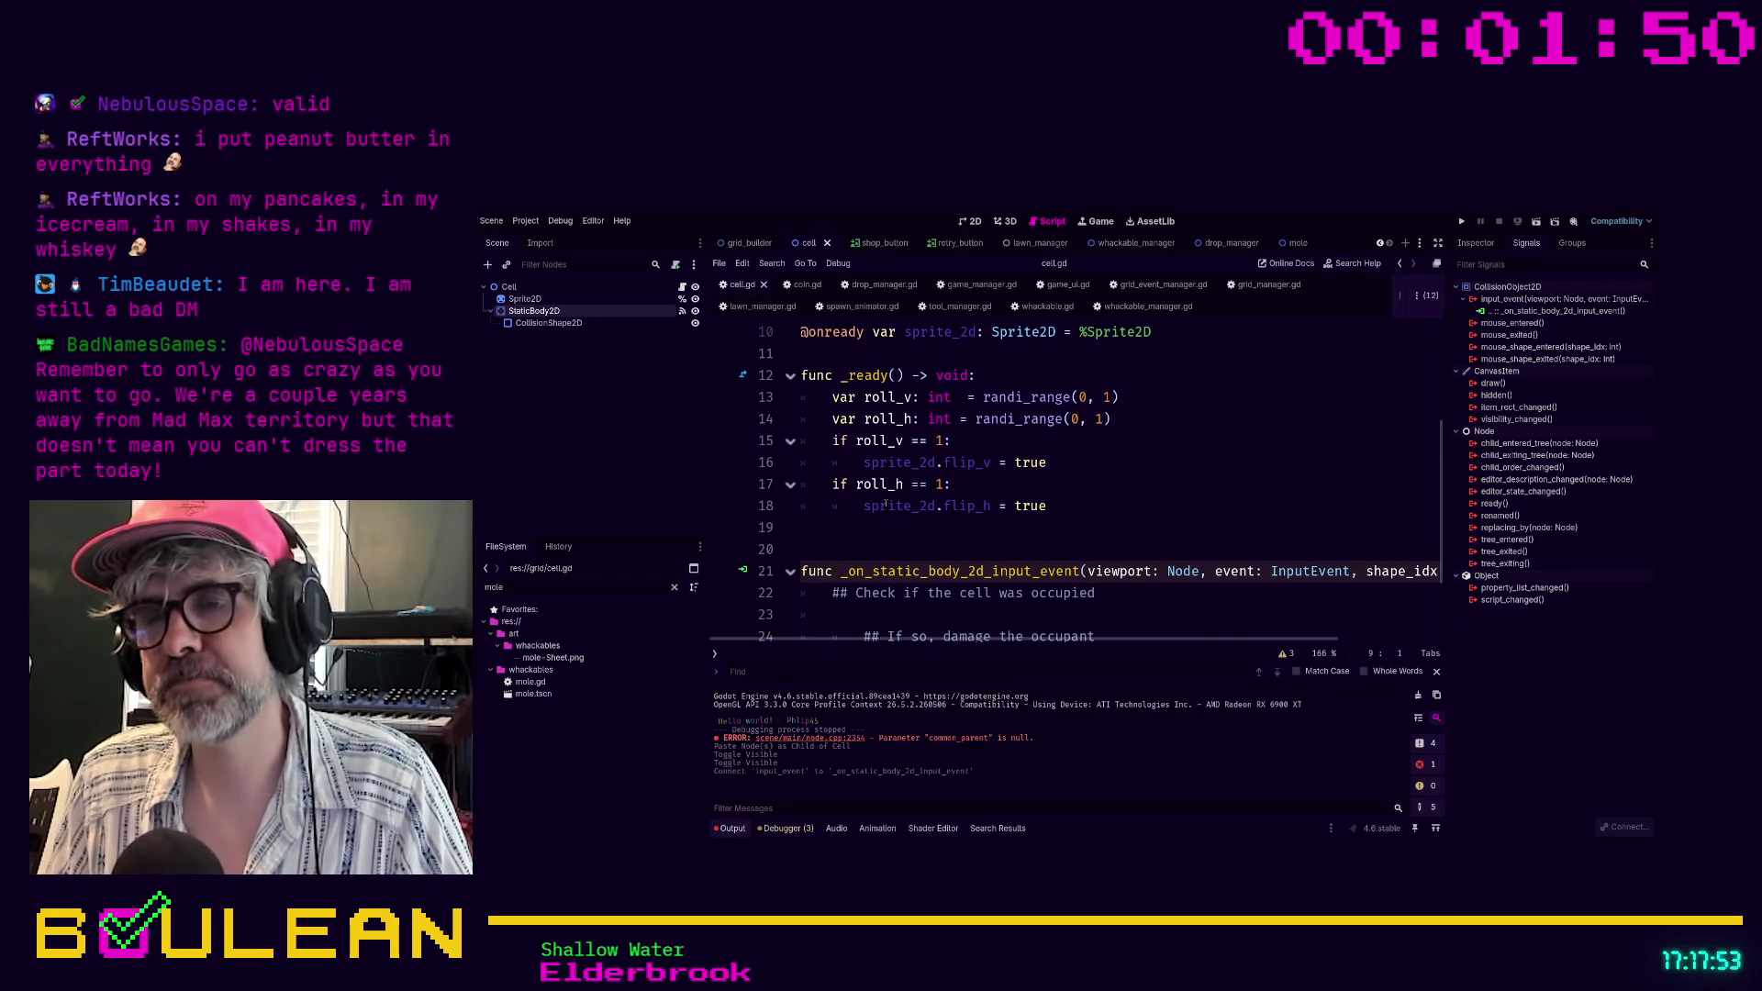
pyautogui.scroll(3, 886, 504)
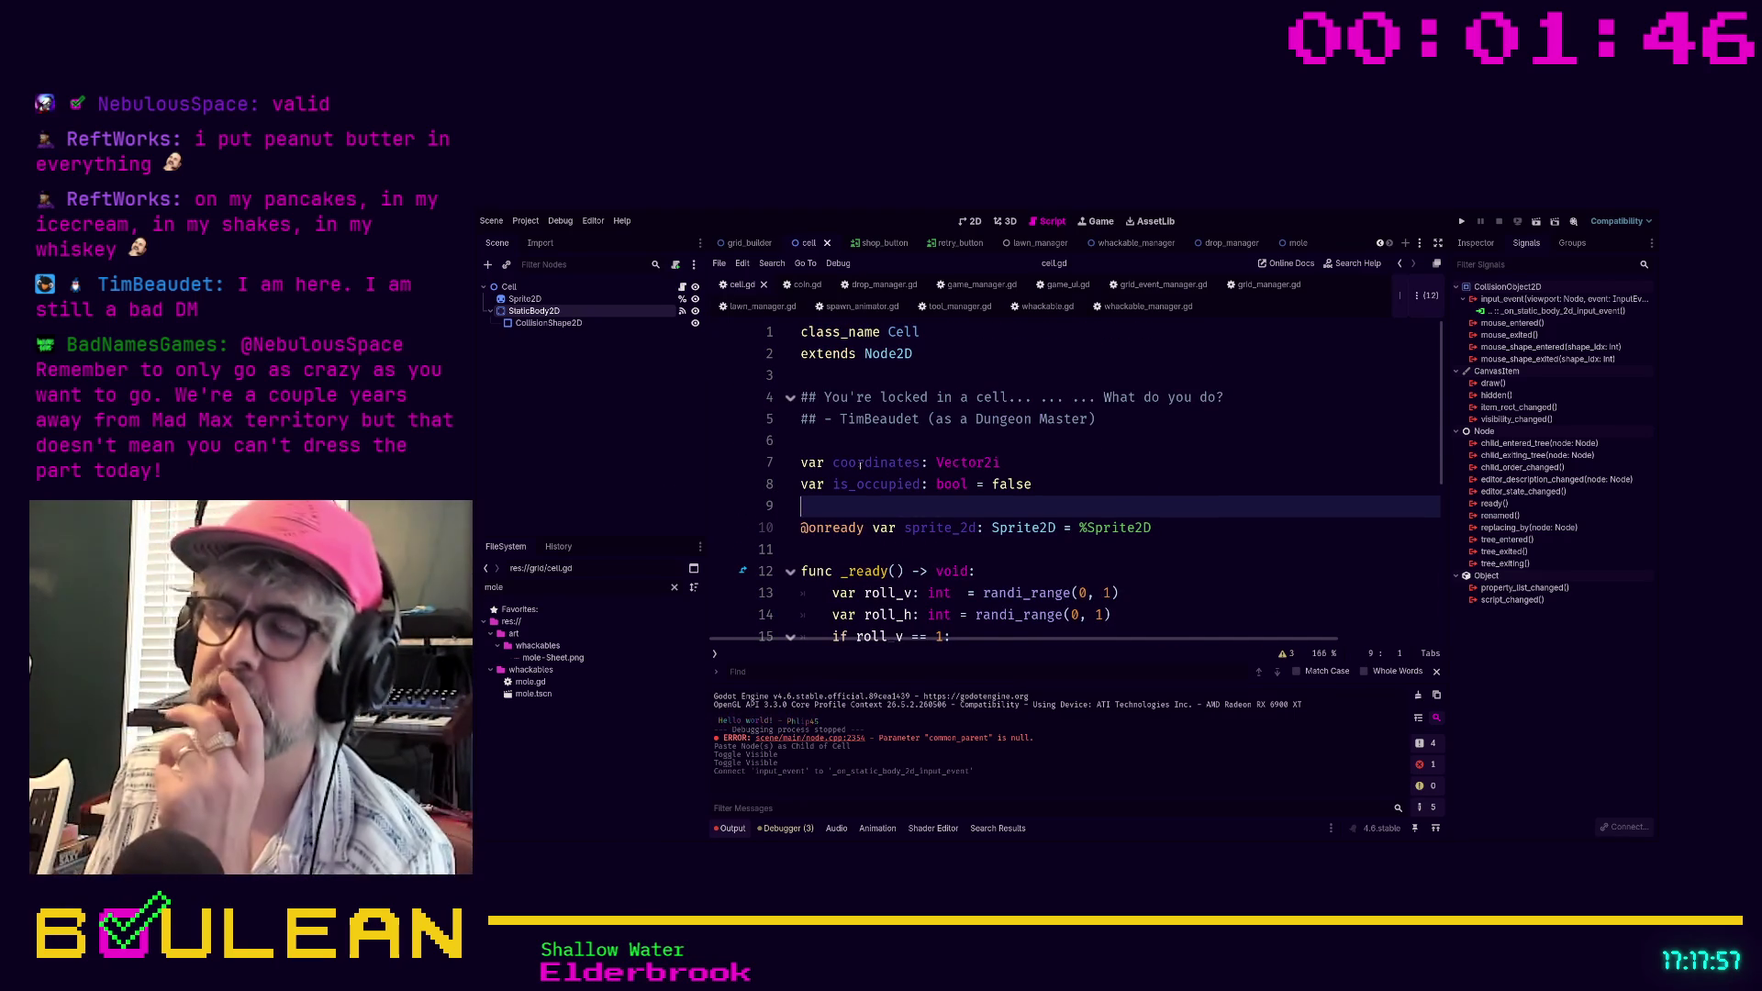
pyautogui.moveTo(1032, 483); pyautogui.dragTo(801, 477)
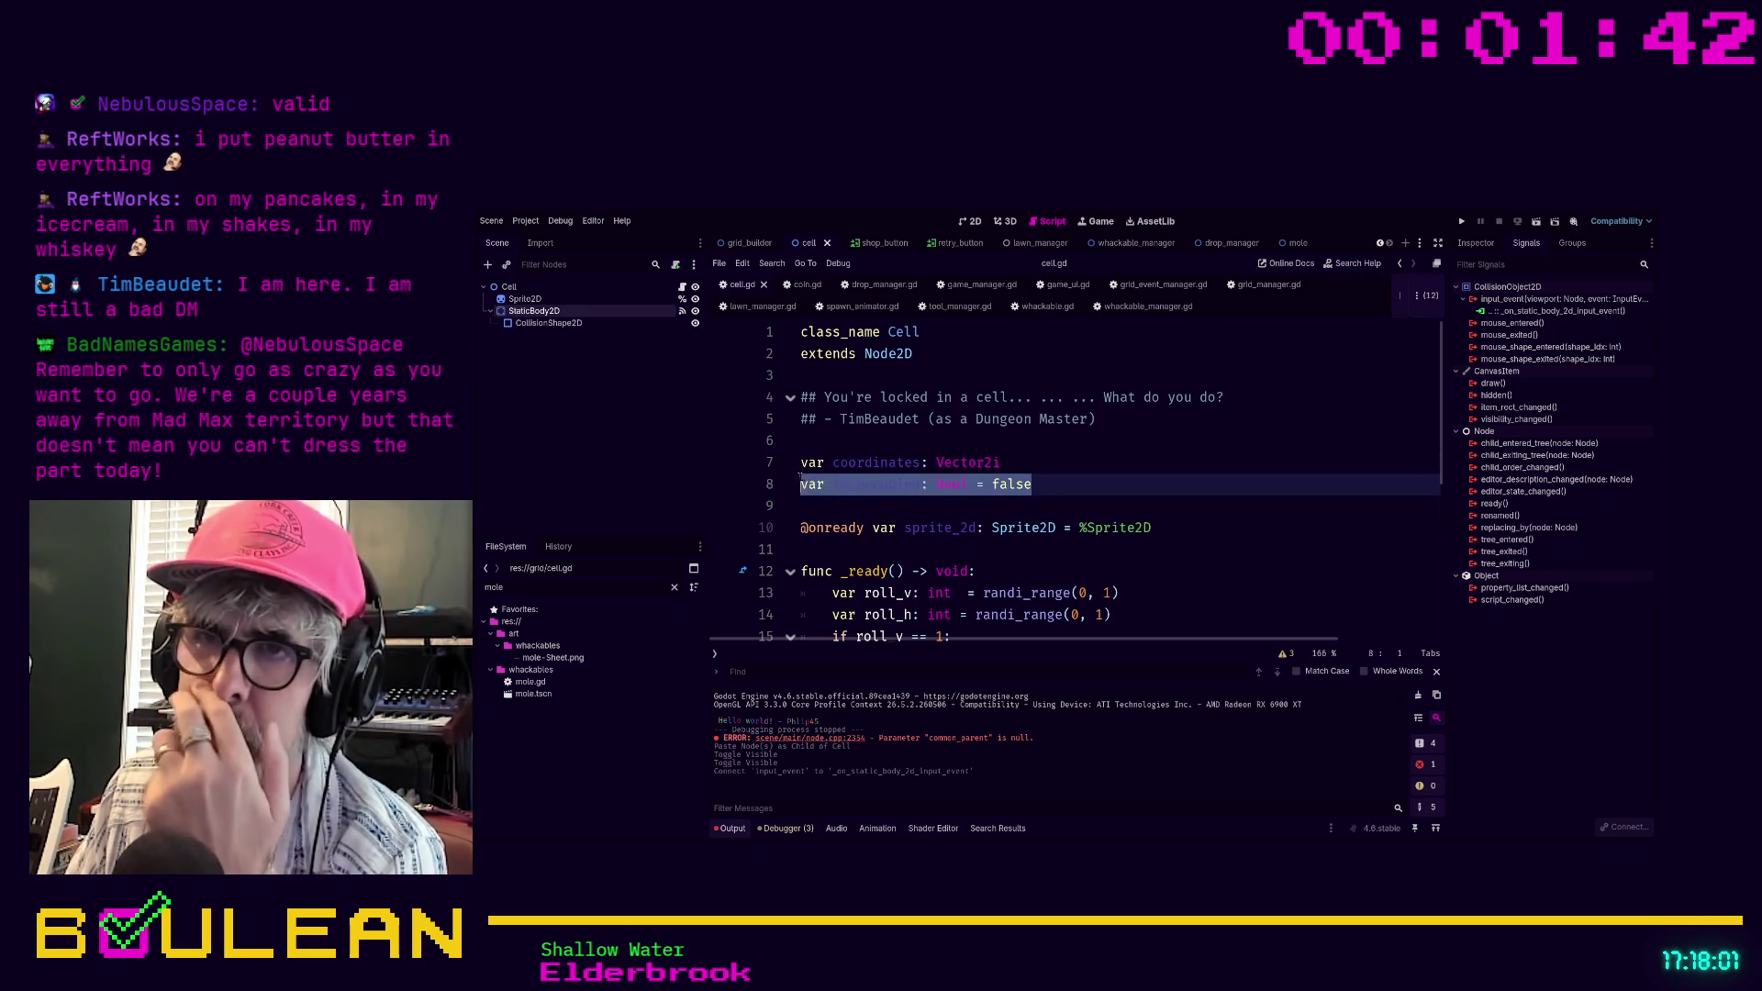
pyautogui.click(1086, 510)
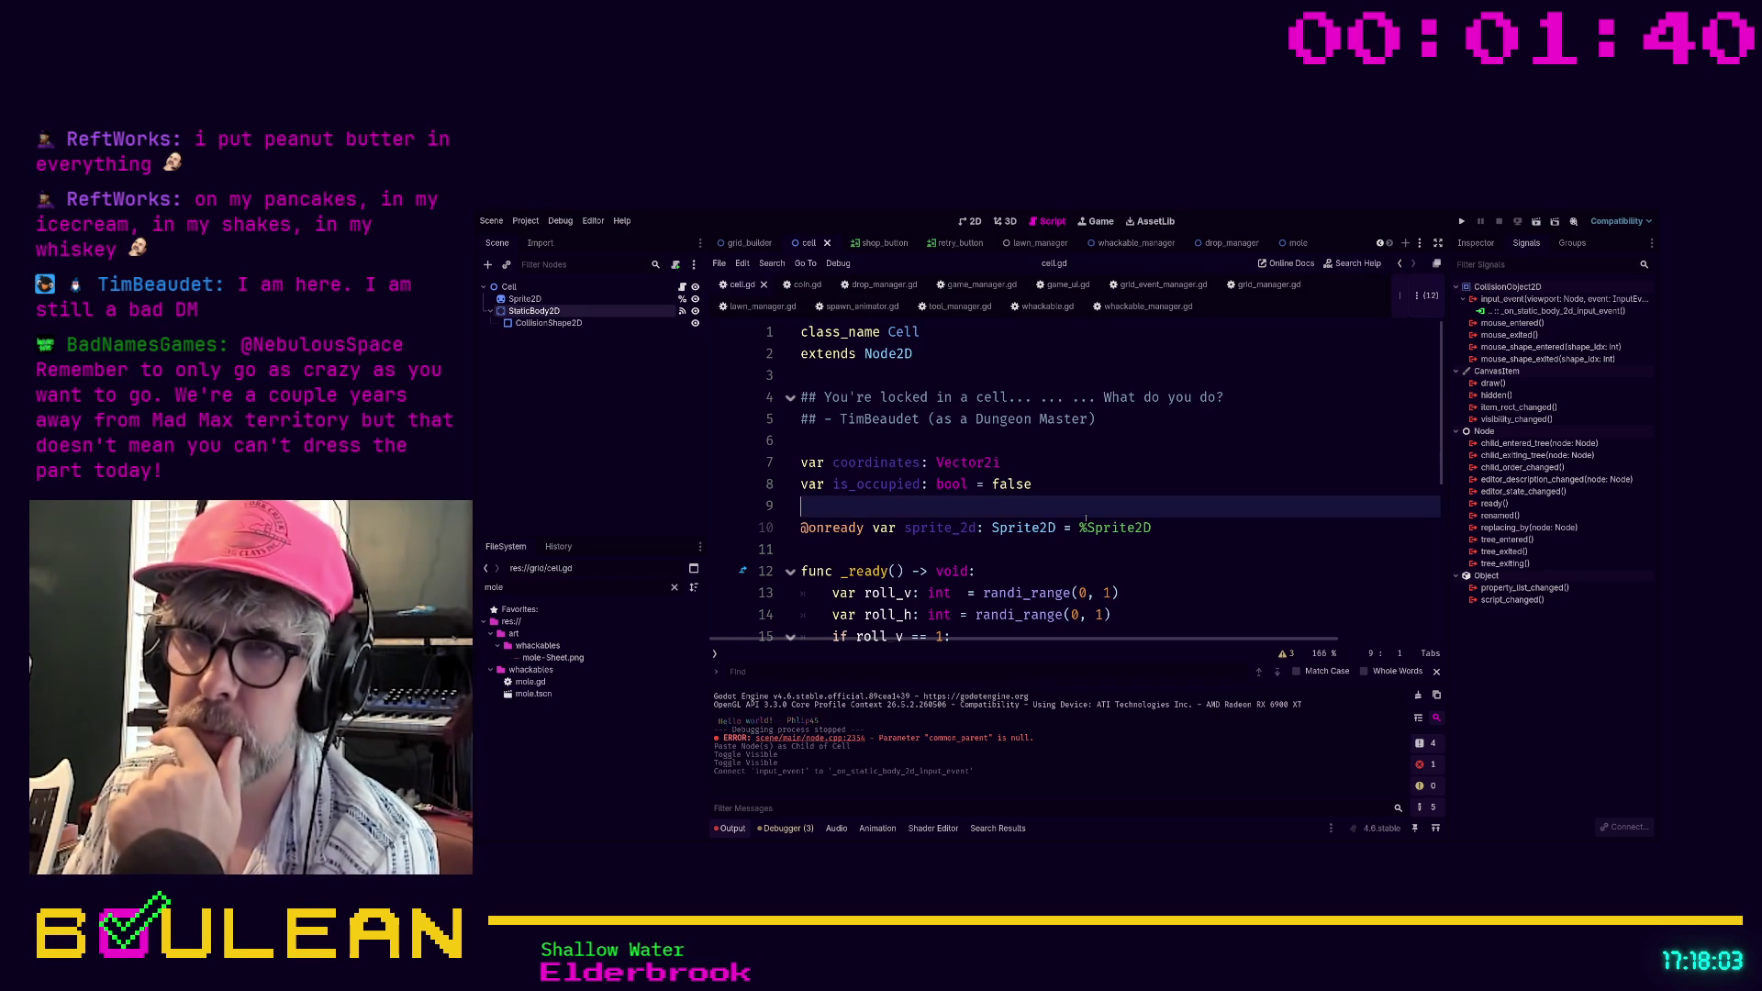
pyautogui.press('Return')
pyautogui.press('Up')
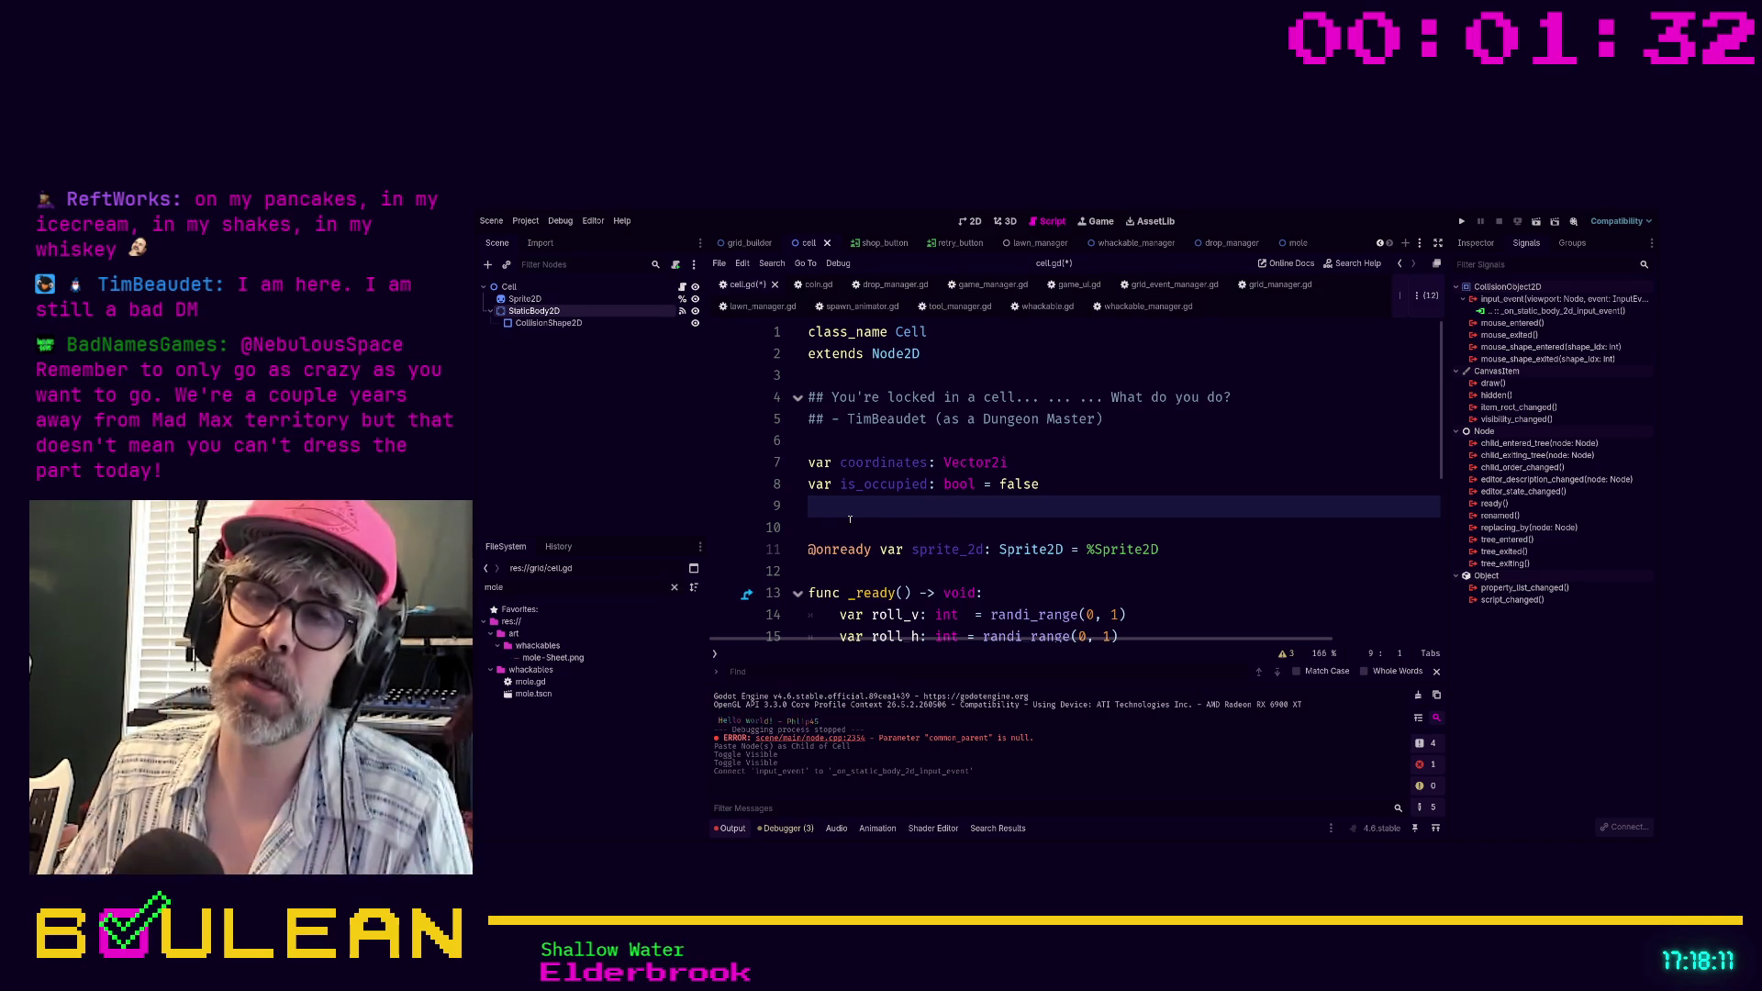
# Add the 'if self.is_occupied:' check and an 'else:' branch under the occupancy comments
pyautogui.scroll(-5, 946, 536)
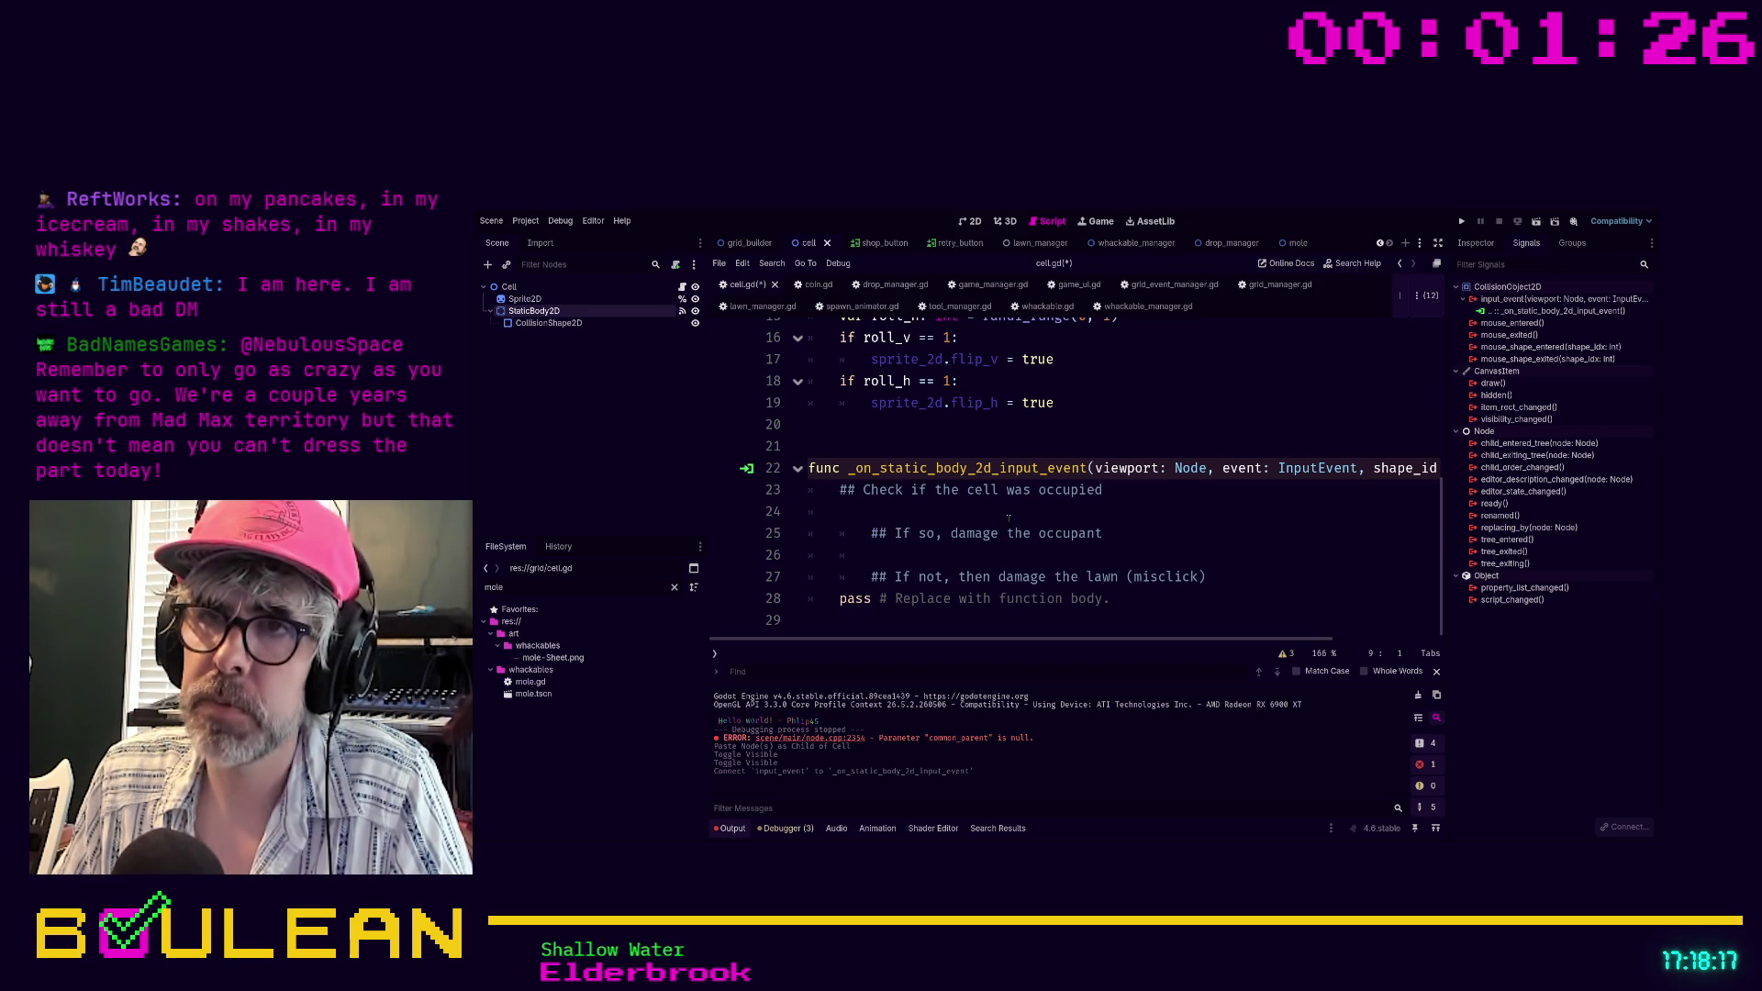
pyautogui.scroll(1, 918, 551)
pyautogui.click(840, 555)
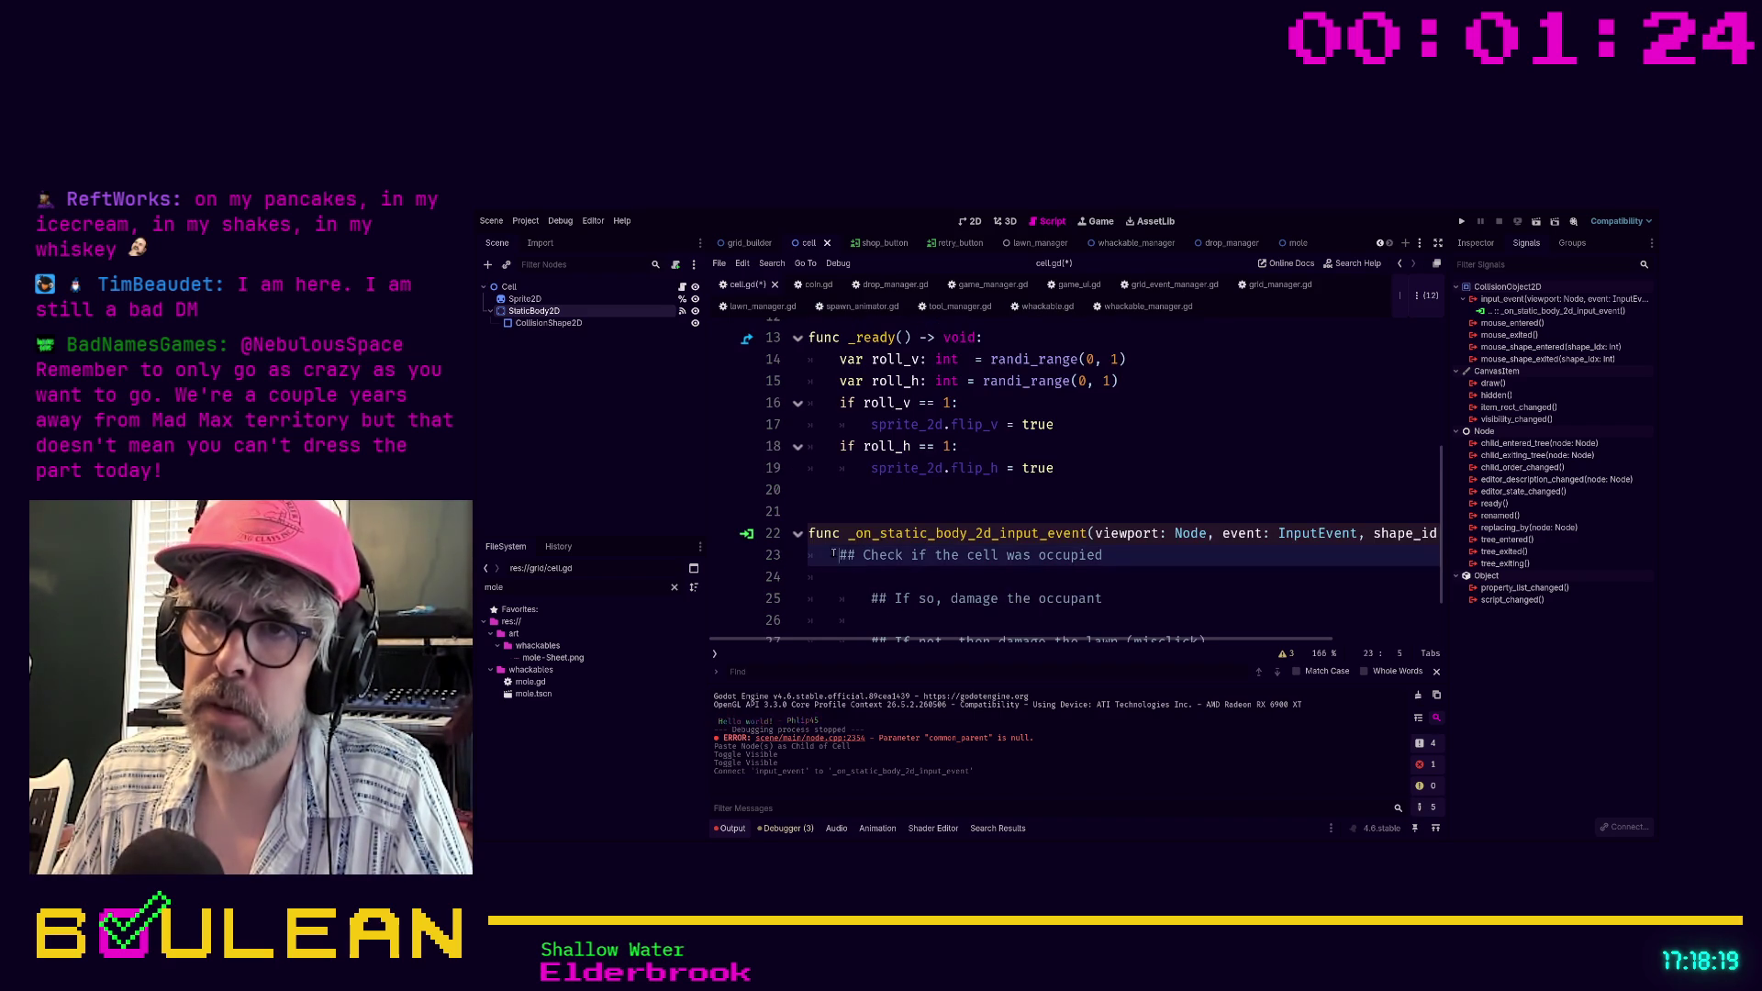
pyautogui.scroll(-1, 931, 600)
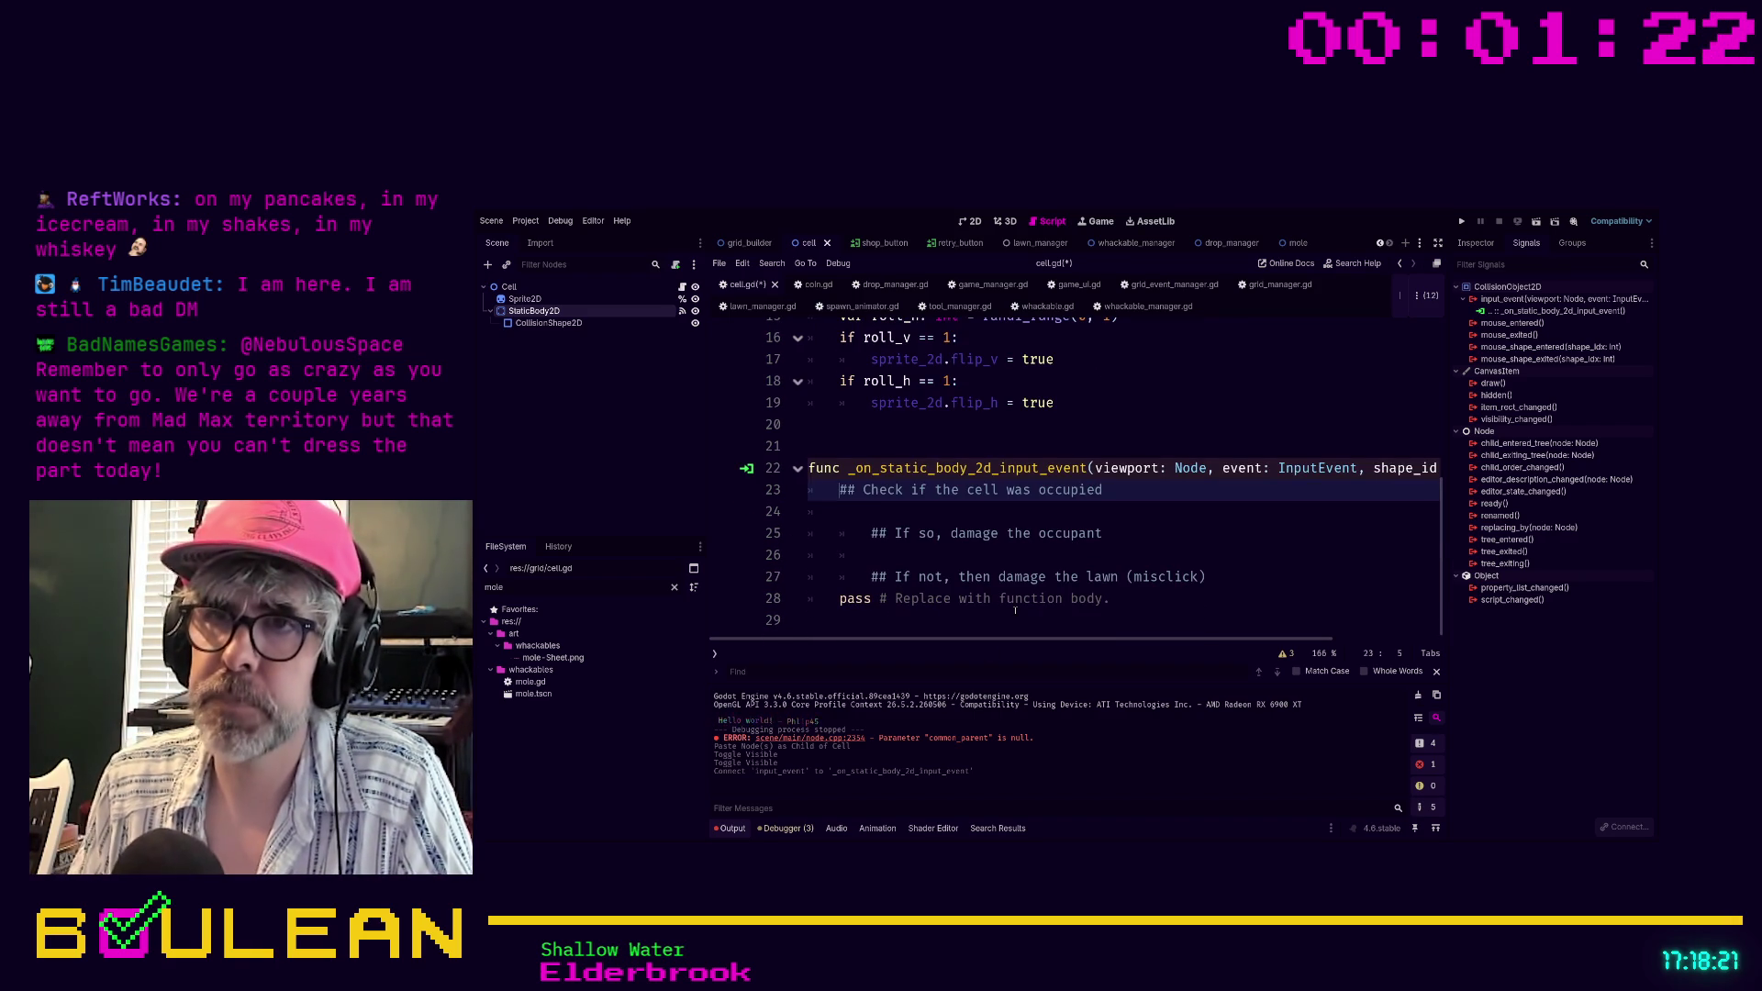
pyautogui.press('Down')
pyautogui.write('if ')
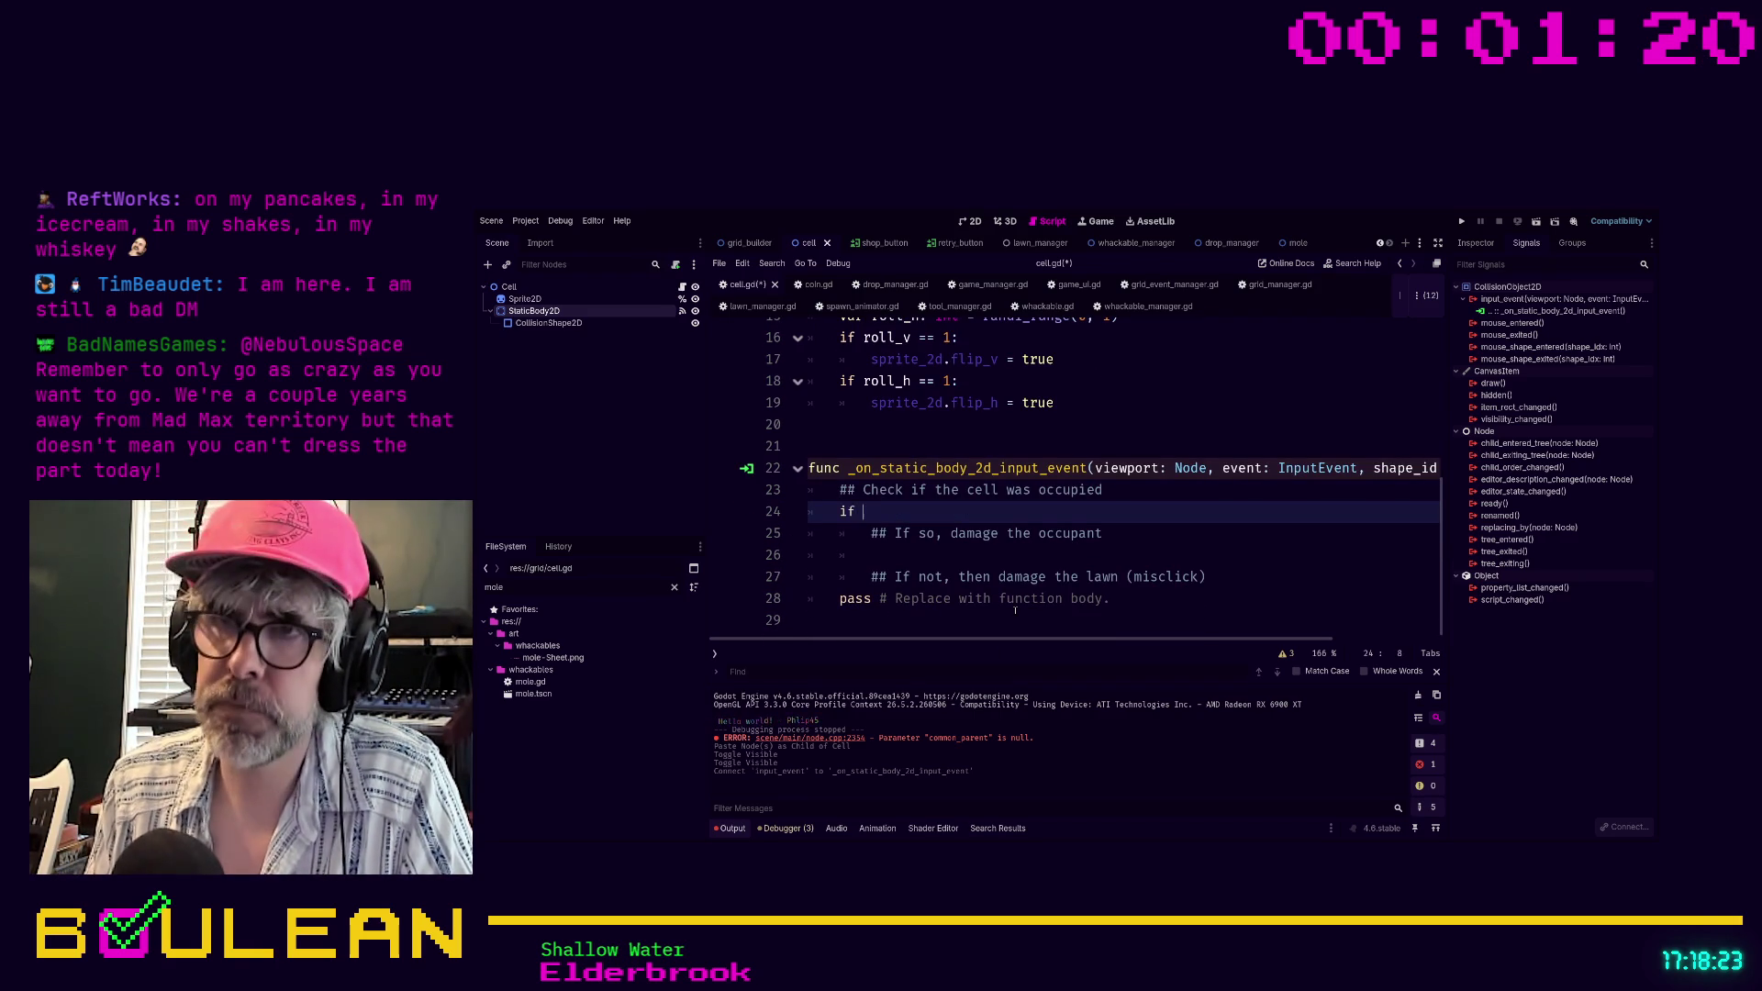
pyautogui.write('self.')
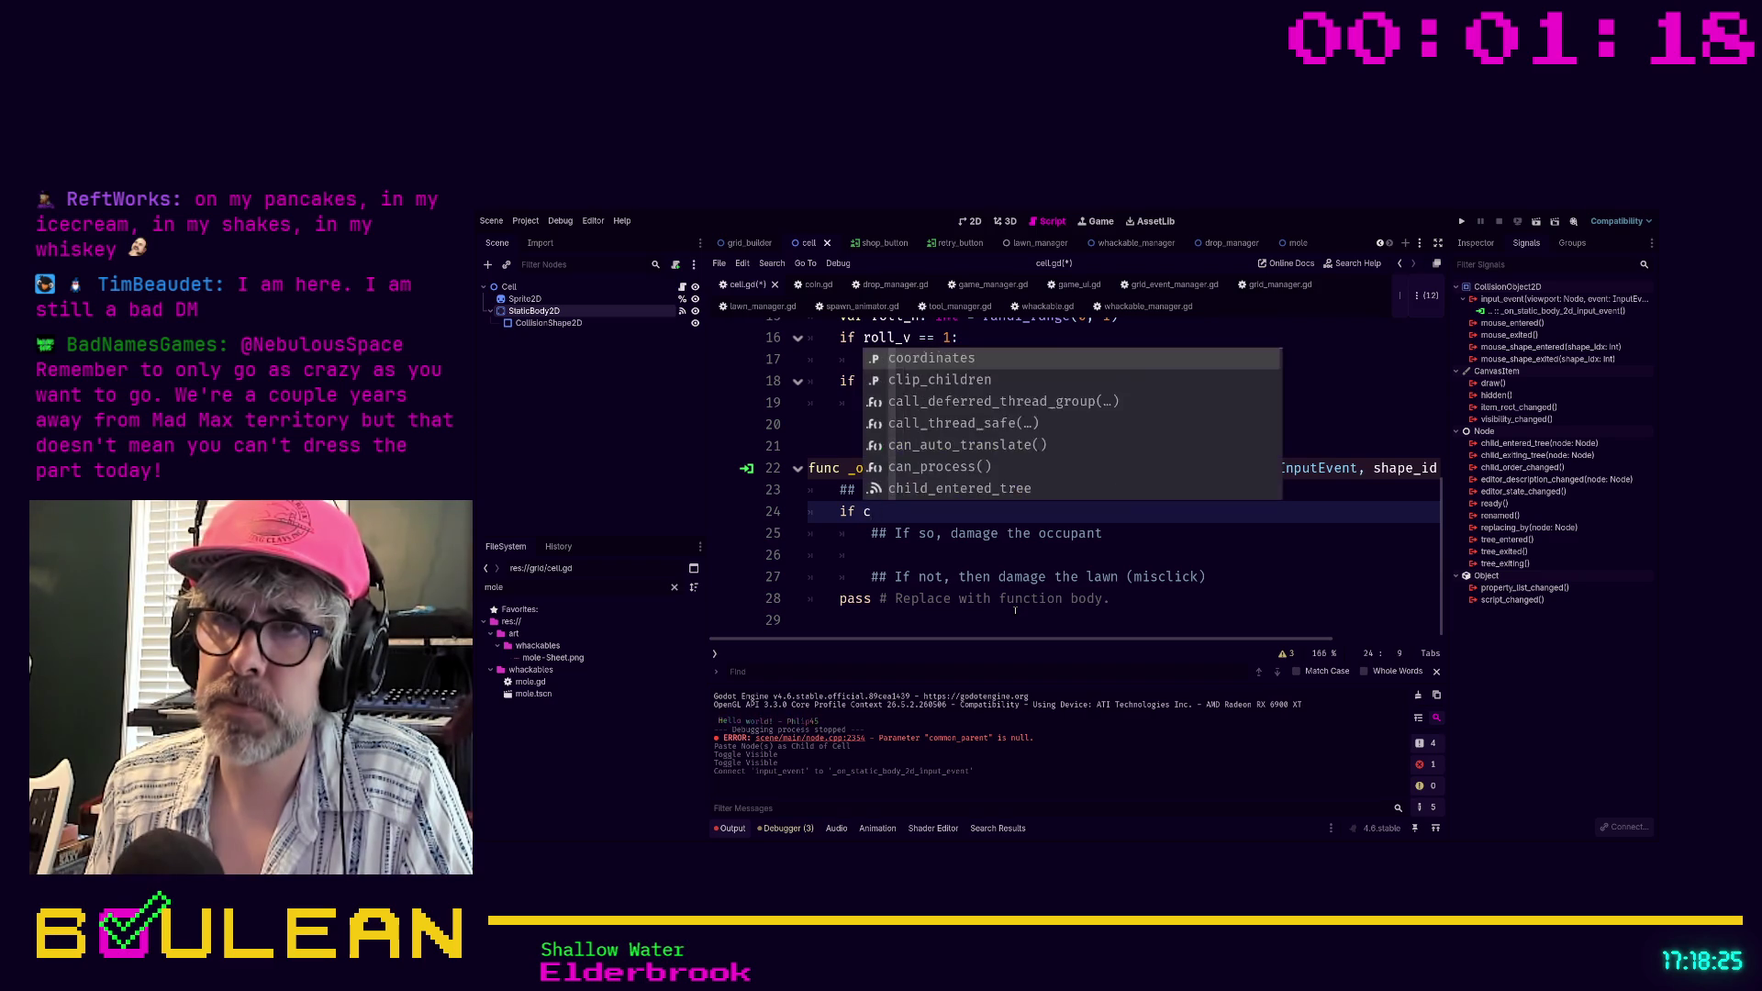
pyautogui.write('is')
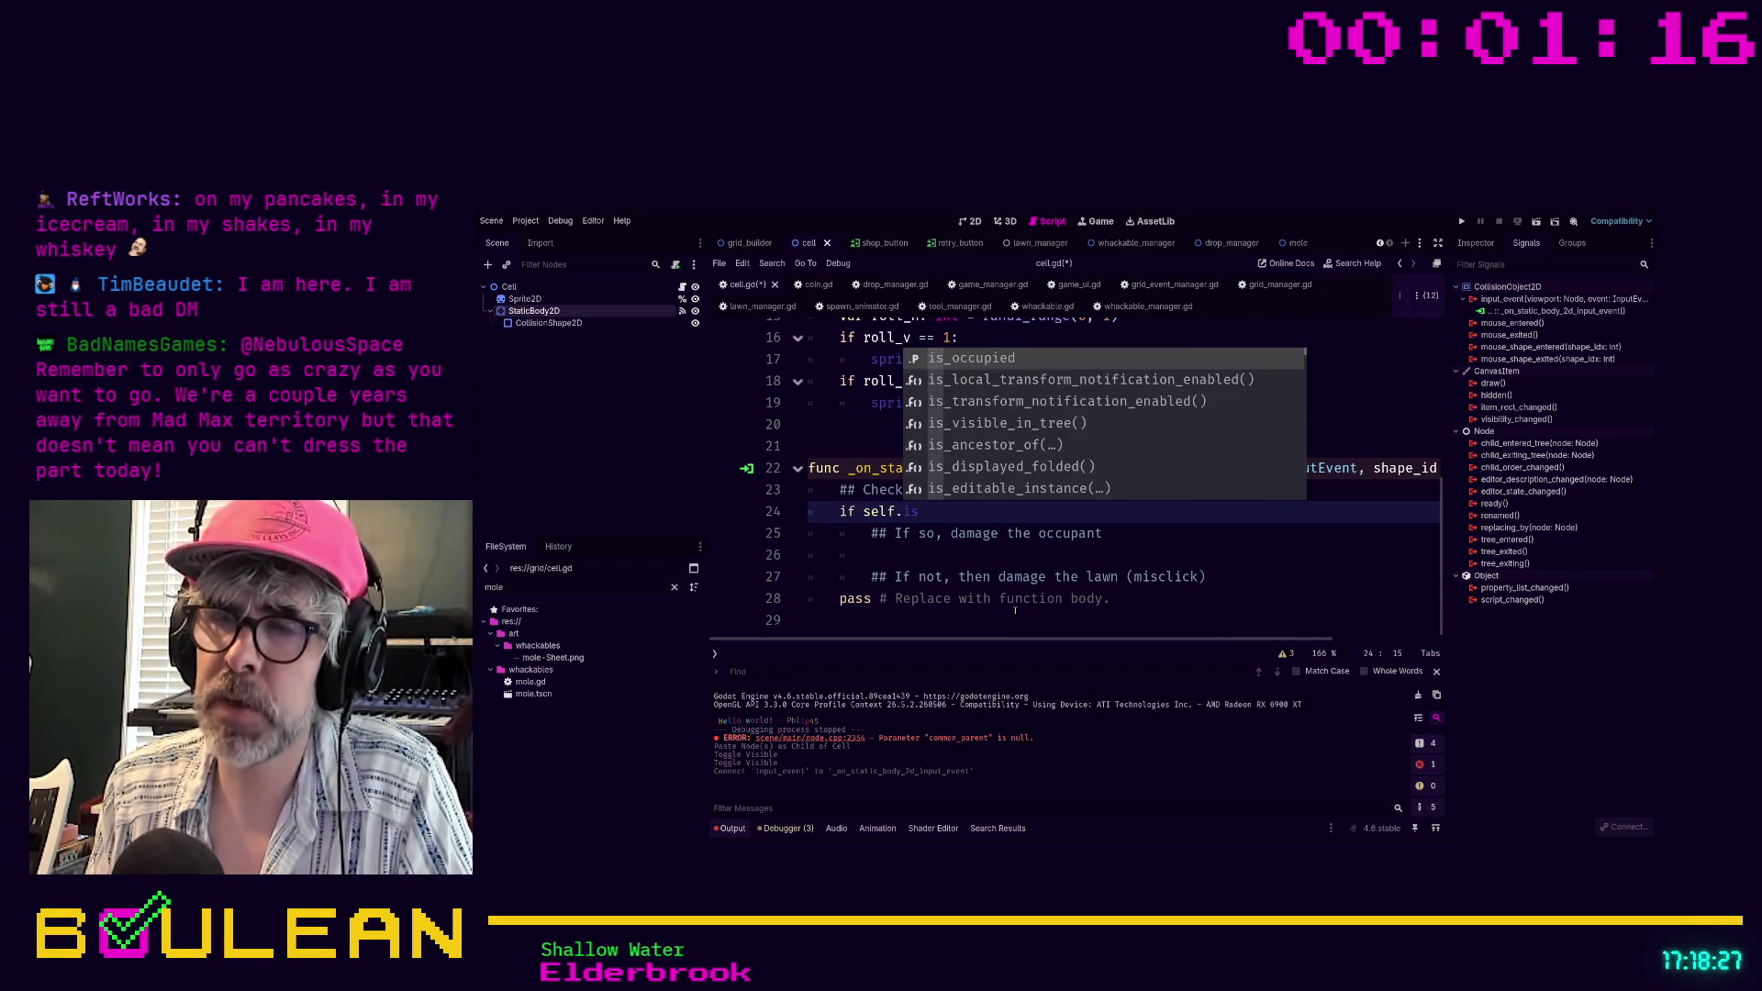
pyautogui.press('Return')
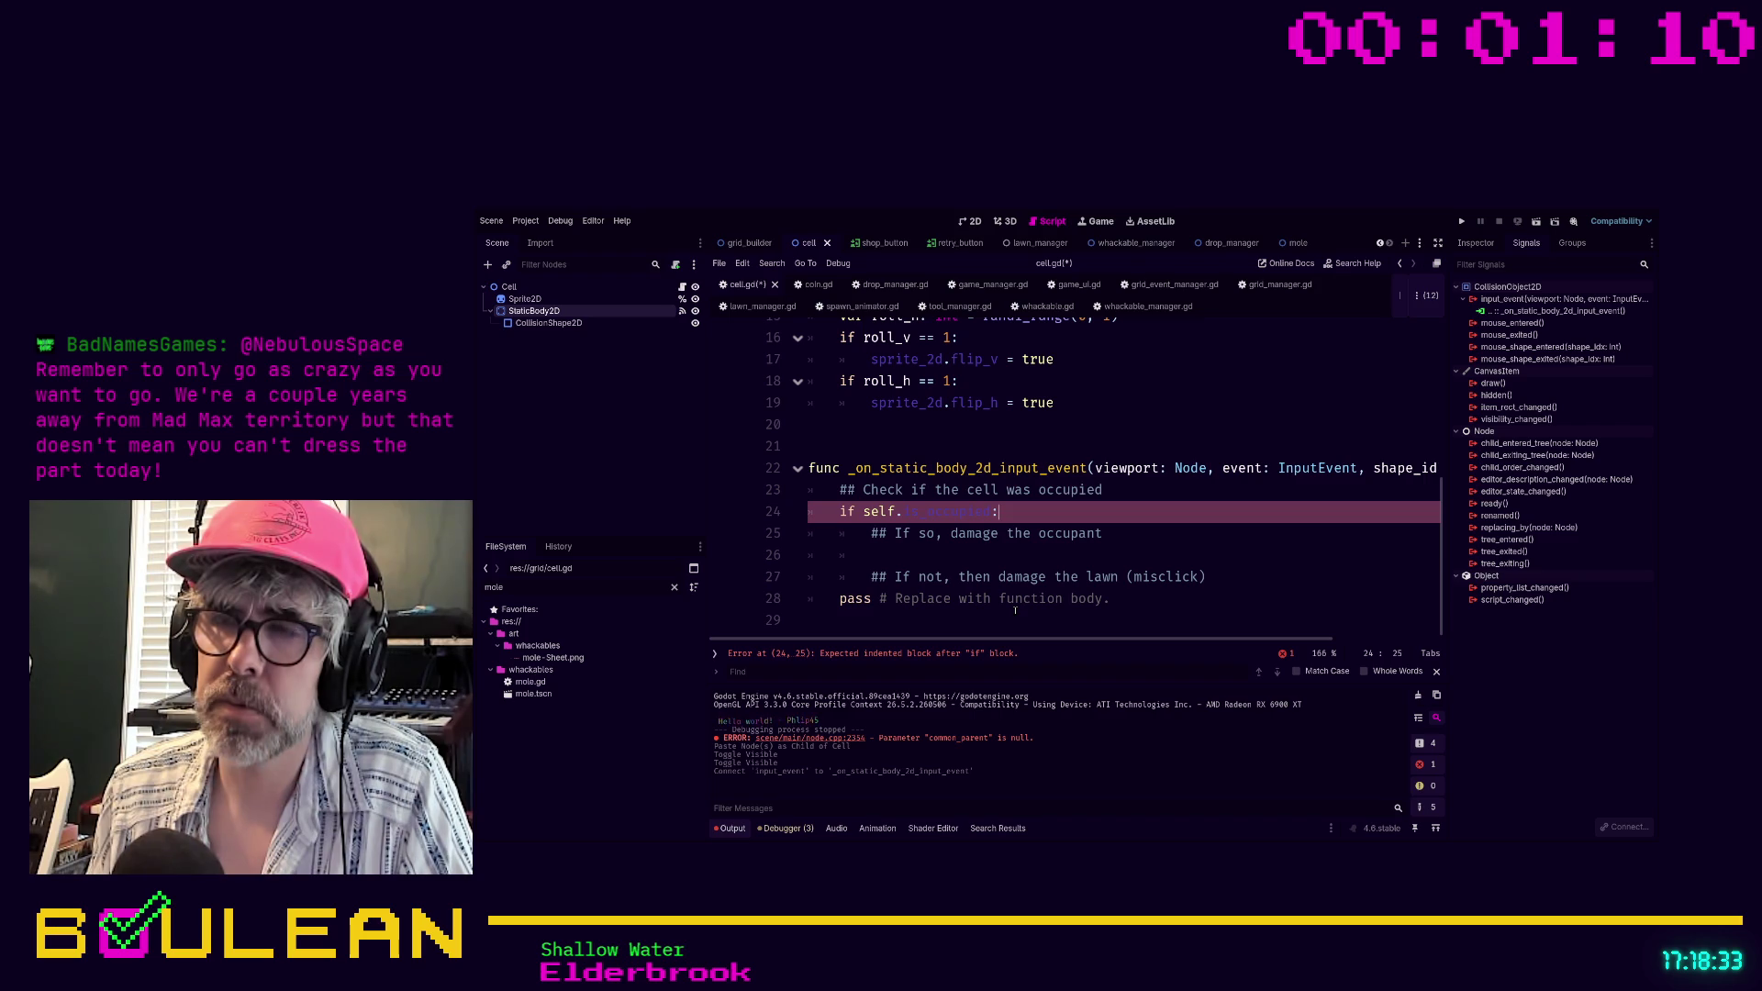
pyautogui.press('Down')
pyautogui.press('Down')
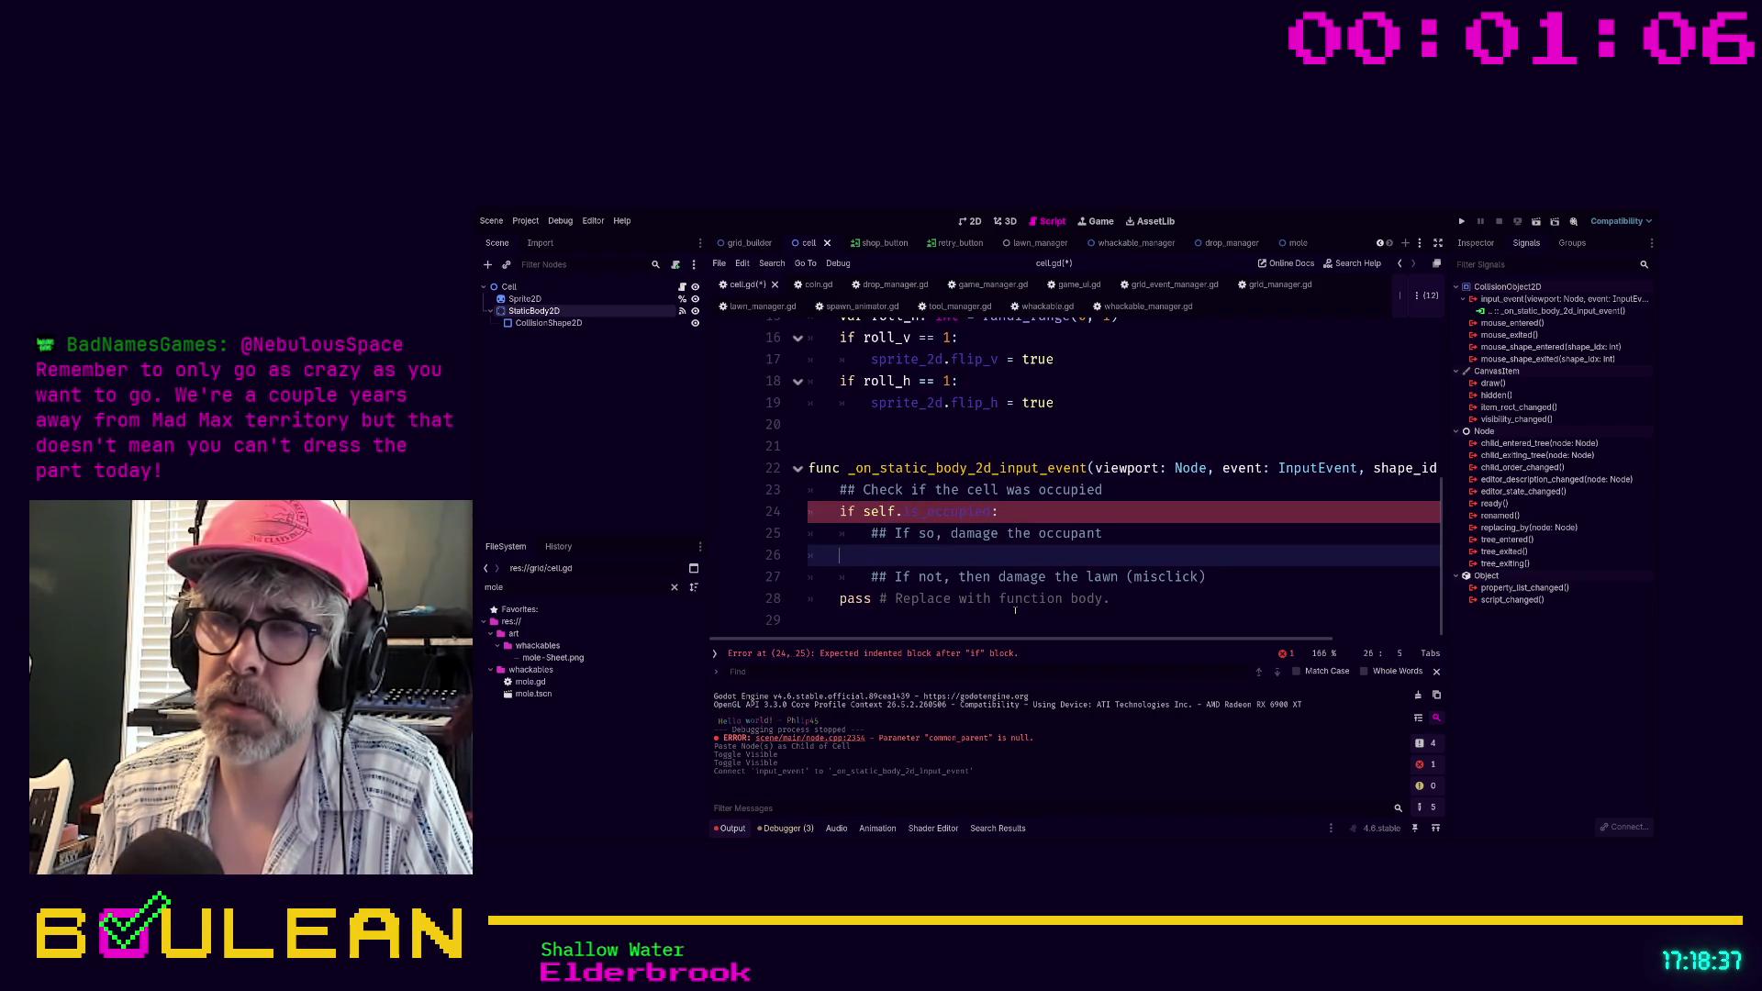
pyautogui.write('el')
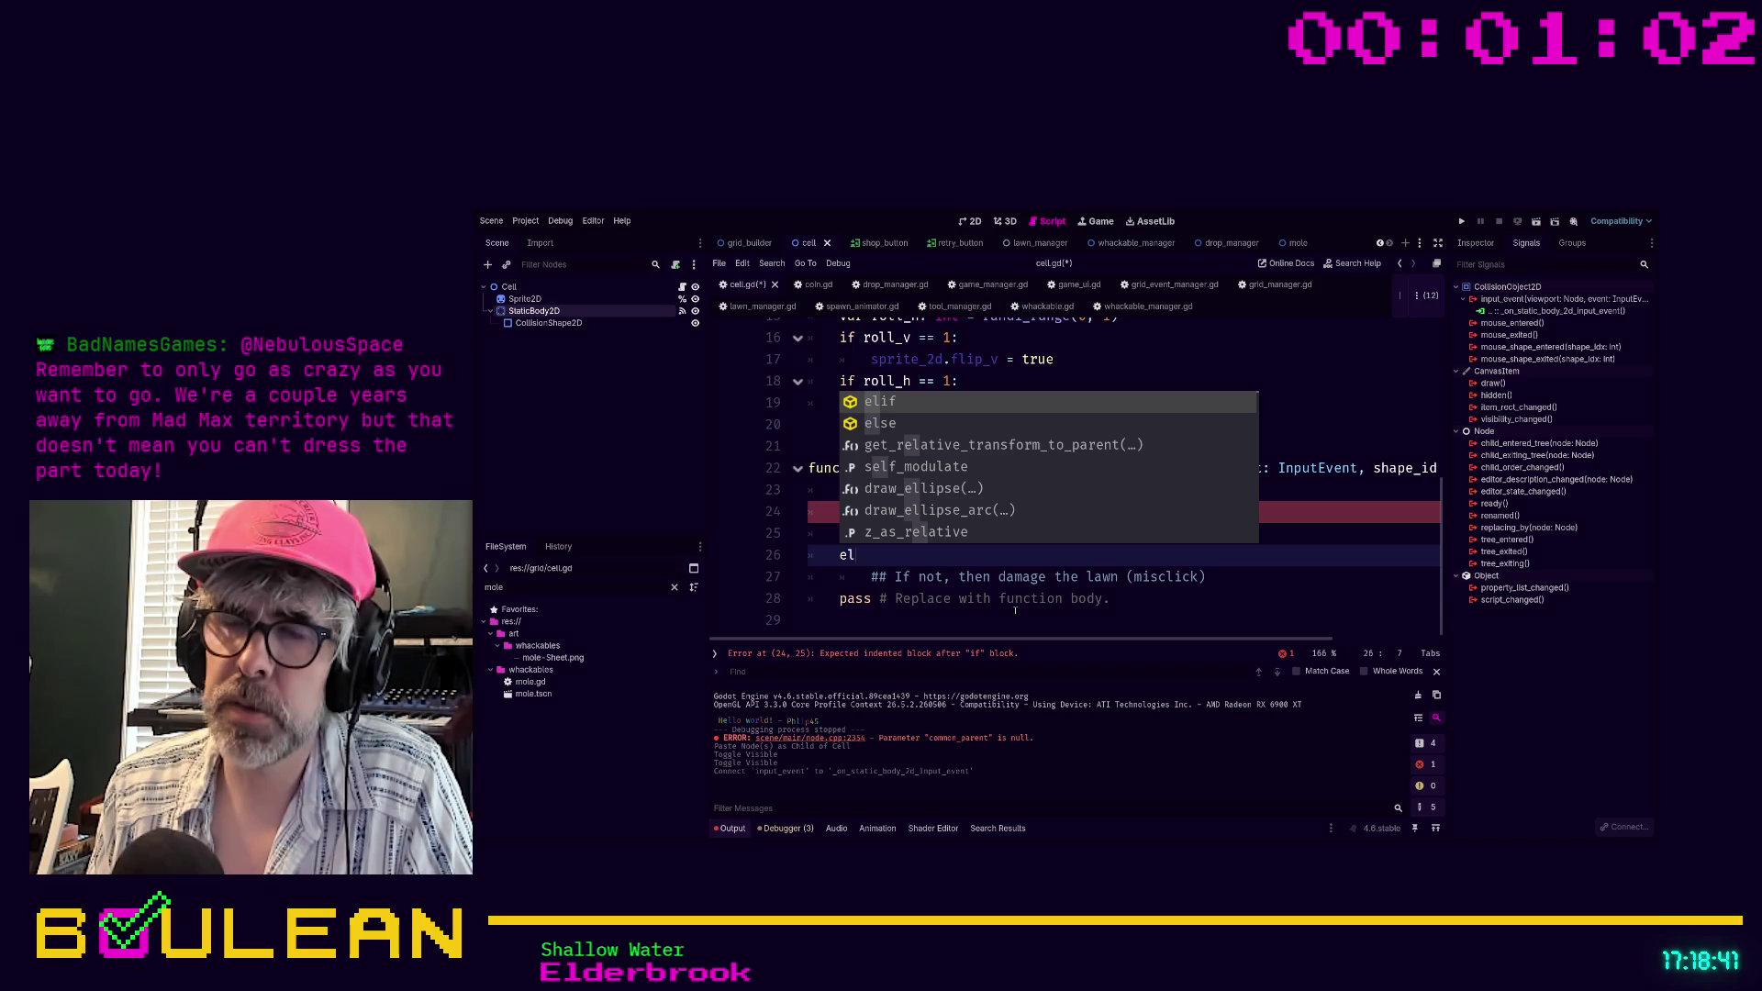
pyautogui.write('se:')
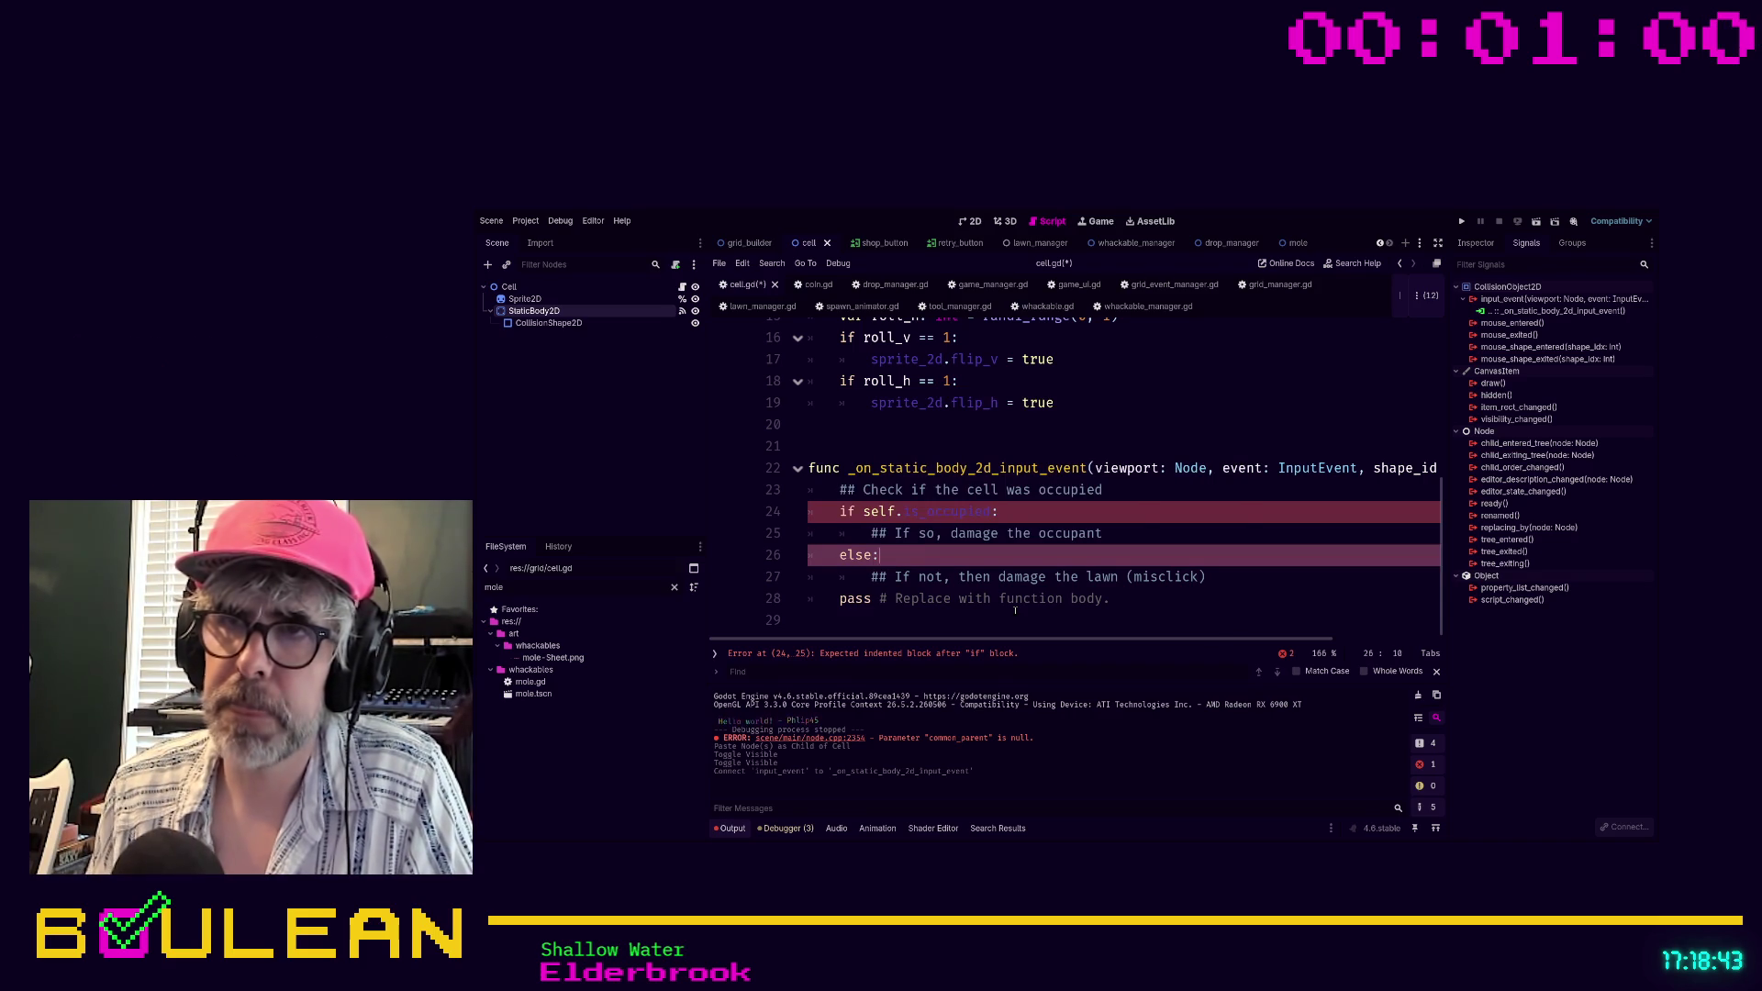
# Print "Cell is occupied" and "Cell is NOT occupied" in the two branches, then save
pyautogui.press('Up')
pyautogui.press('End')
pyautogui.press('Return')
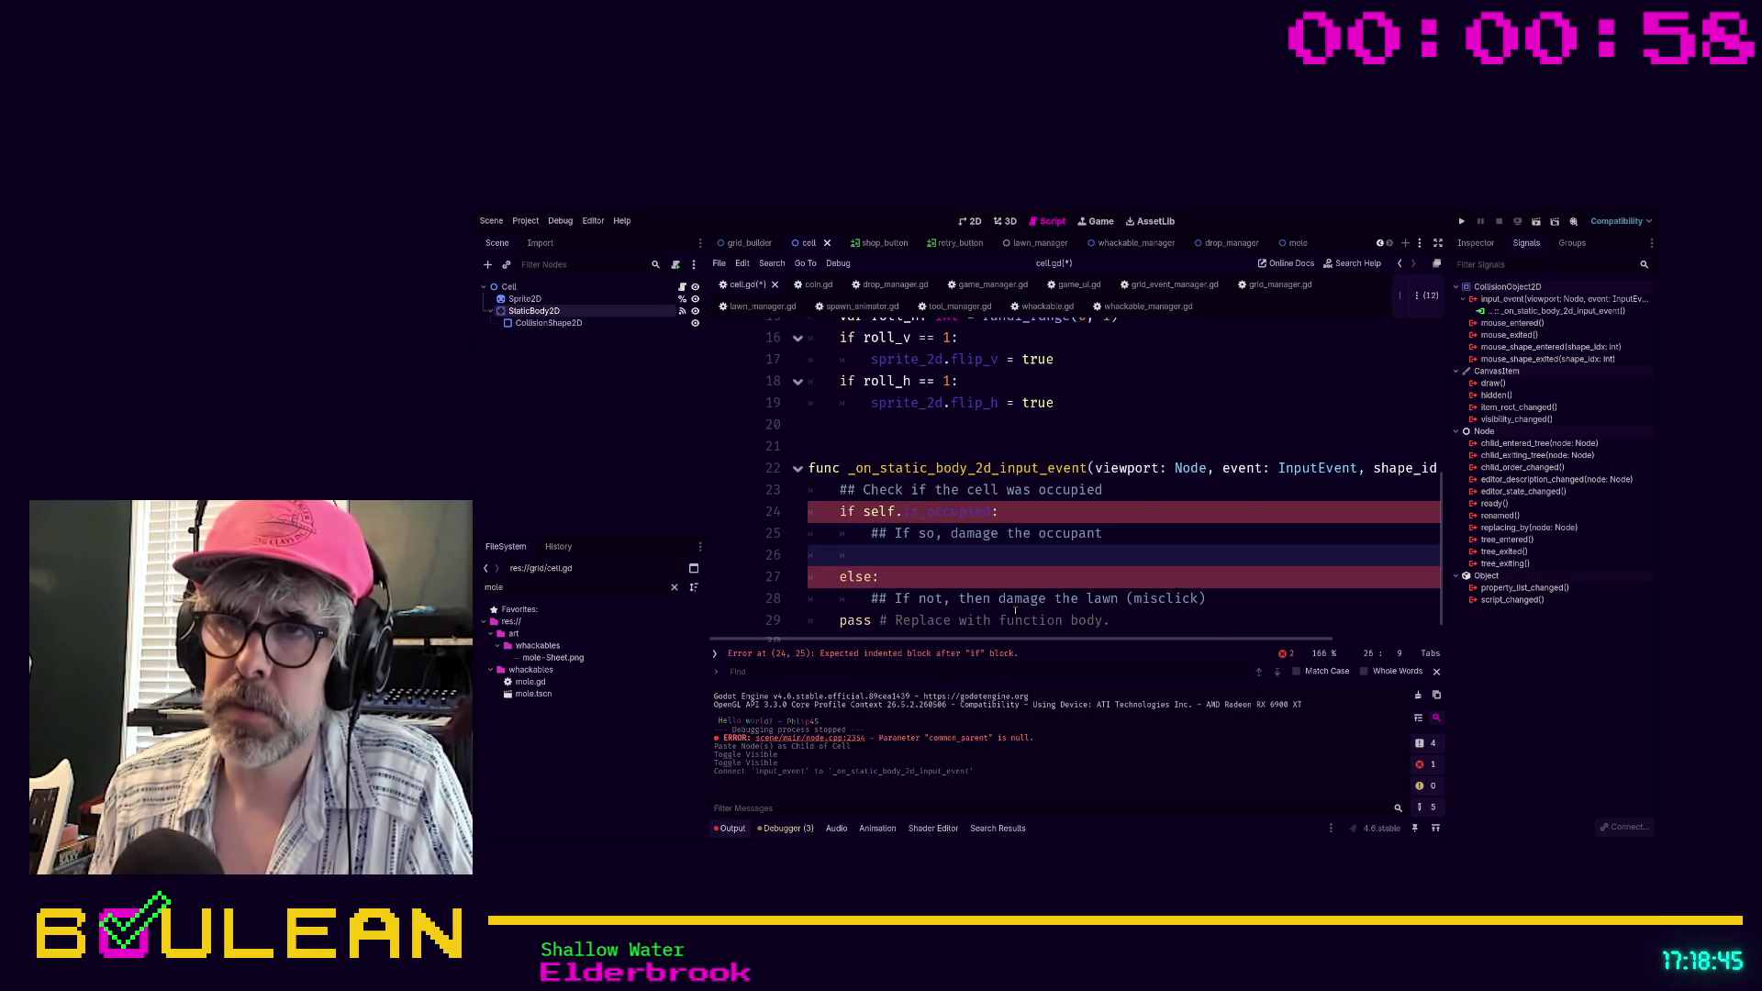
pyautogui.write('print')
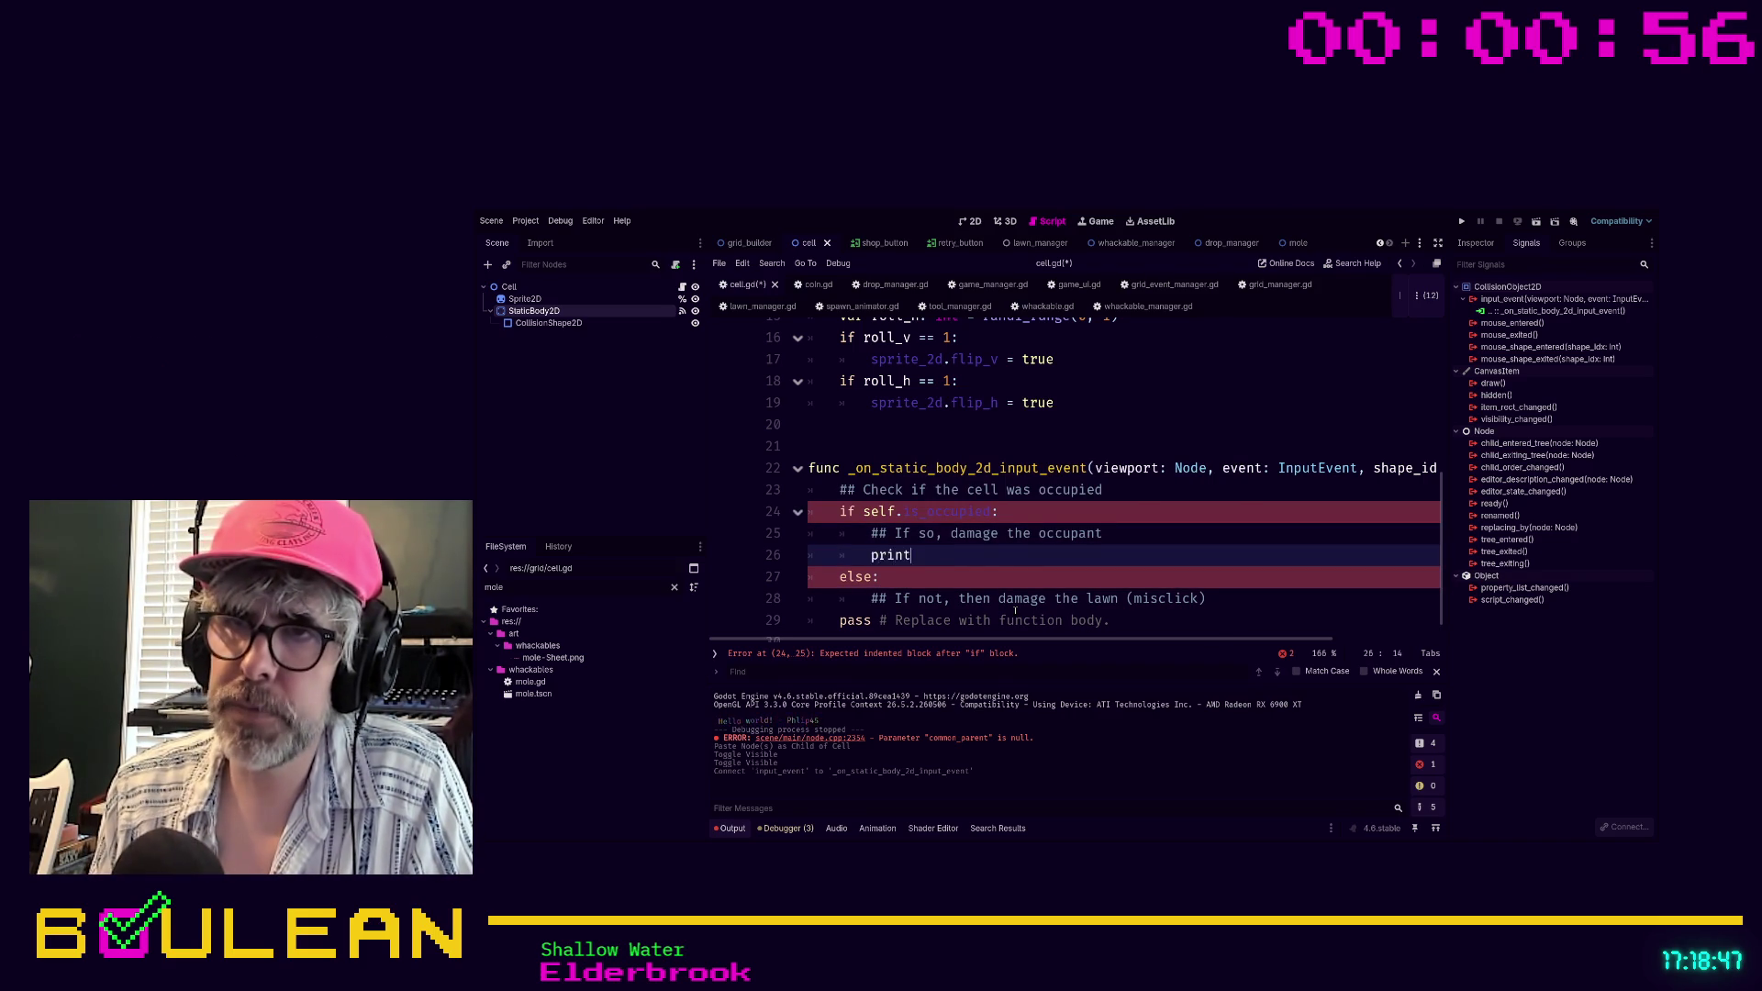
pyautogui.write('("Cell is ')
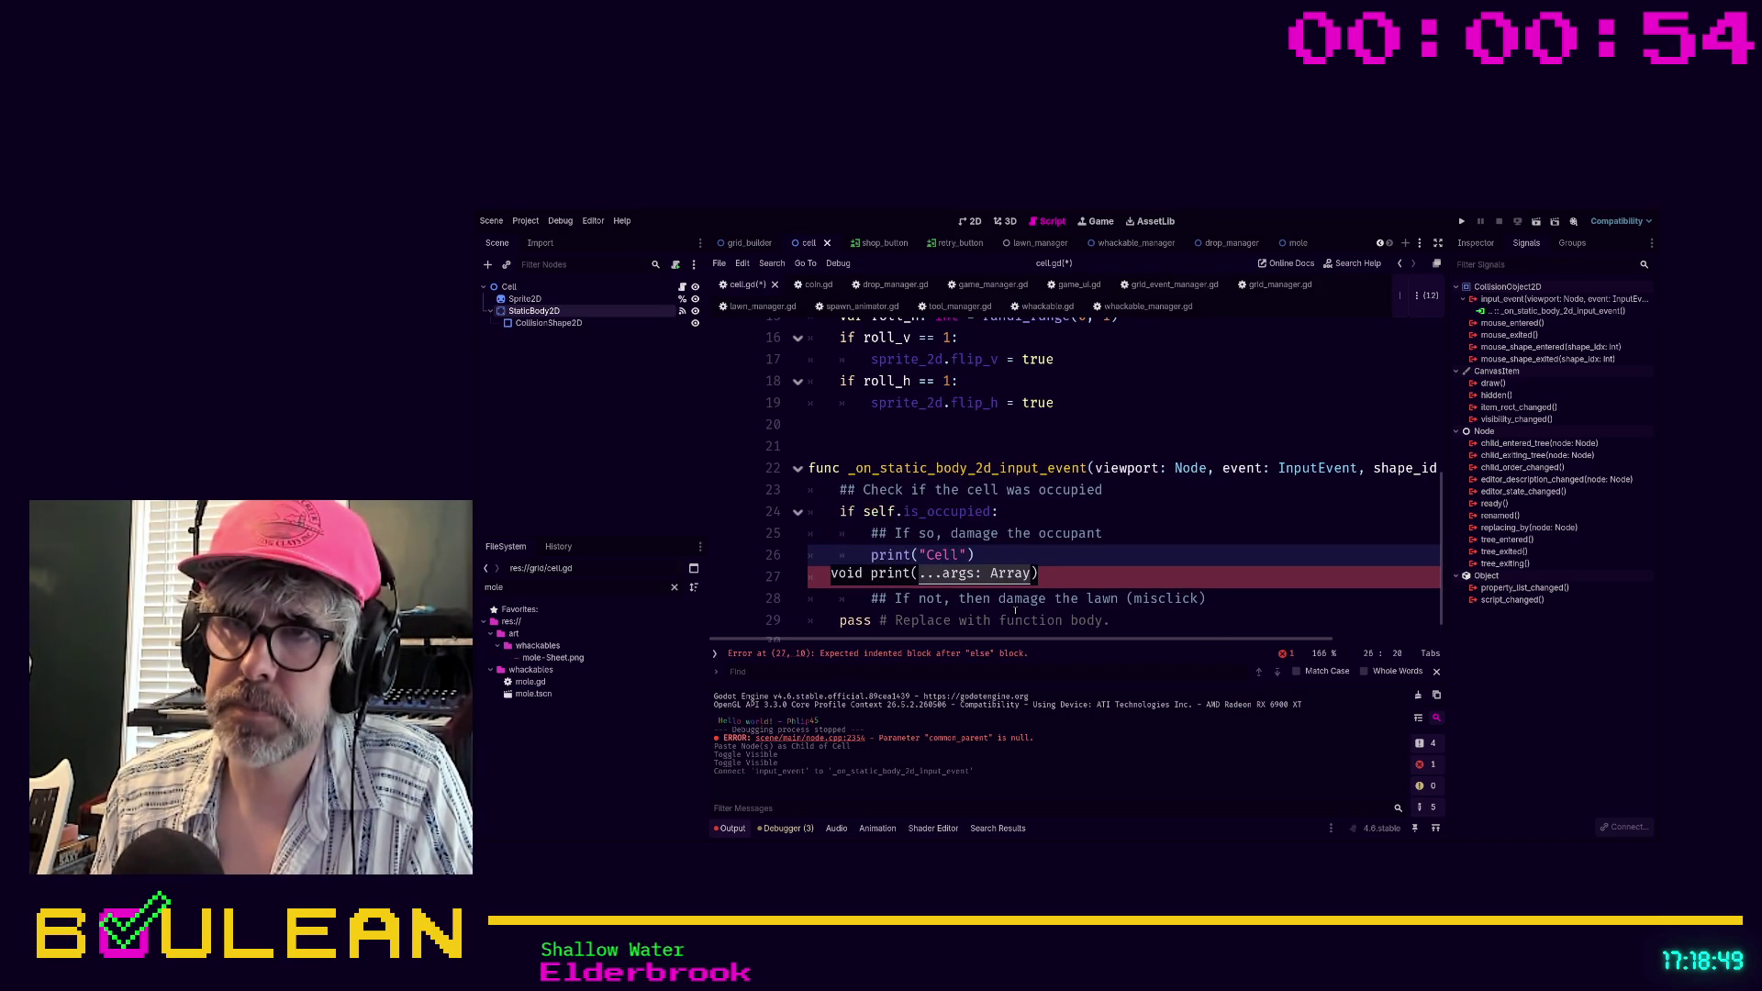
pyautogui.write('occupied')
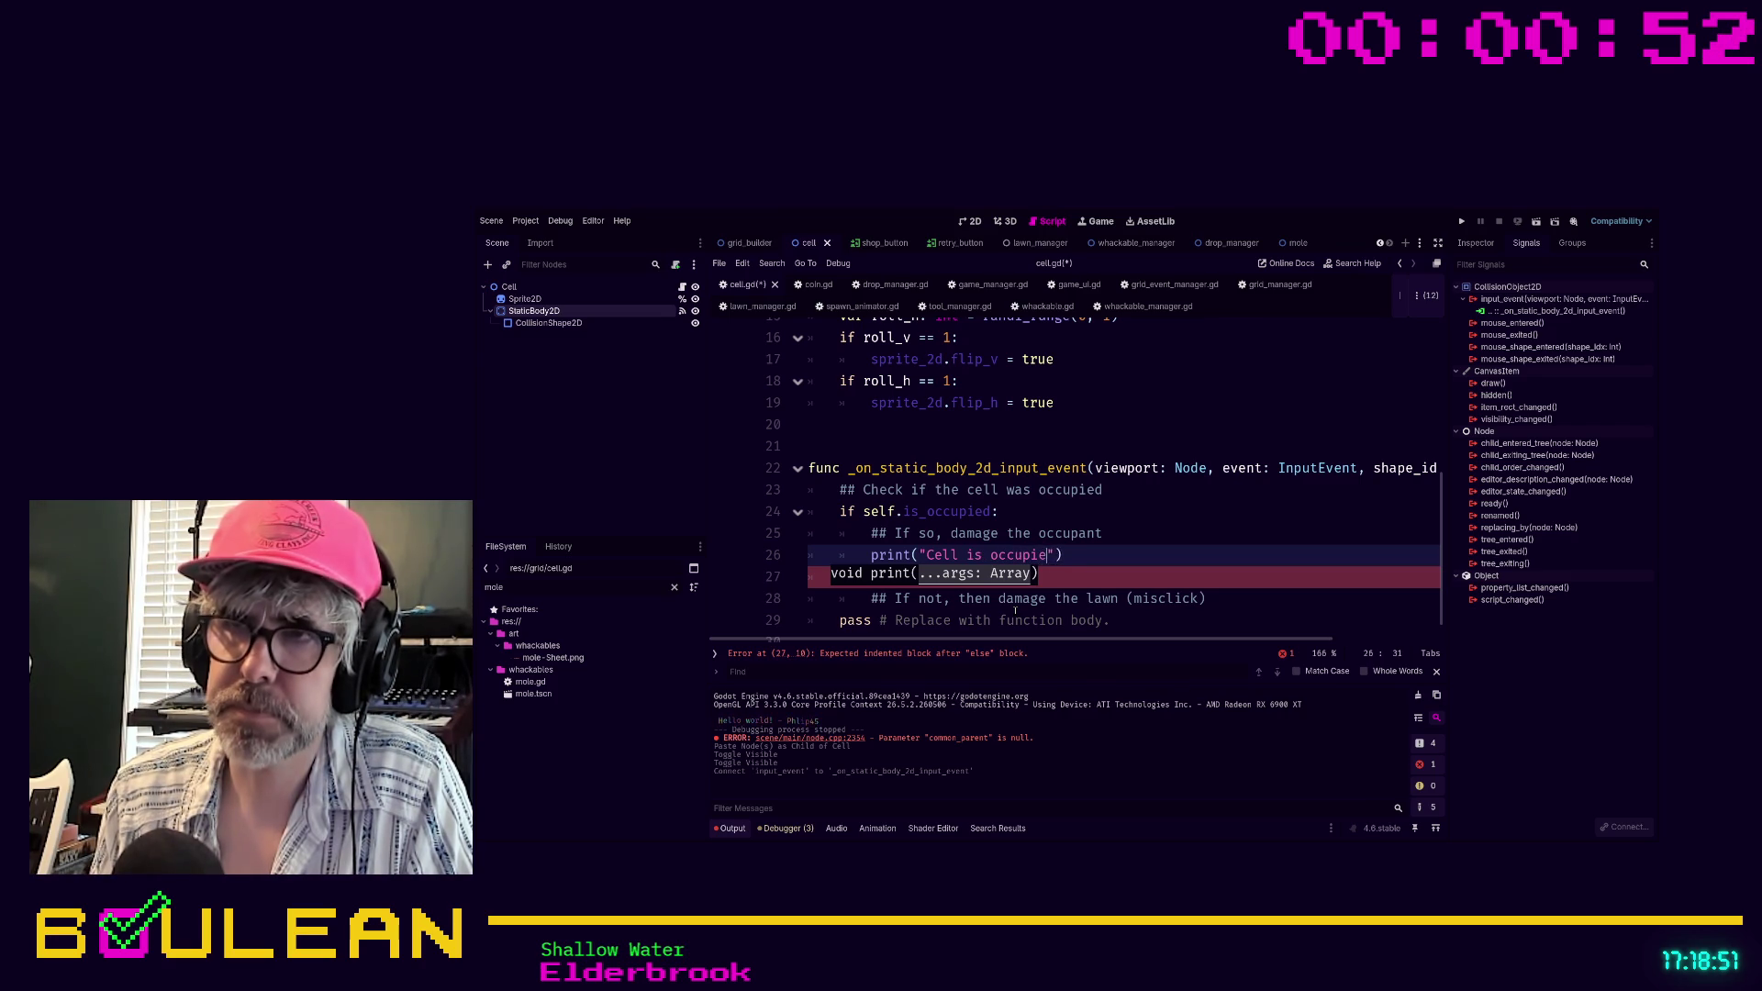
pyautogui.scroll(-1, 1205, 587)
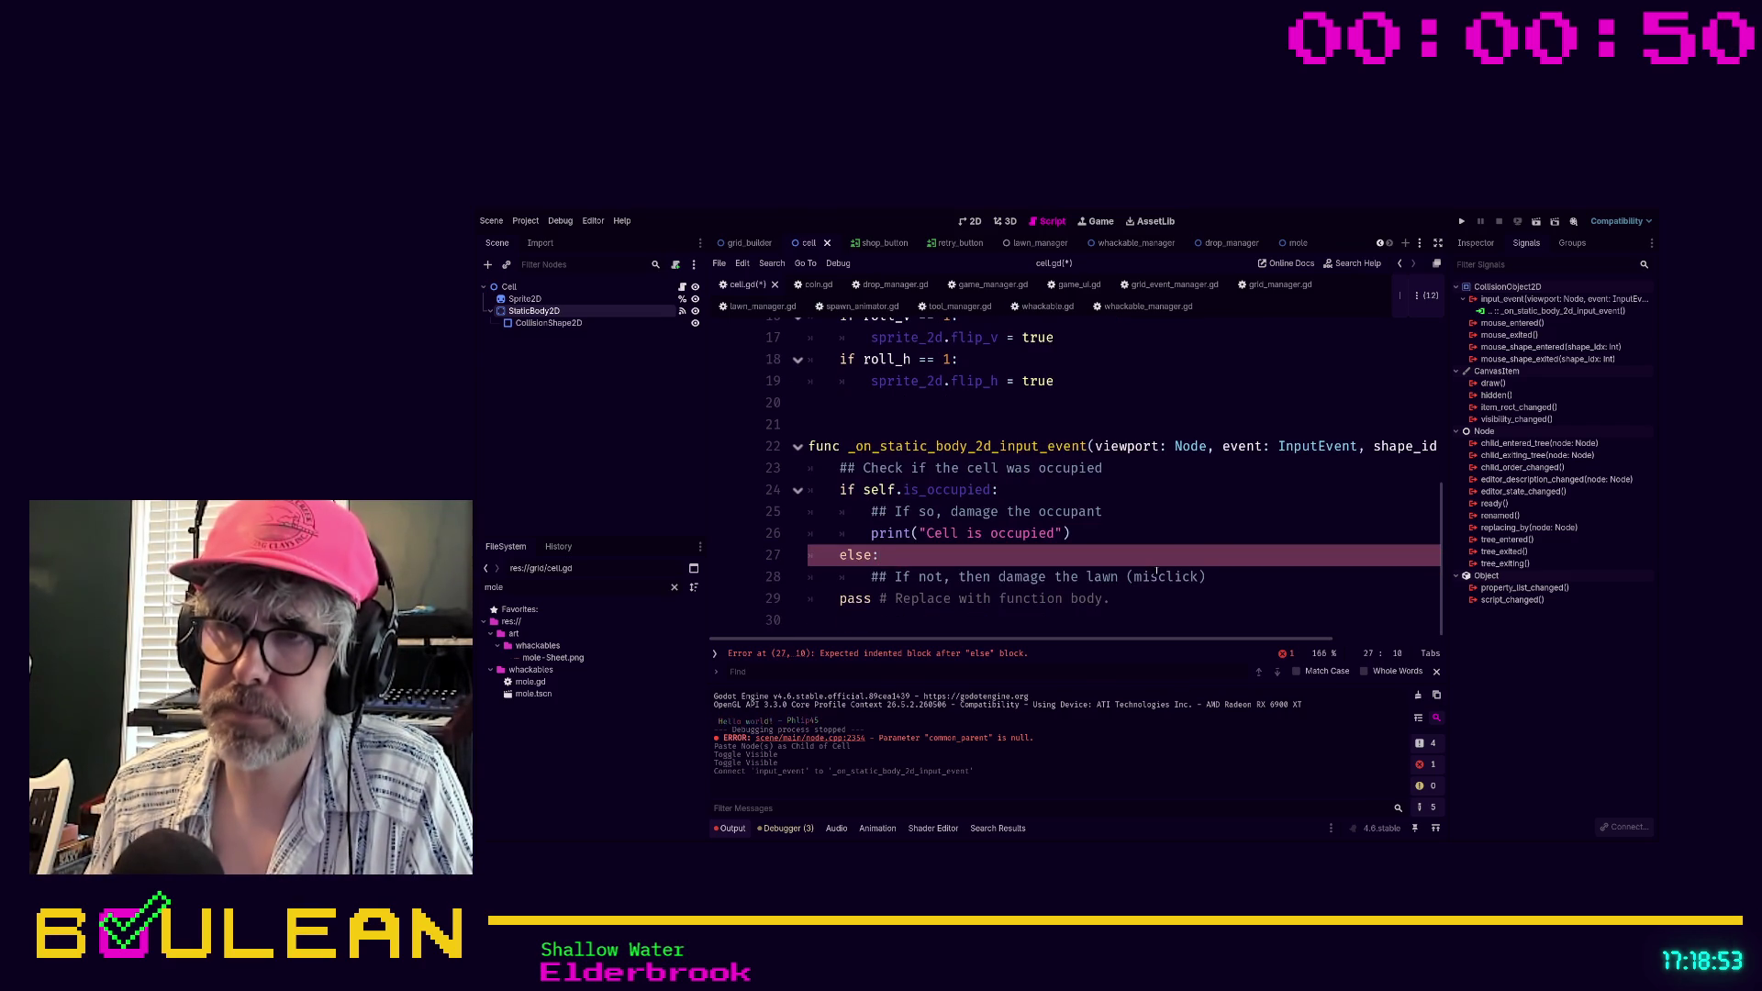
pyautogui.click(1221, 575)
pyautogui.press('Return')
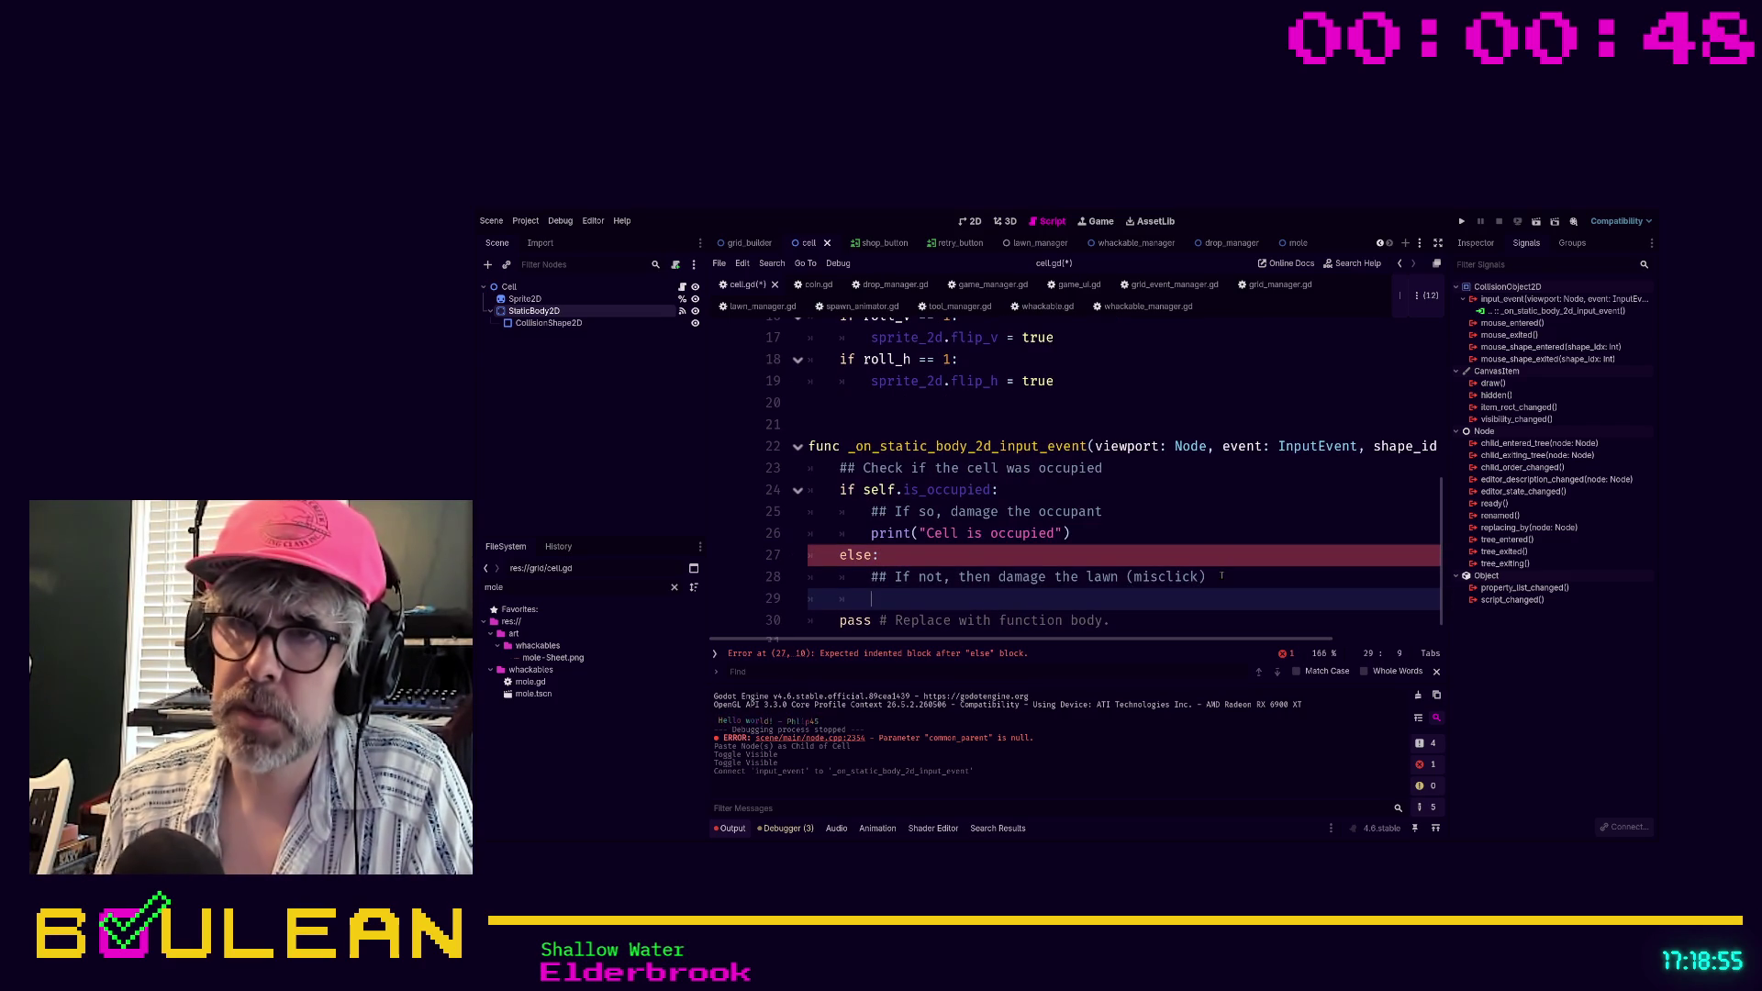
pyautogui.write('print("Cell is')
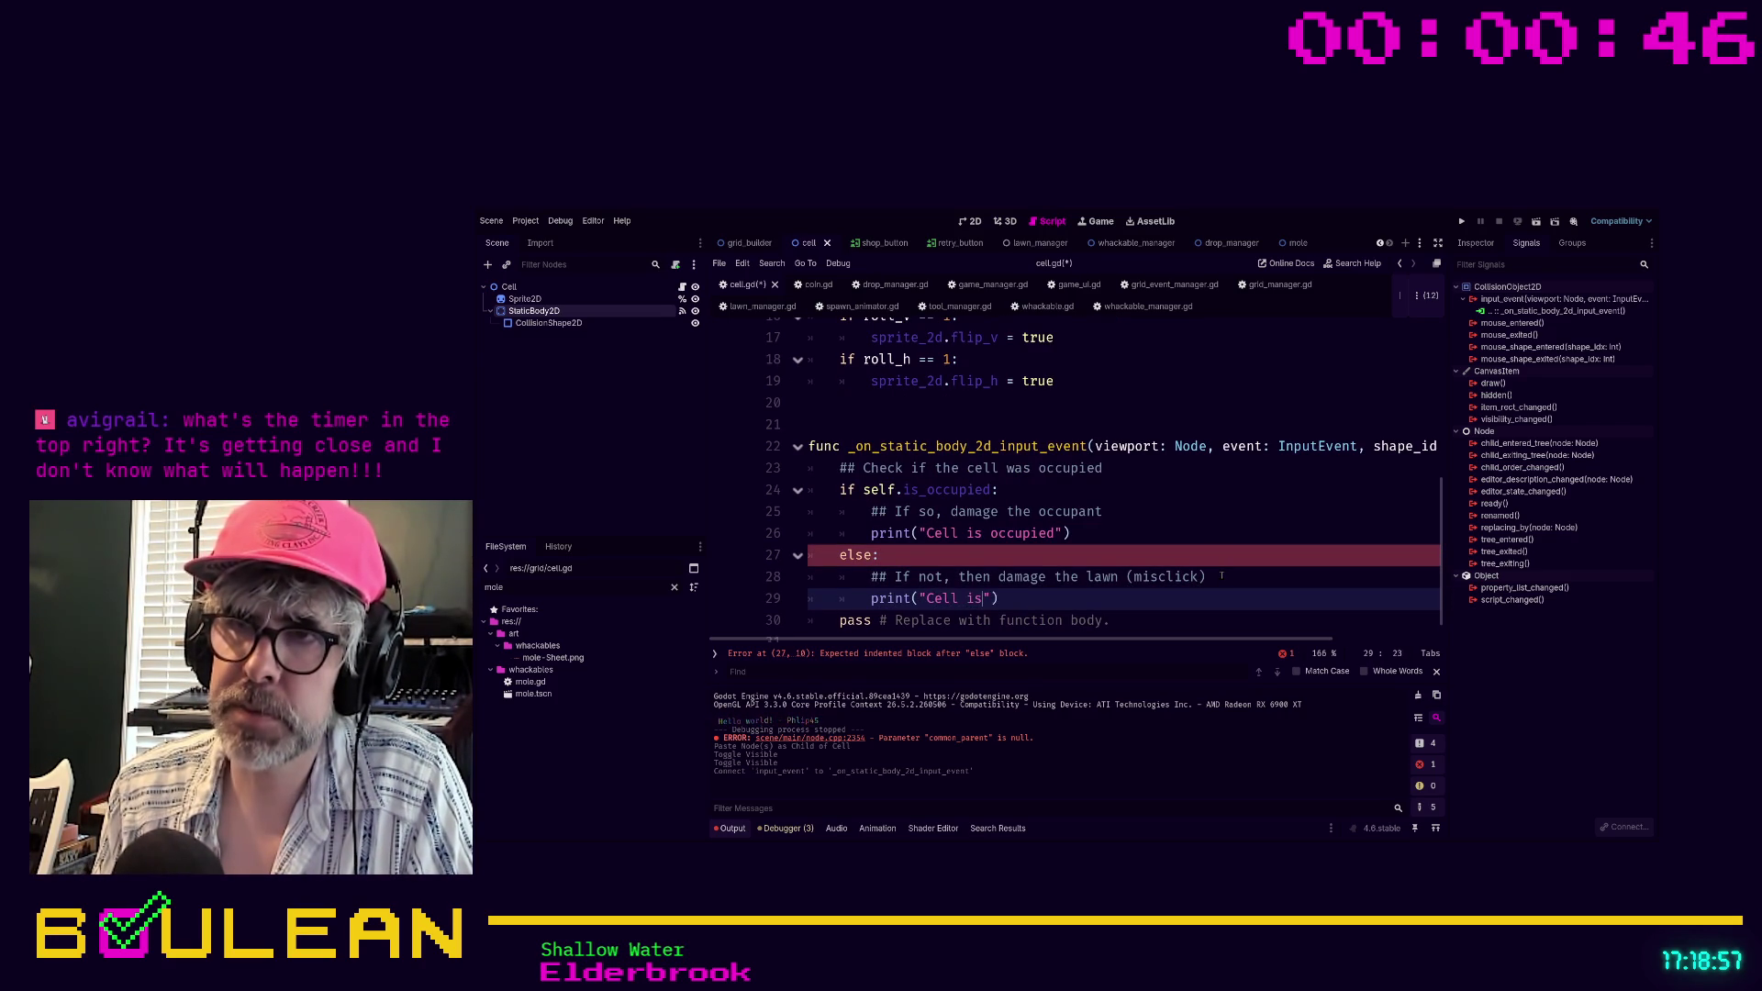
pyautogui.write(' NOT occupied')
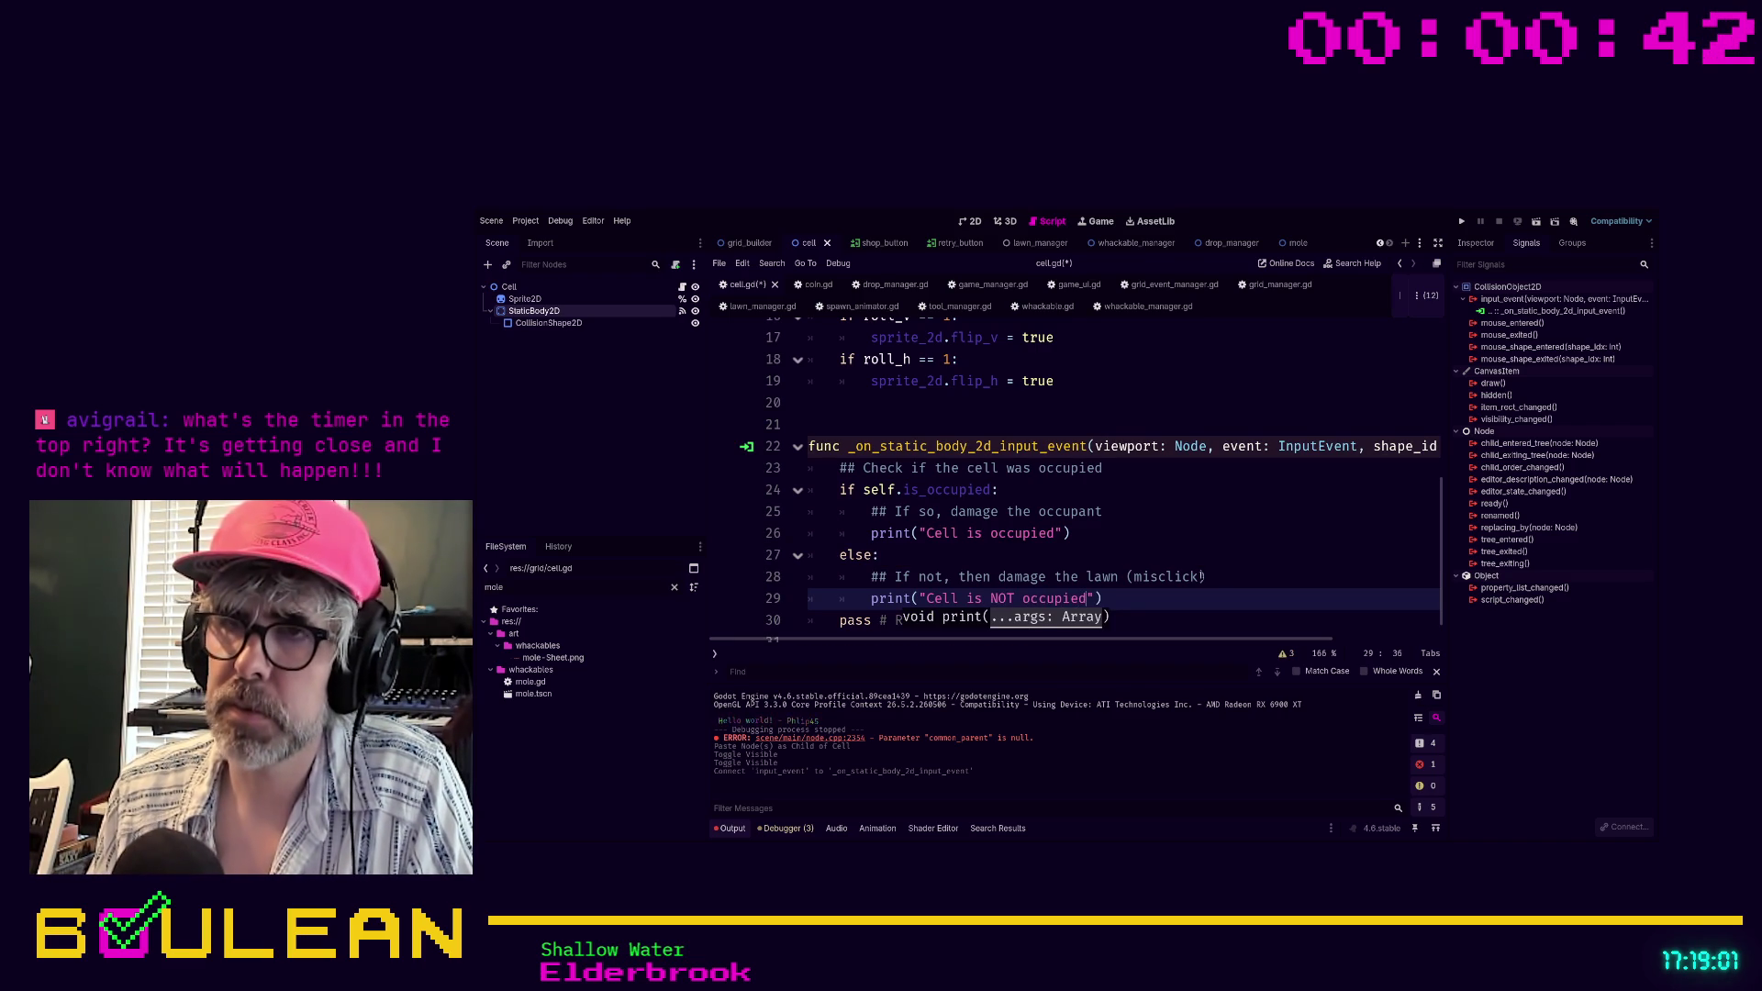
pyautogui.click(879, 554)
pyautogui.hotkey('ctrl', 's')
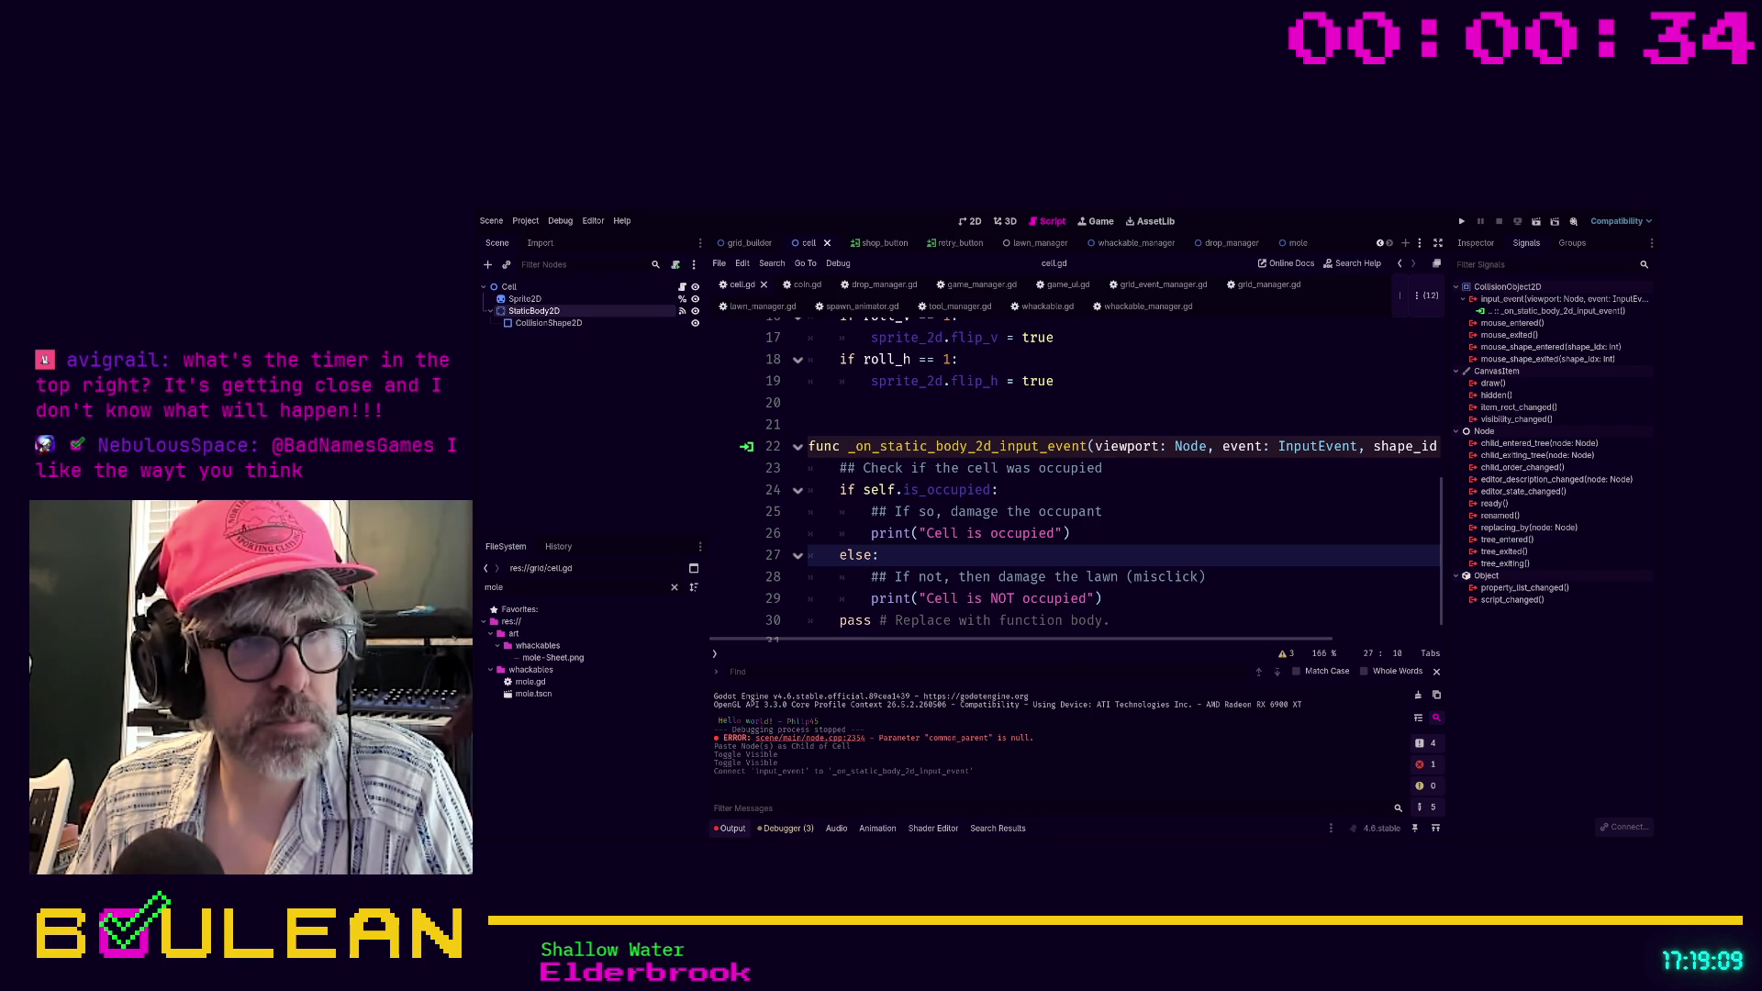
# Run the game with F5 to test the occupancy messages, then close the game window
pyautogui.press('F5')
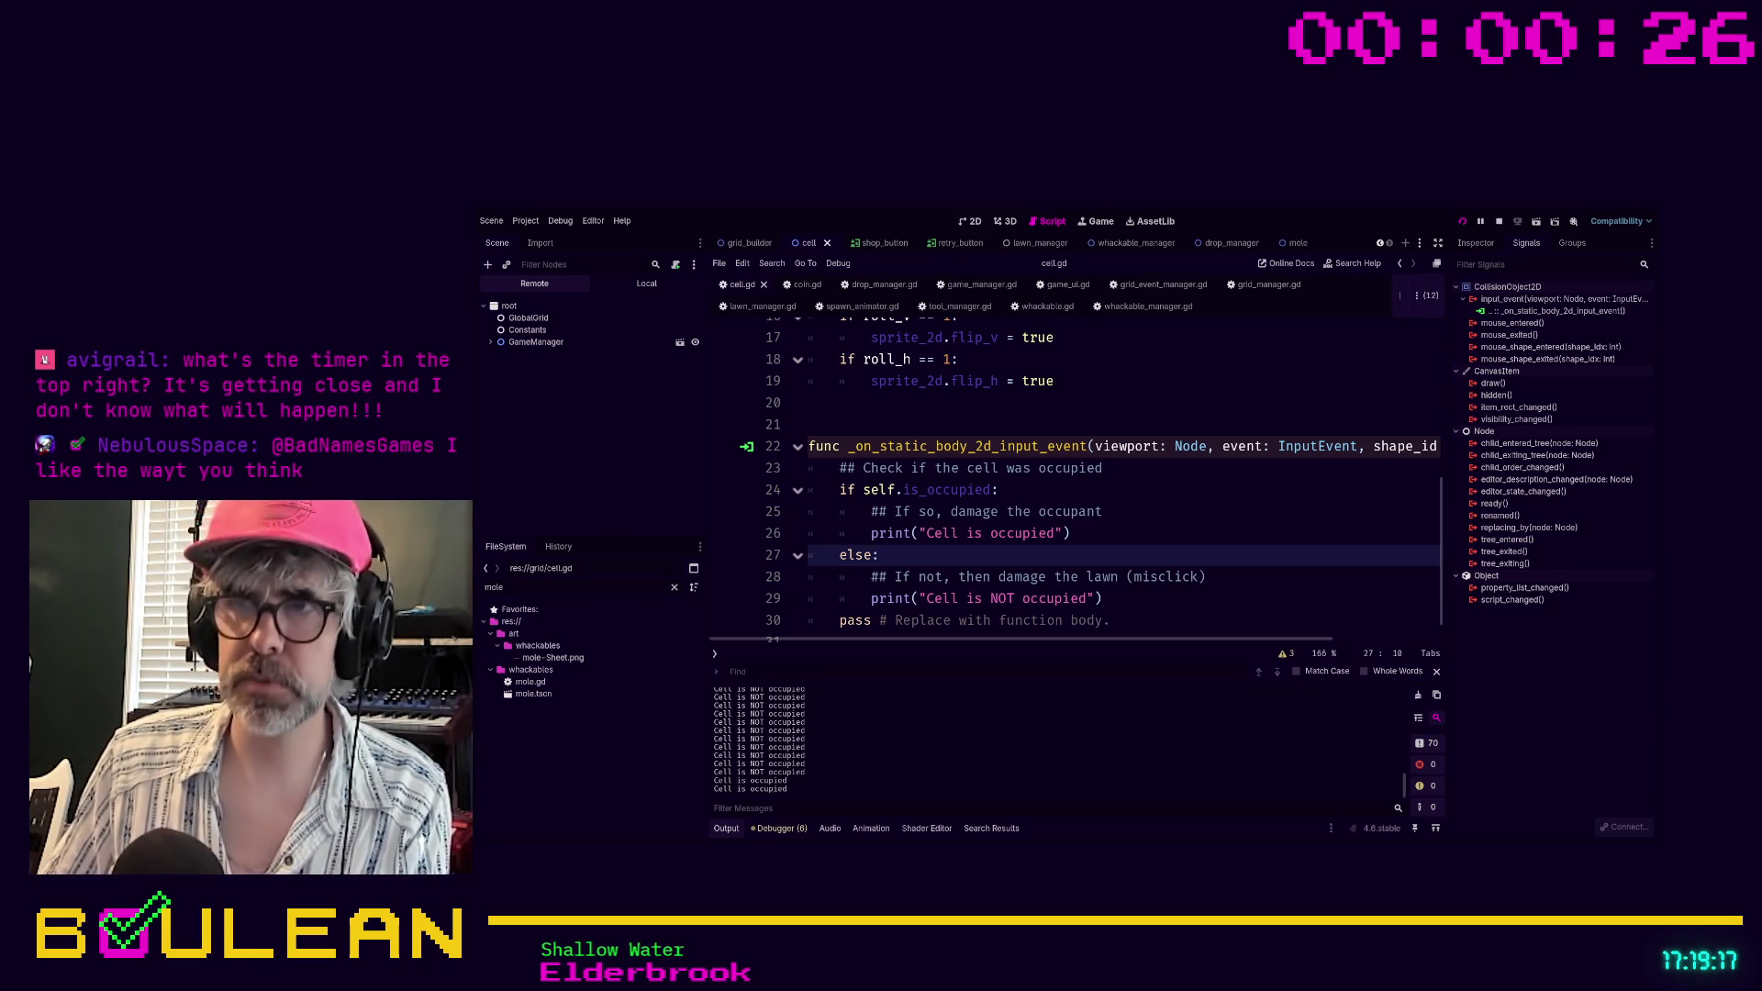
pyautogui.hotkey('alt', 'Tab')
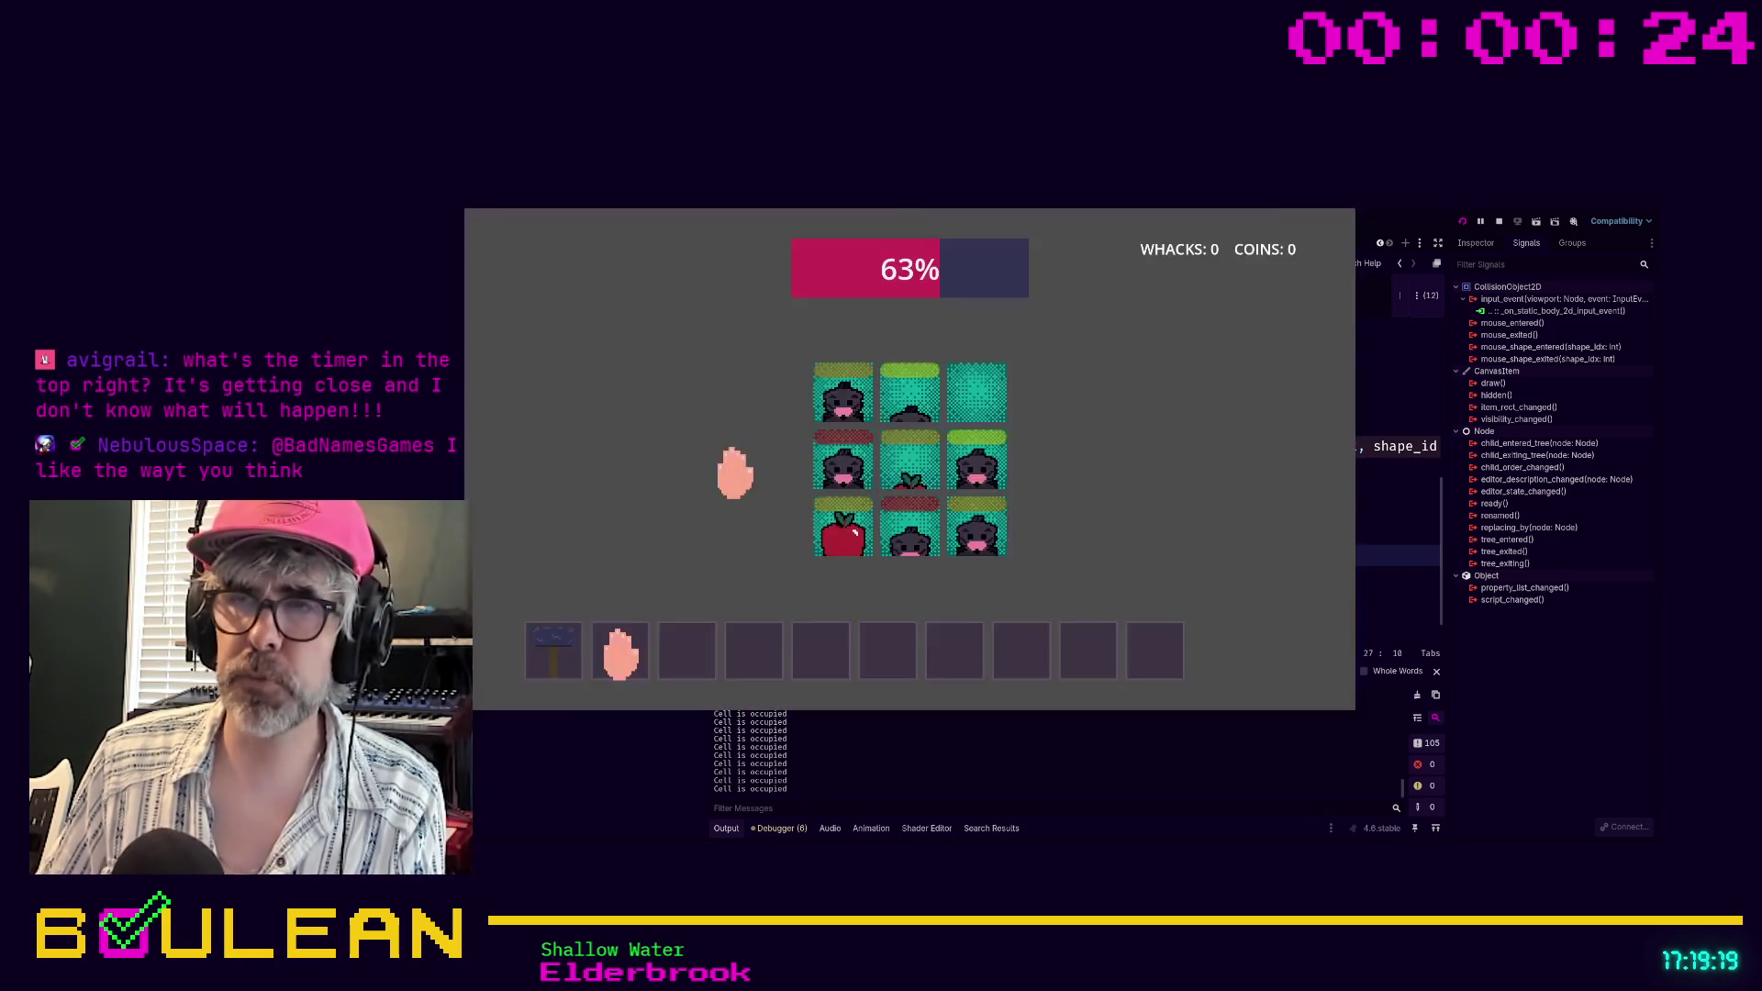
pyautogui.hotkey('alt', 'F4')
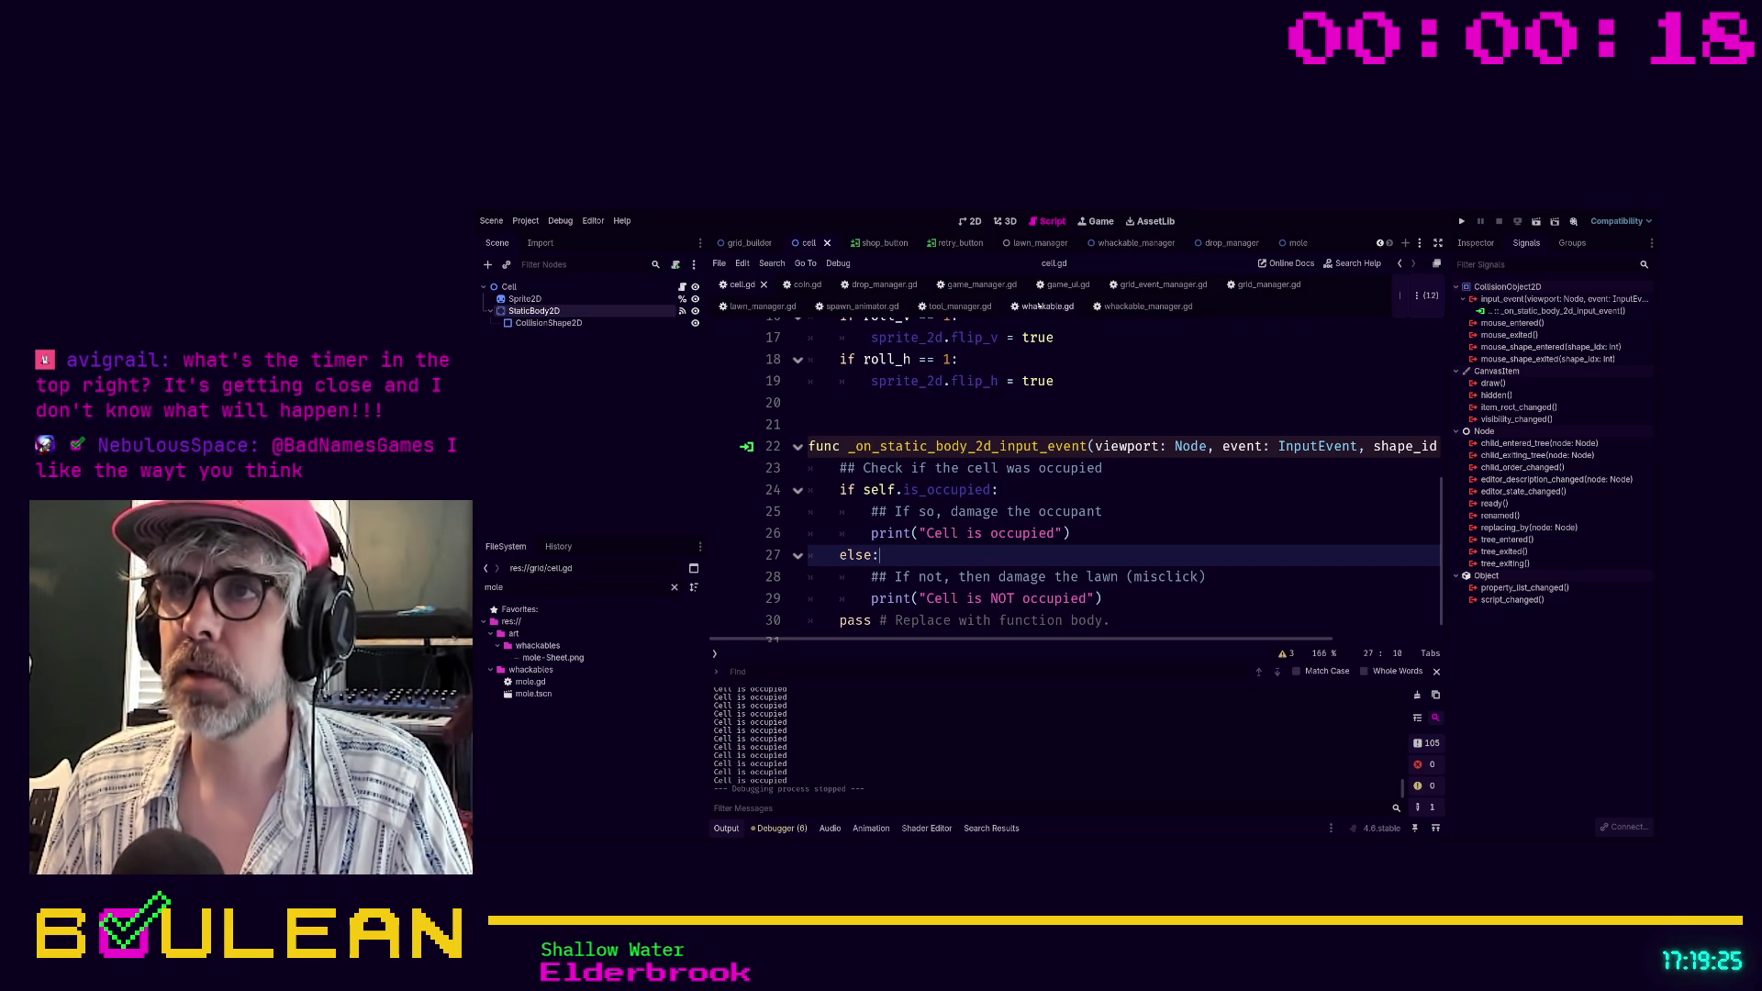
# Copy the InputEventMouseButton and event.pressed check lines from whackable.gd, then return to cell.gd
pyautogui.click(1045, 306)
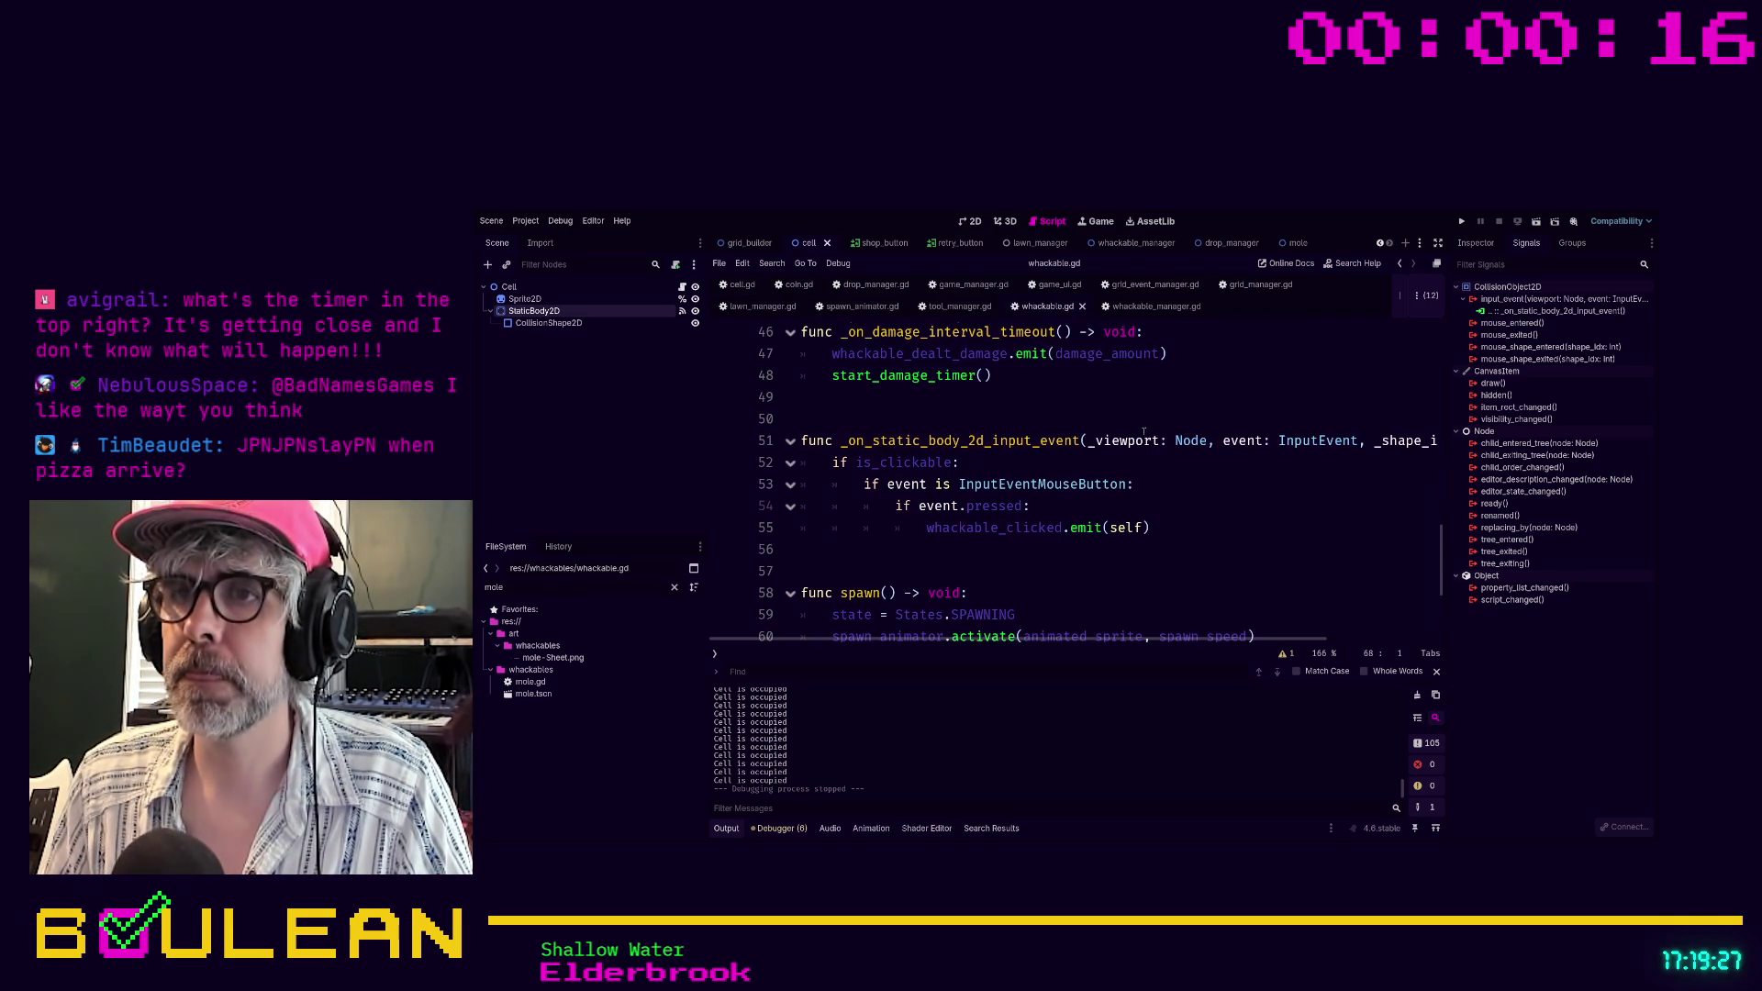
pyautogui.scroll(2, 1143, 431)
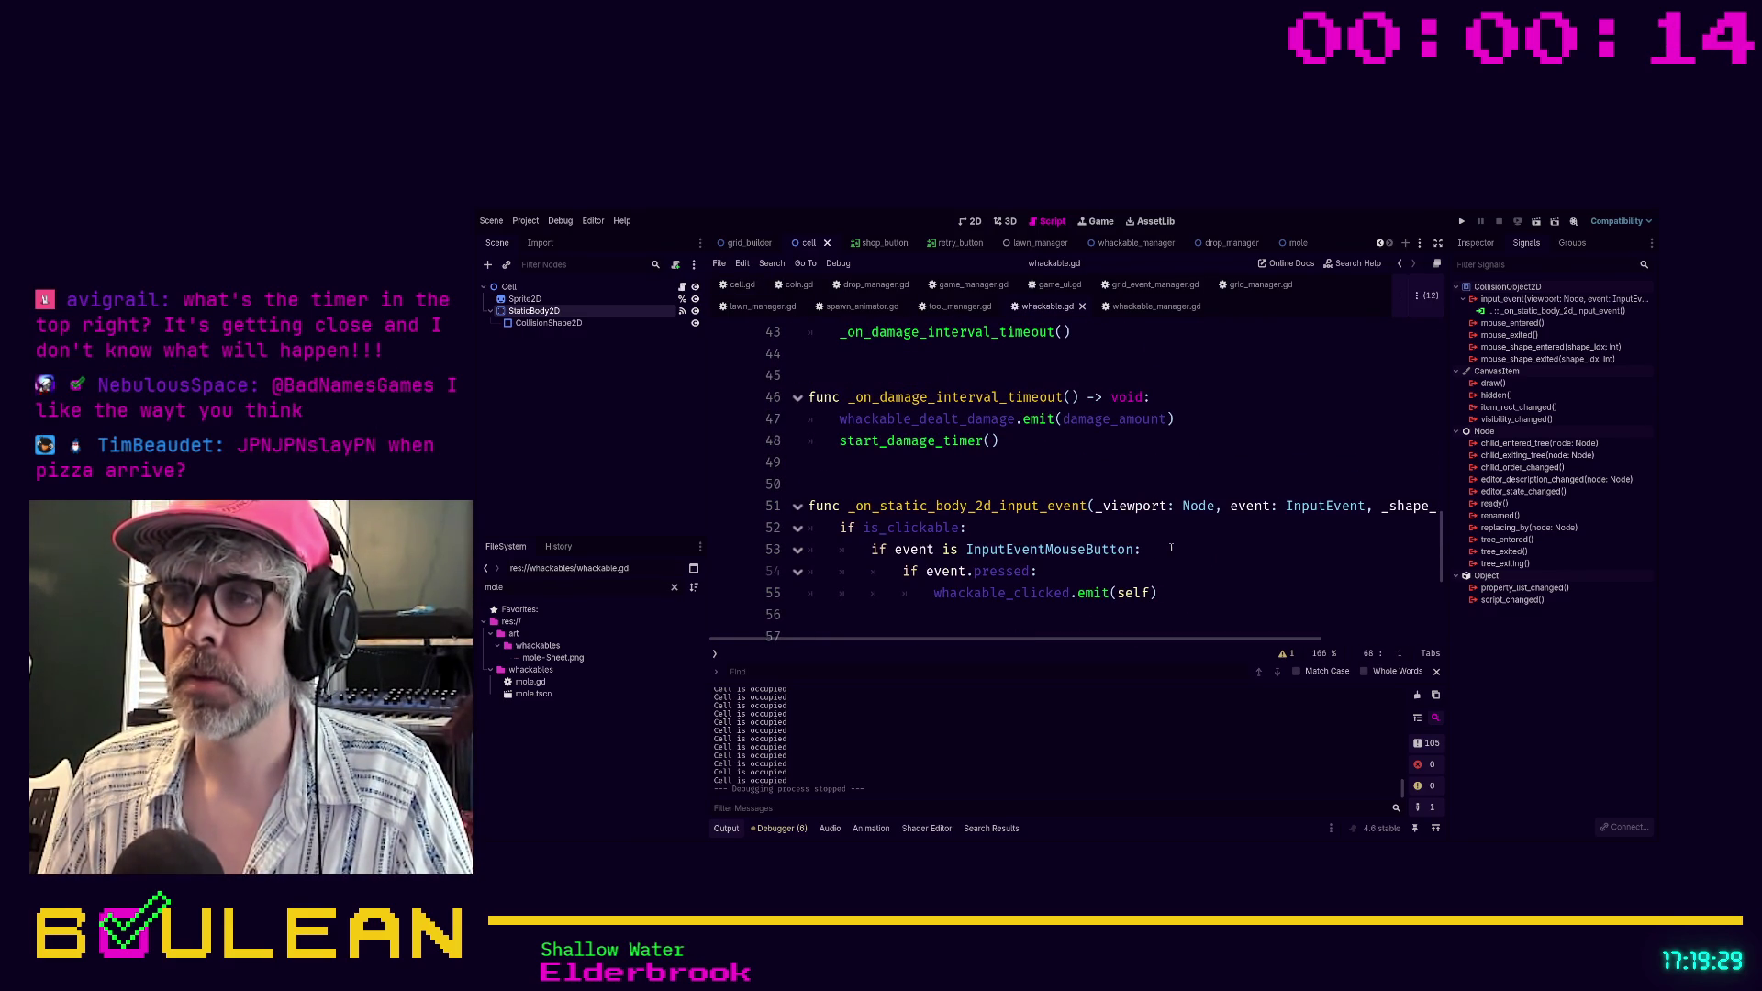
pyautogui.click(1171, 547)
pyautogui.hotkey('shift', 'Right')
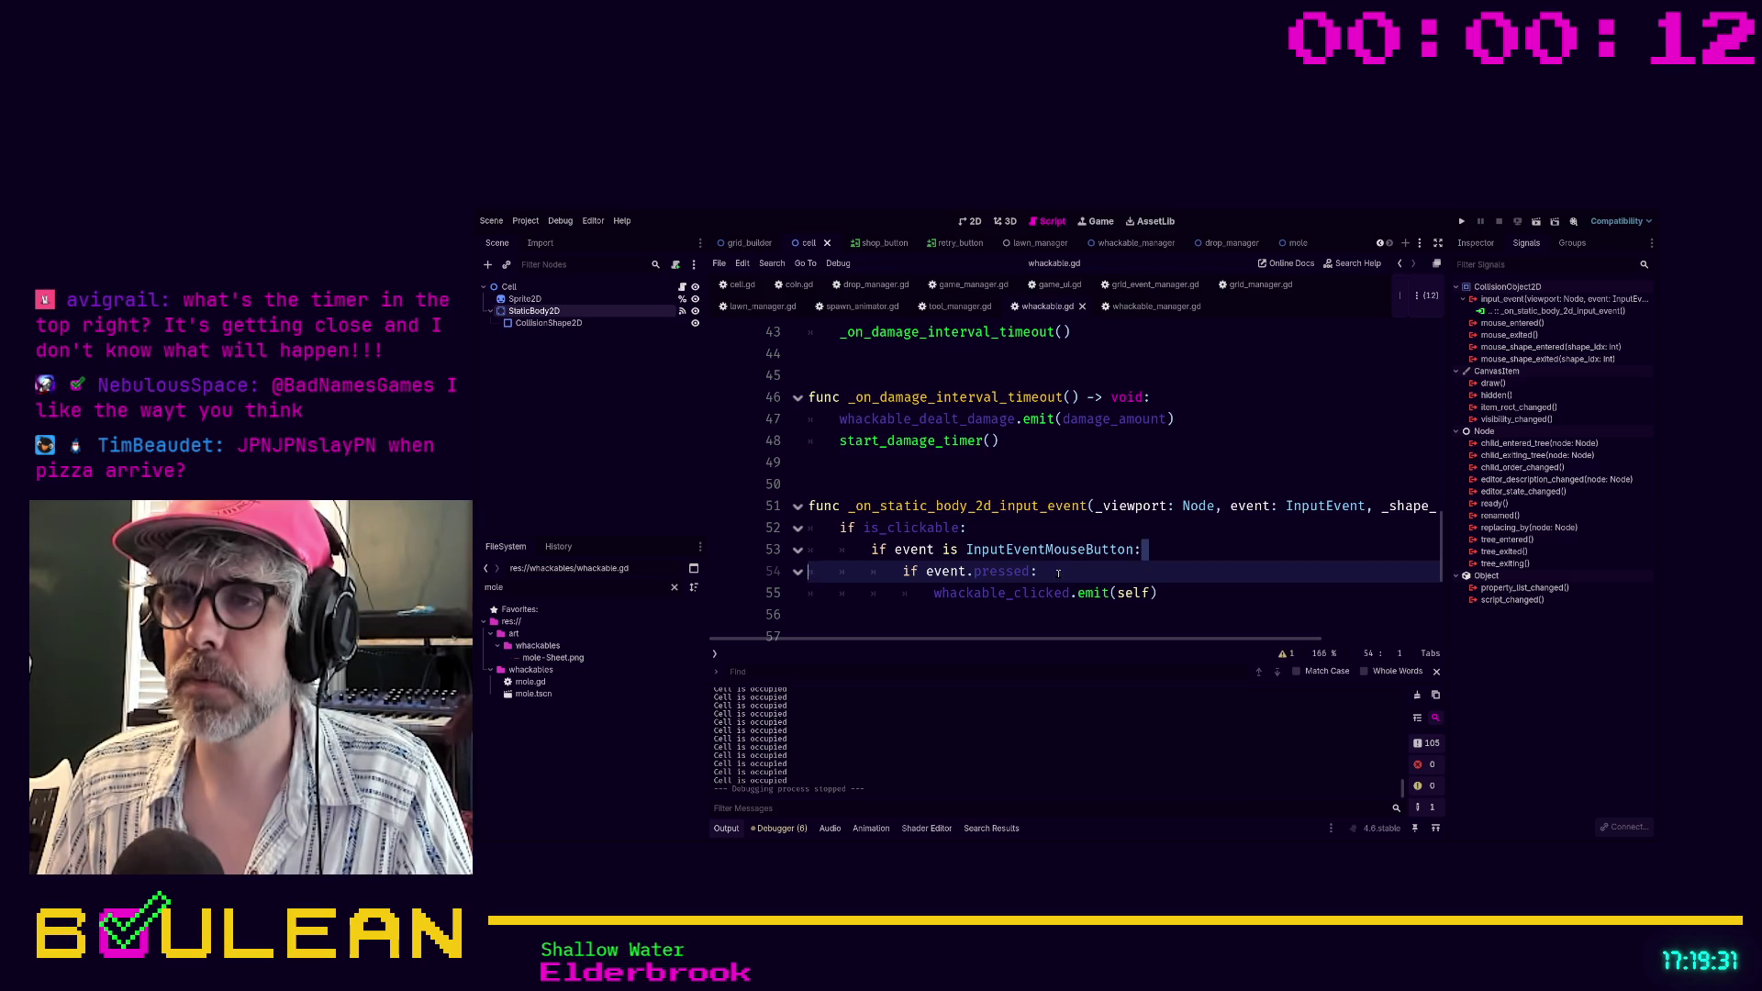
pyautogui.click(1057, 573)
pyautogui.moveTo(1057, 573); pyautogui.dragTo(794, 559)
pyautogui.hotkey('ctrl', 'c')
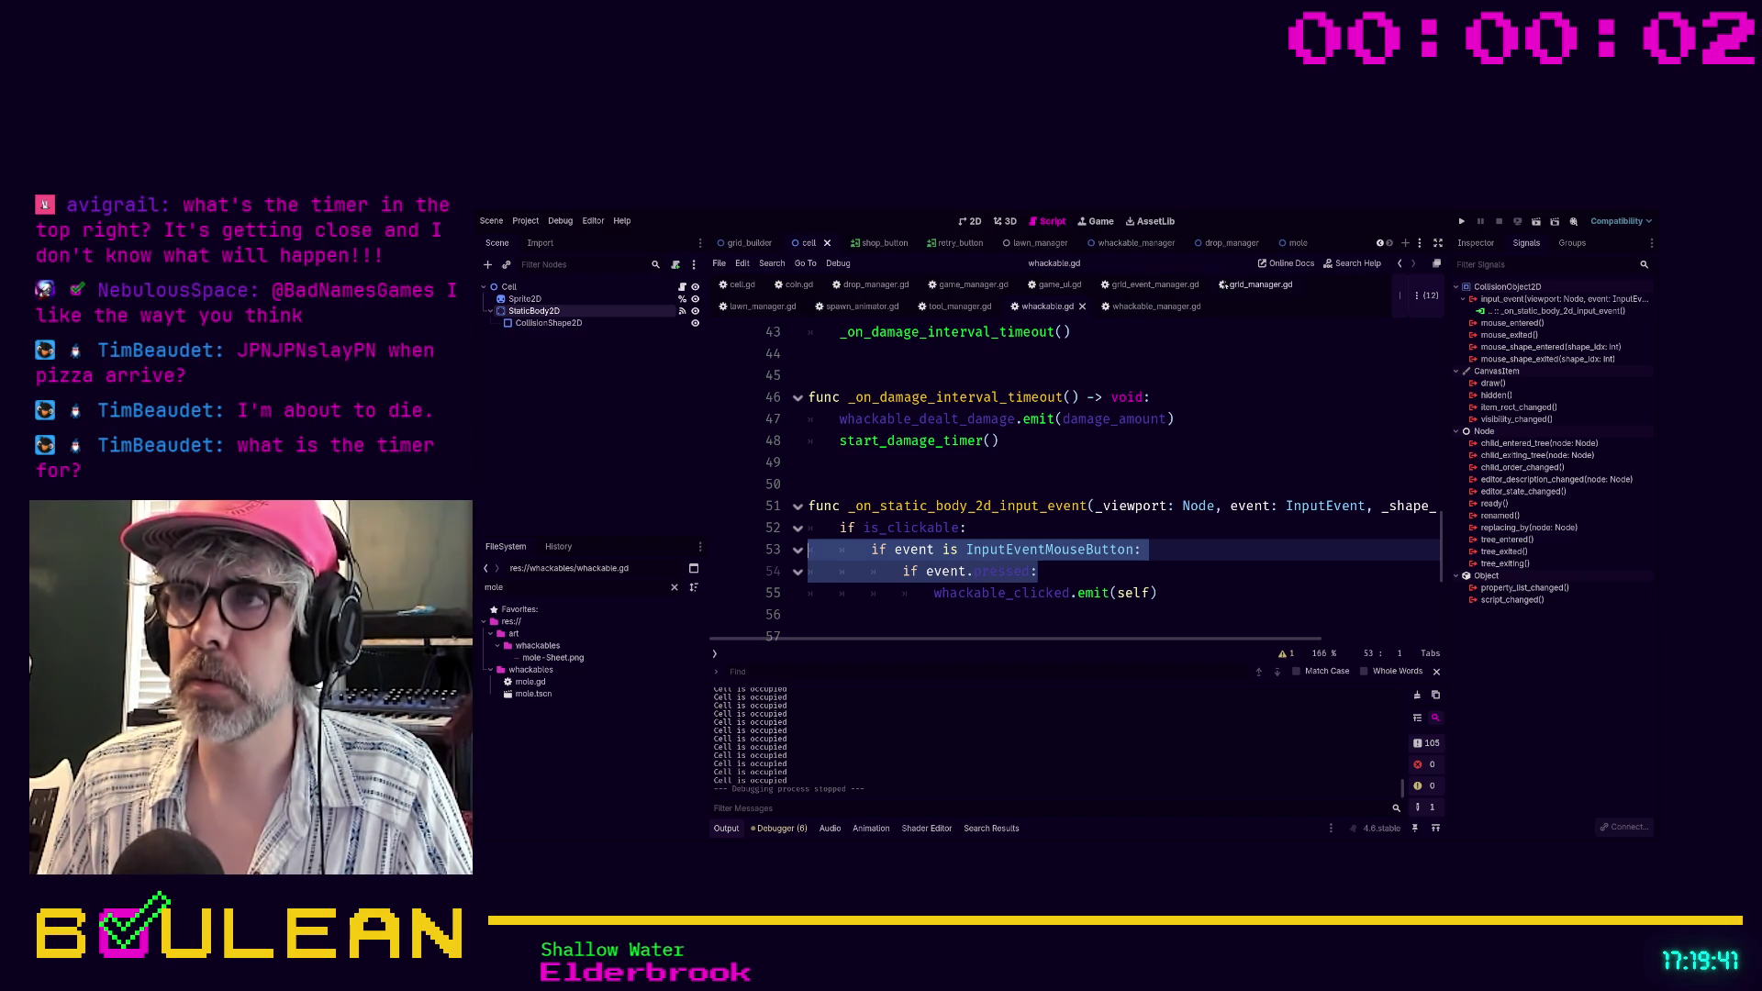
pyautogui.click(742, 285)
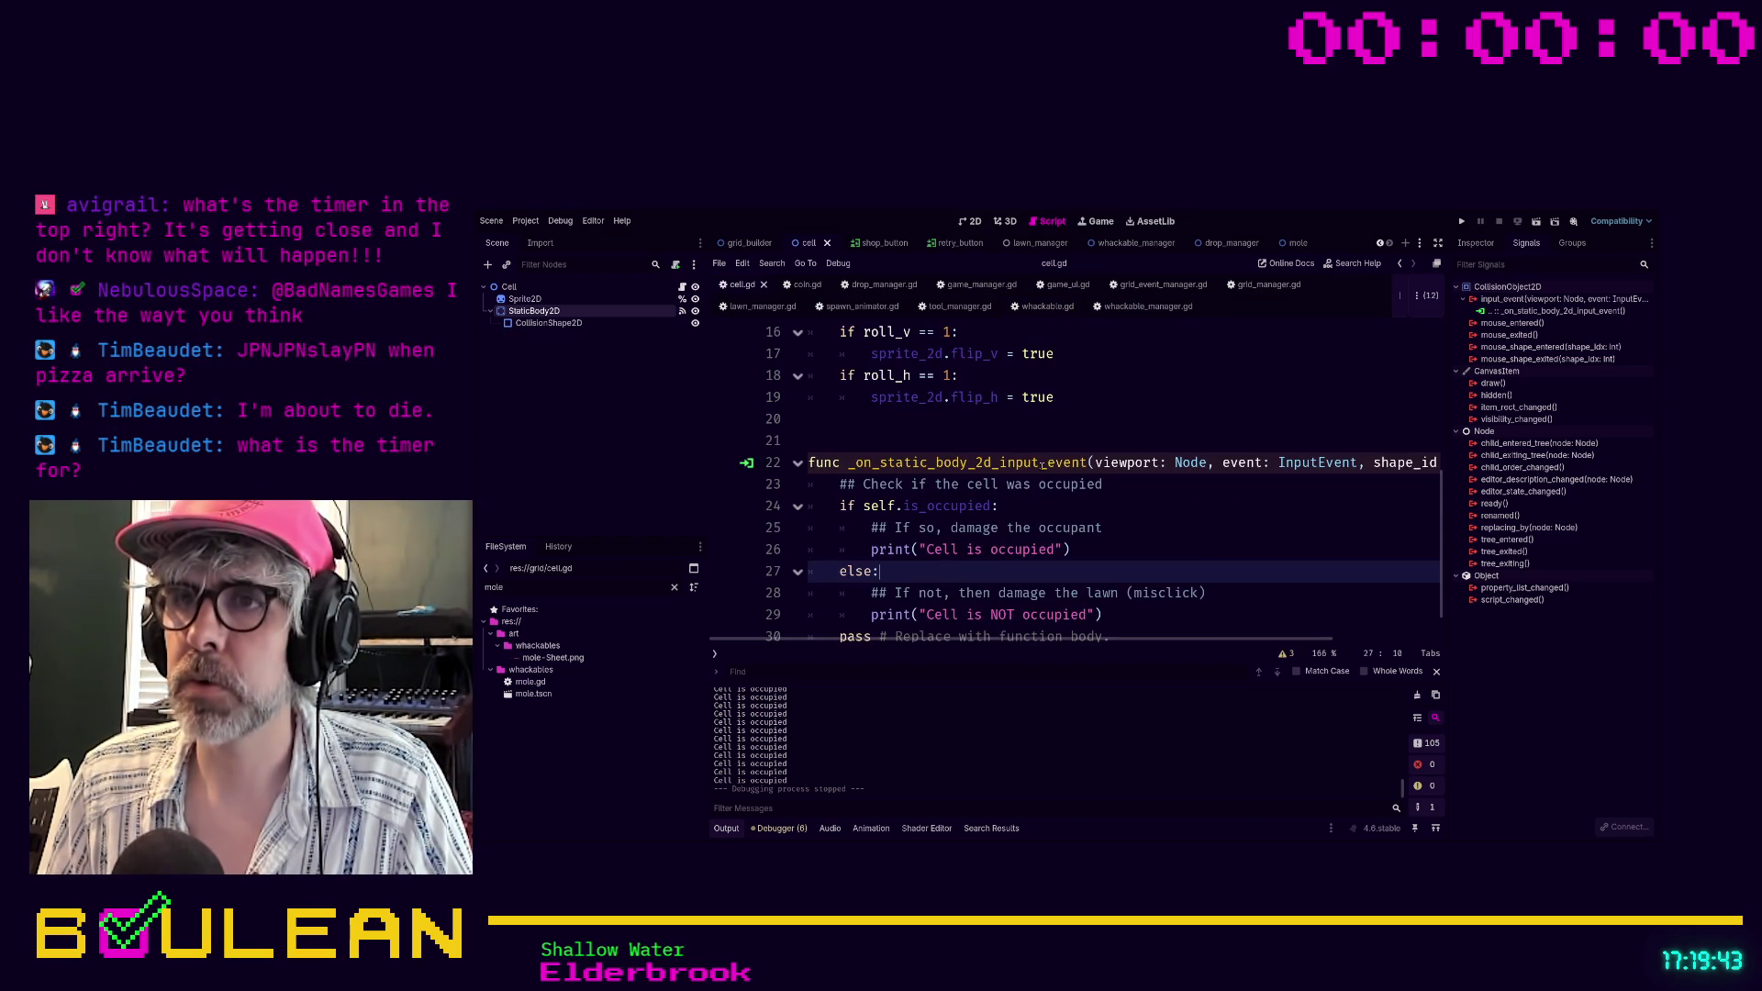
# Paste the mouse-button and pressed checks at the top of the handler and fix their indentation
pyautogui.scroll(-1, 1041, 467)
pyautogui.click(1137, 446)
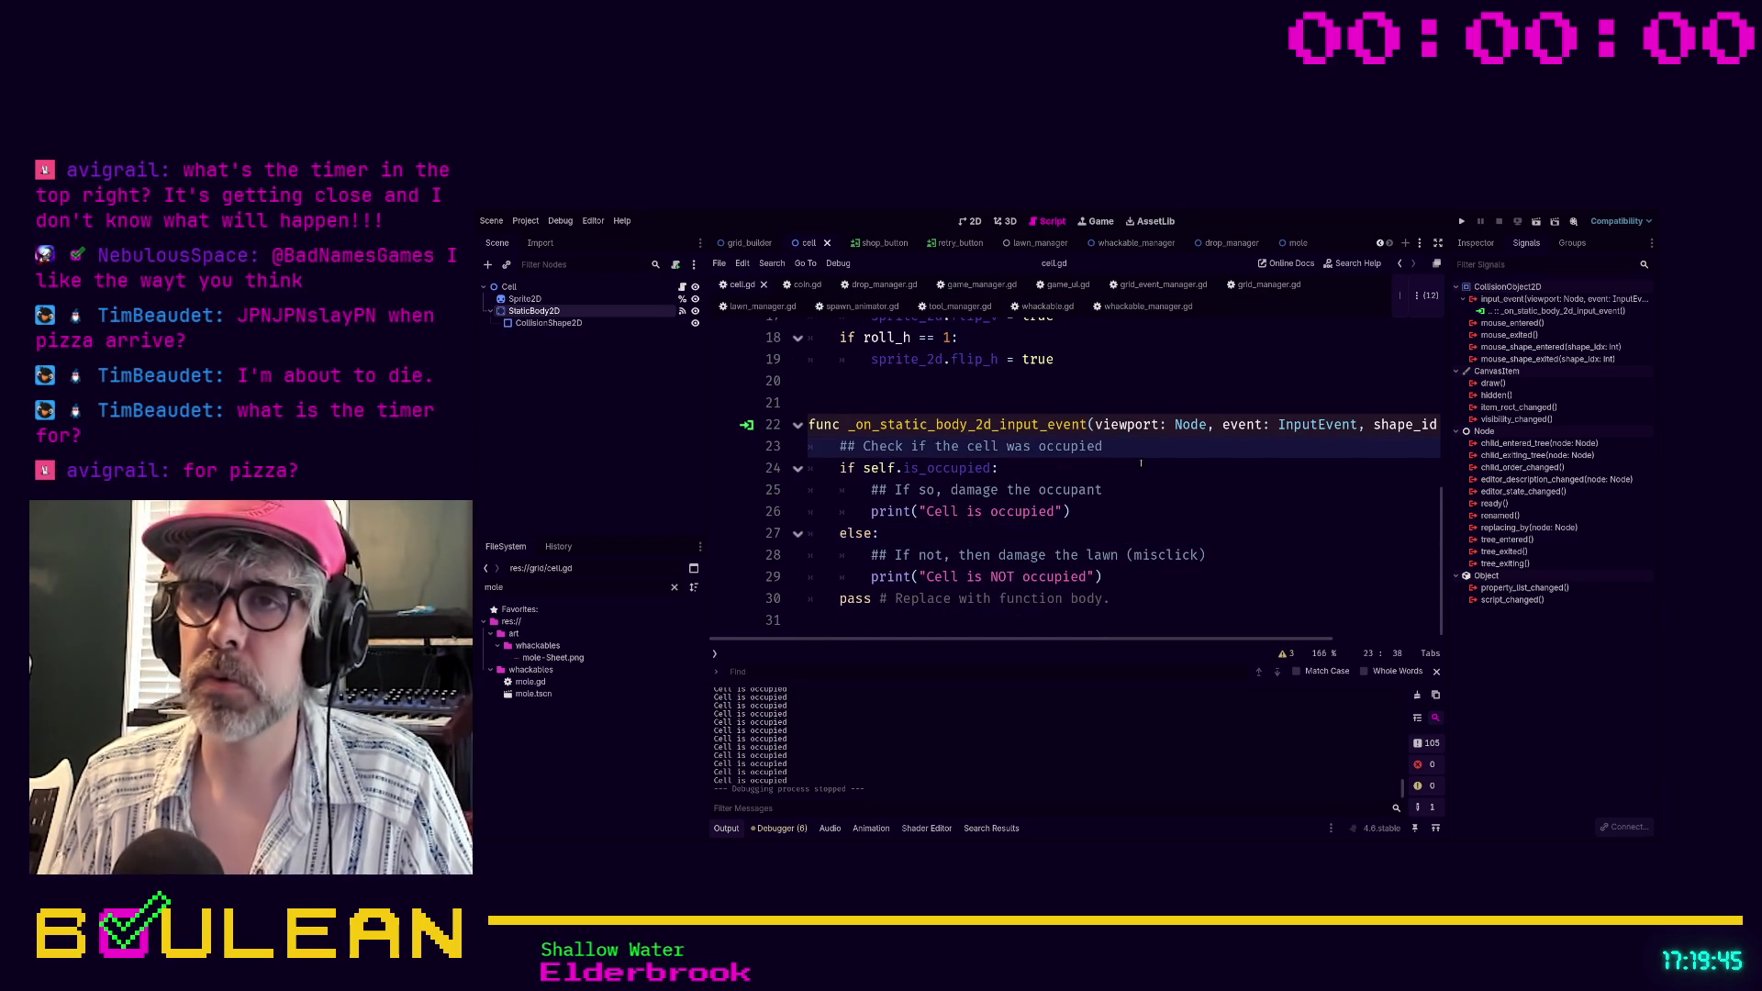
pyautogui.press('Return')
pyautogui.press('Up')
pyautogui.hotkey('ctrl', 'shift', 'Return')
pyautogui.hotkey('ctrl', 'v')
pyautogui.press('Up')
pyautogui.press('Home')
pyautogui.press('BackSpace')
pyautogui.press('BackSpace')
pyautogui.press('Down')
pyautogui.press('Home')
pyautogui.press('BackSpace')
pyautogui.press('BackSpace')
pyautogui.press('Tab')
# Nest the occupancy if/else under the pressed check and change the comment to 'Check if the cell is occupied'
pyautogui.press('Down')
pyautogui.press('Down')
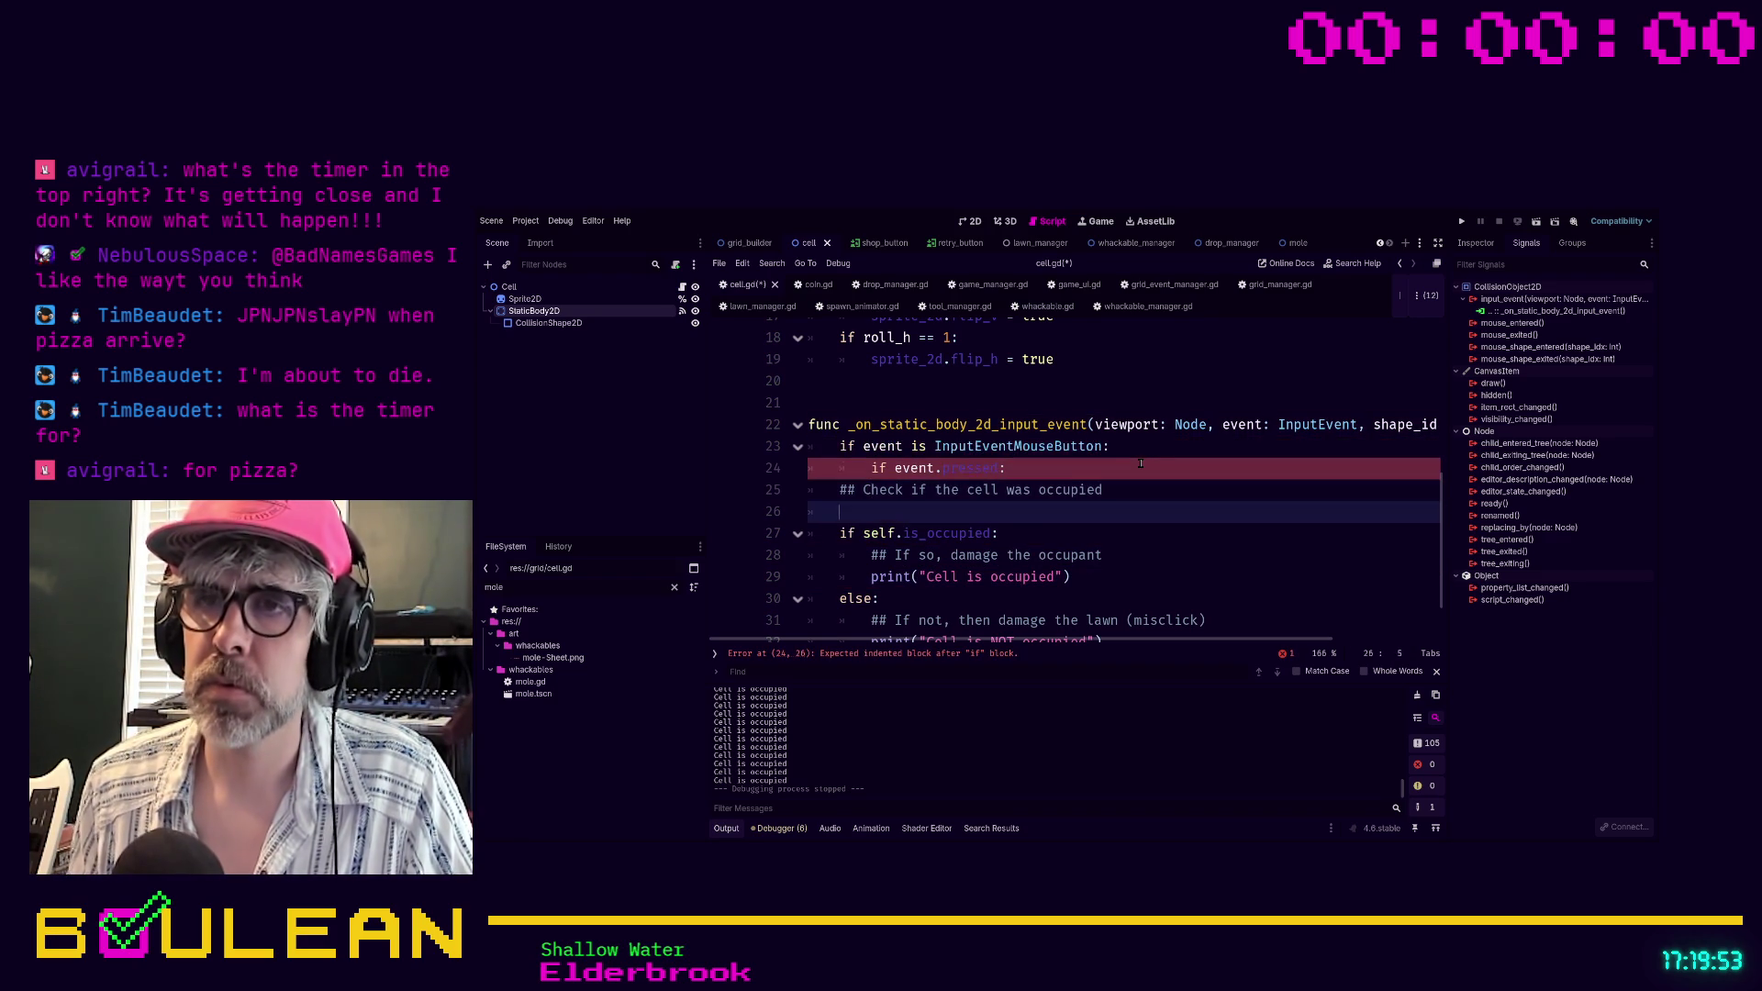
pyautogui.scroll(-1, 1141, 463)
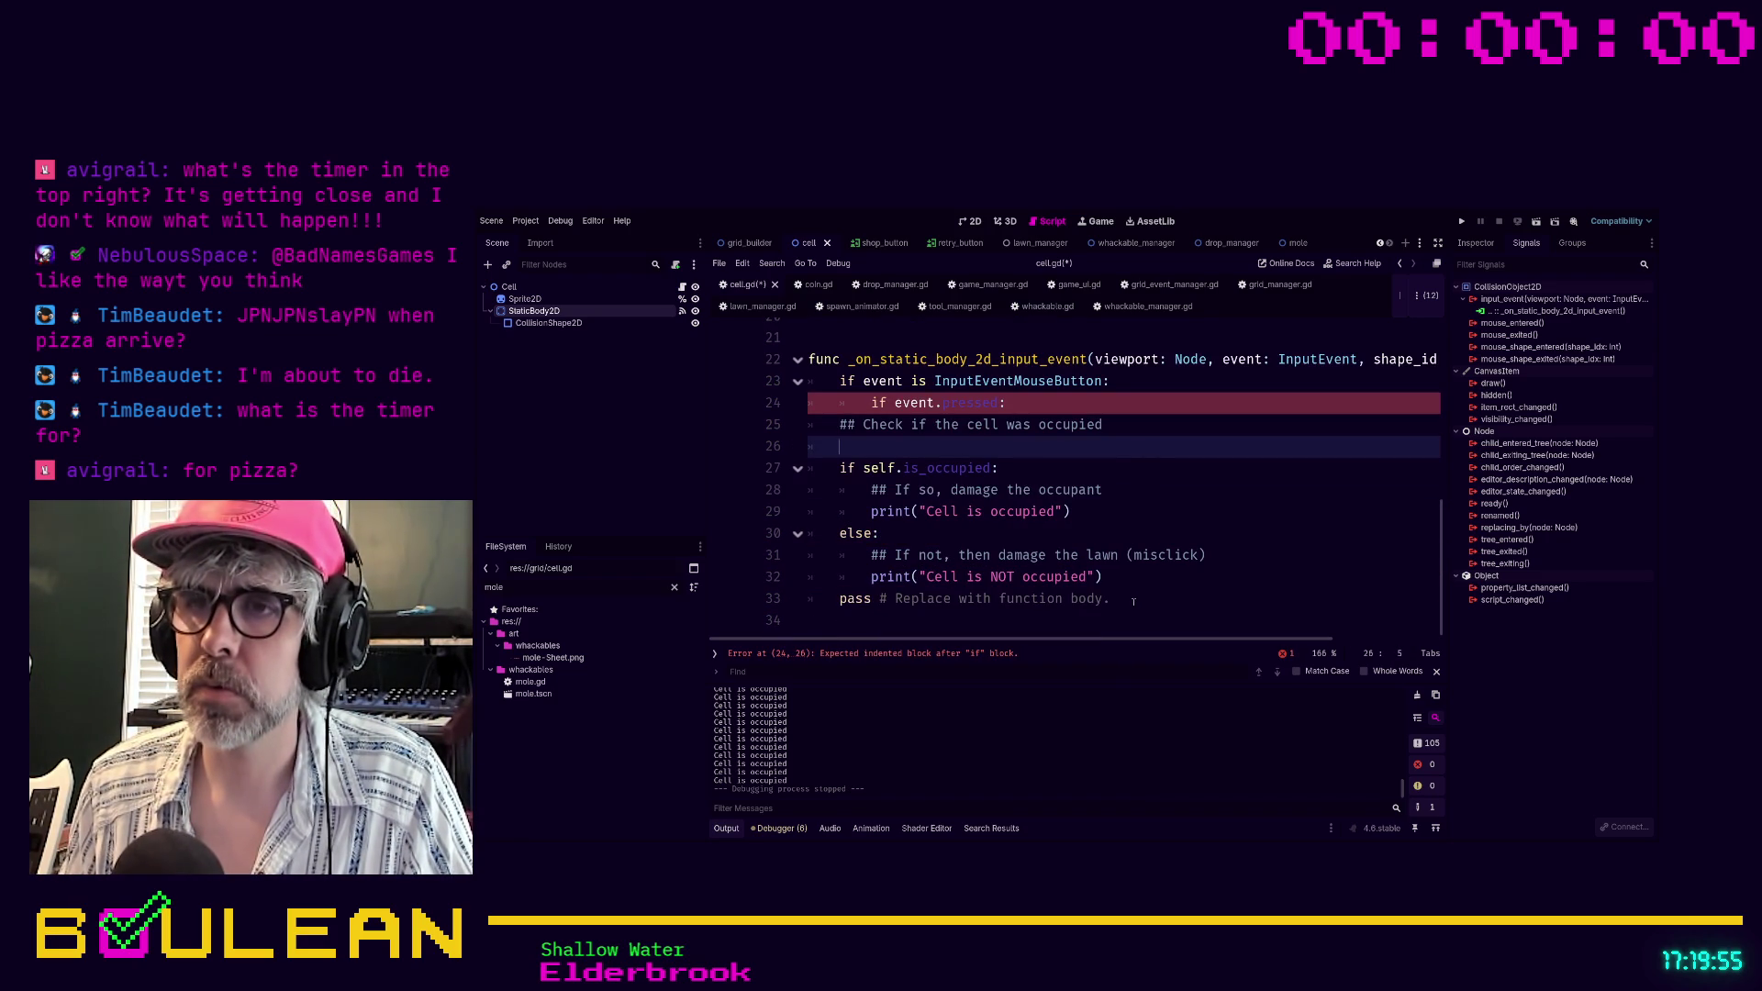
pyautogui.moveTo(1101, 576)
pyautogui.mouseDown()
pyautogui.moveTo(871, 576)
pyautogui.moveTo(797, 470)
pyautogui.mouseUp()
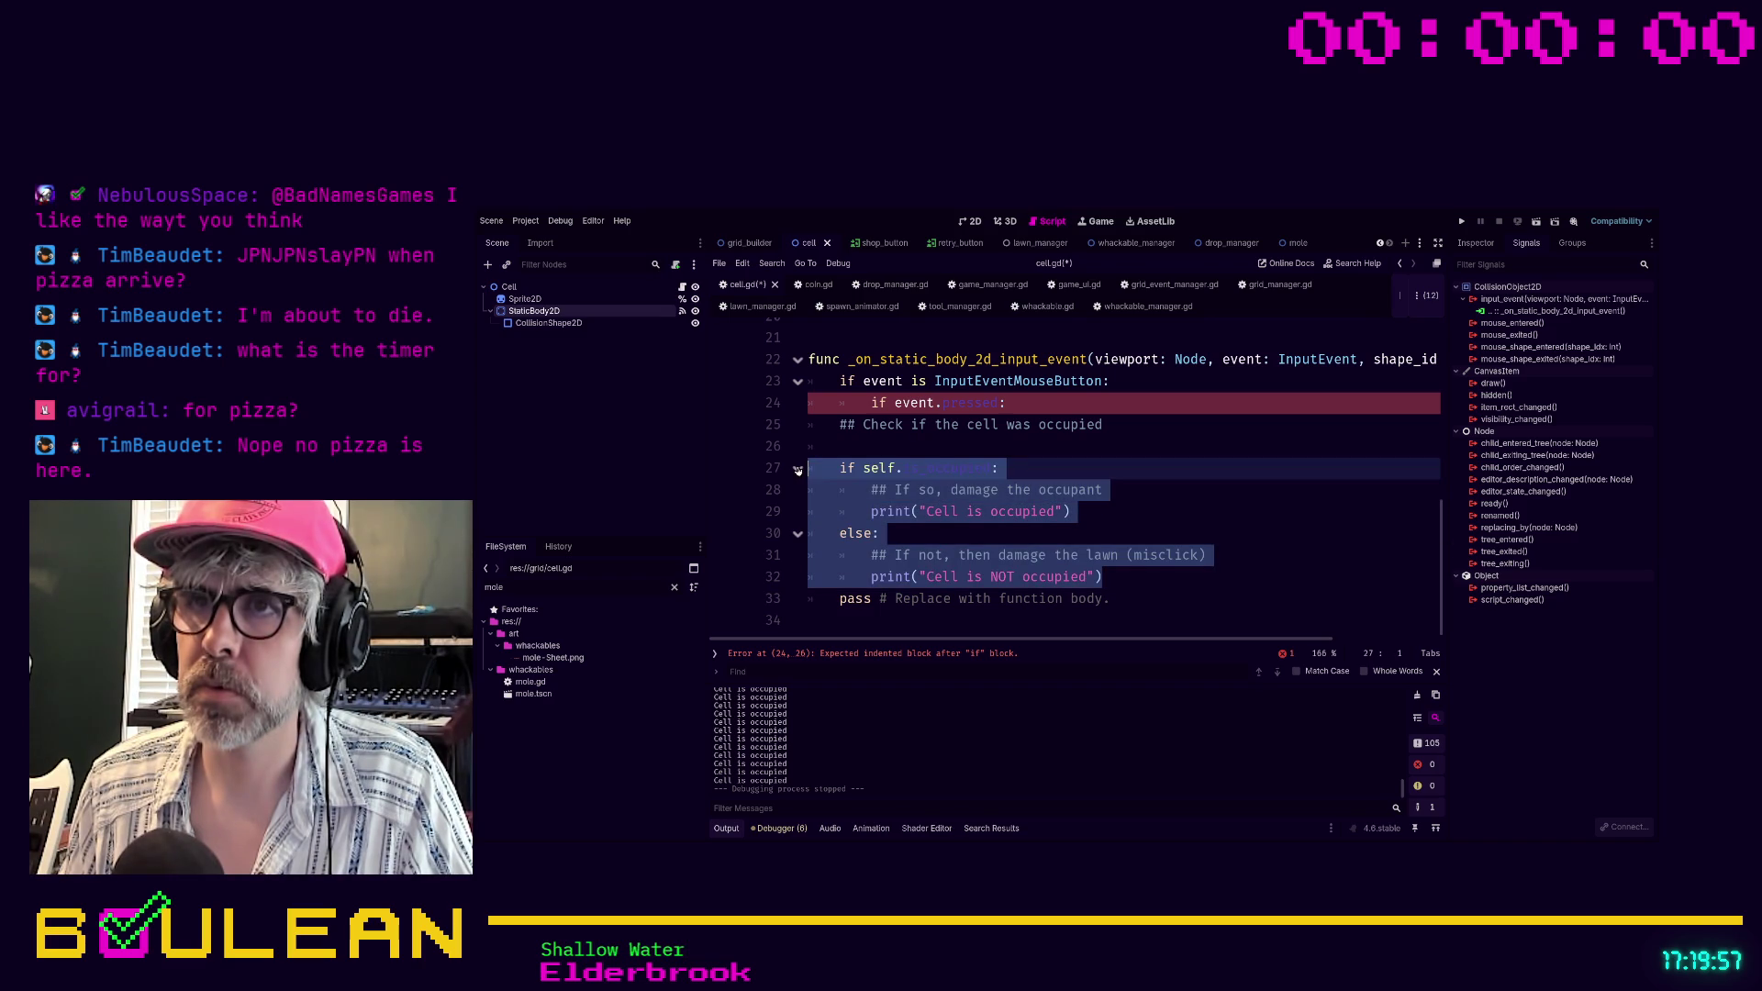
pyautogui.press('Tab')
pyautogui.click(883, 446)
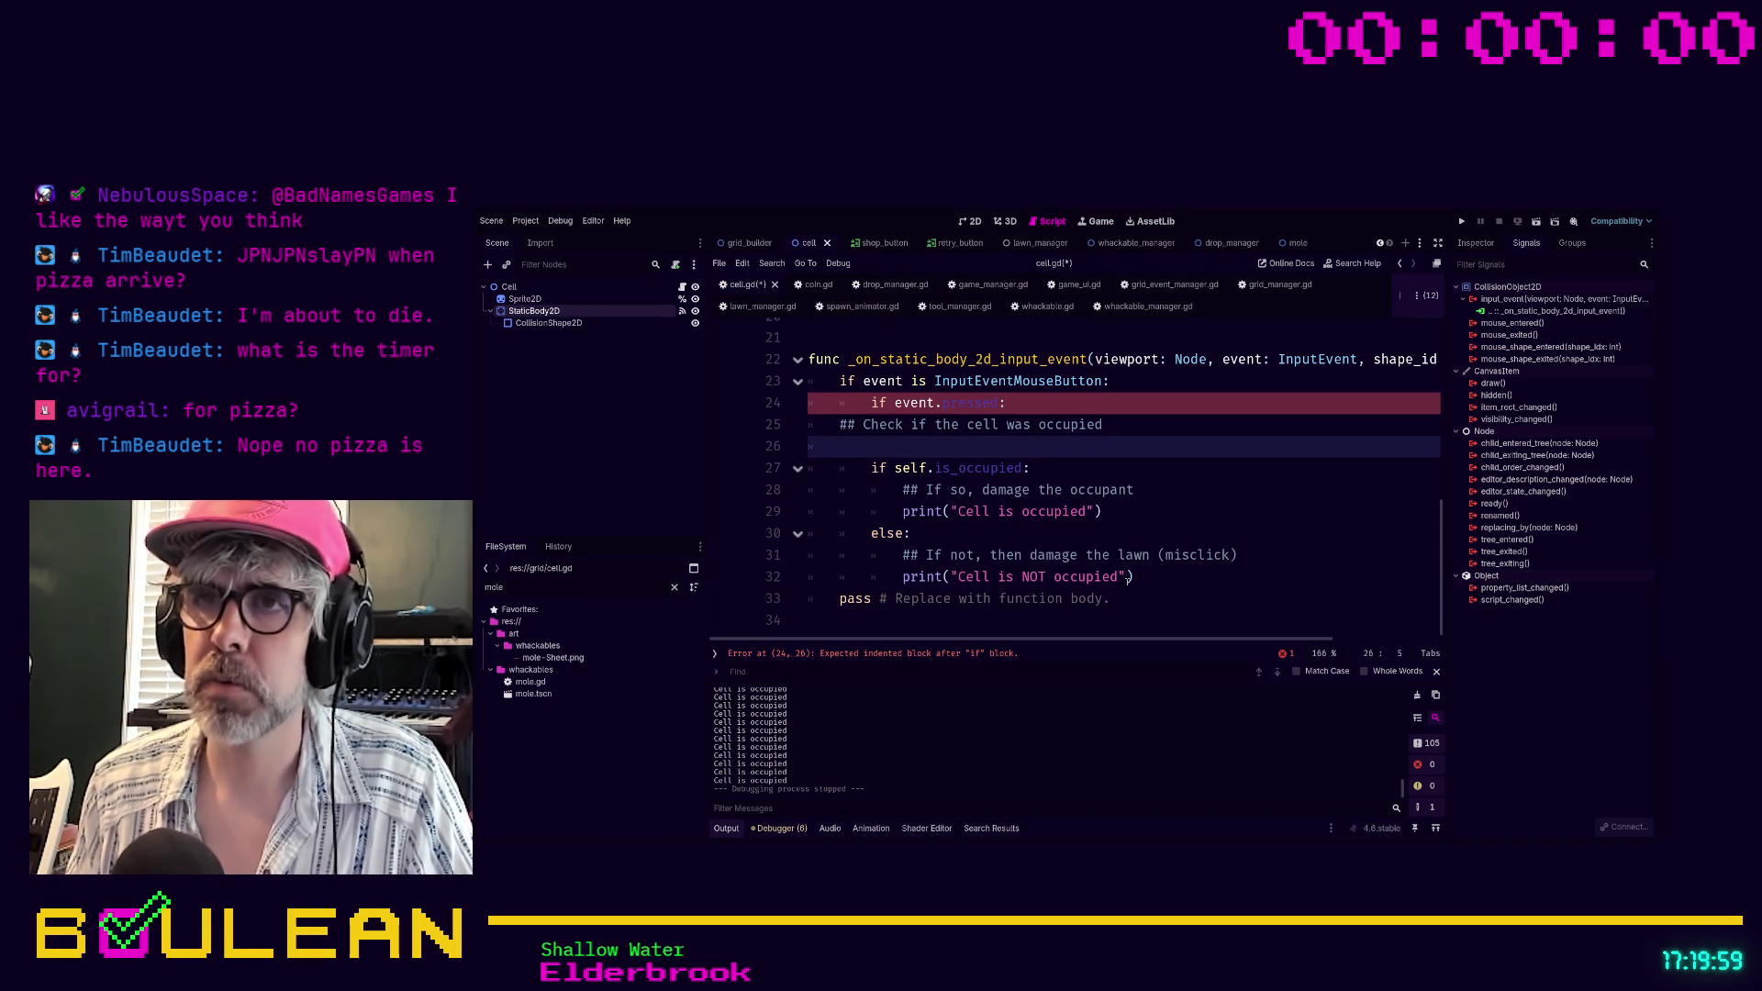
pyautogui.press('BackSpace')
pyautogui.press('BackSpace')
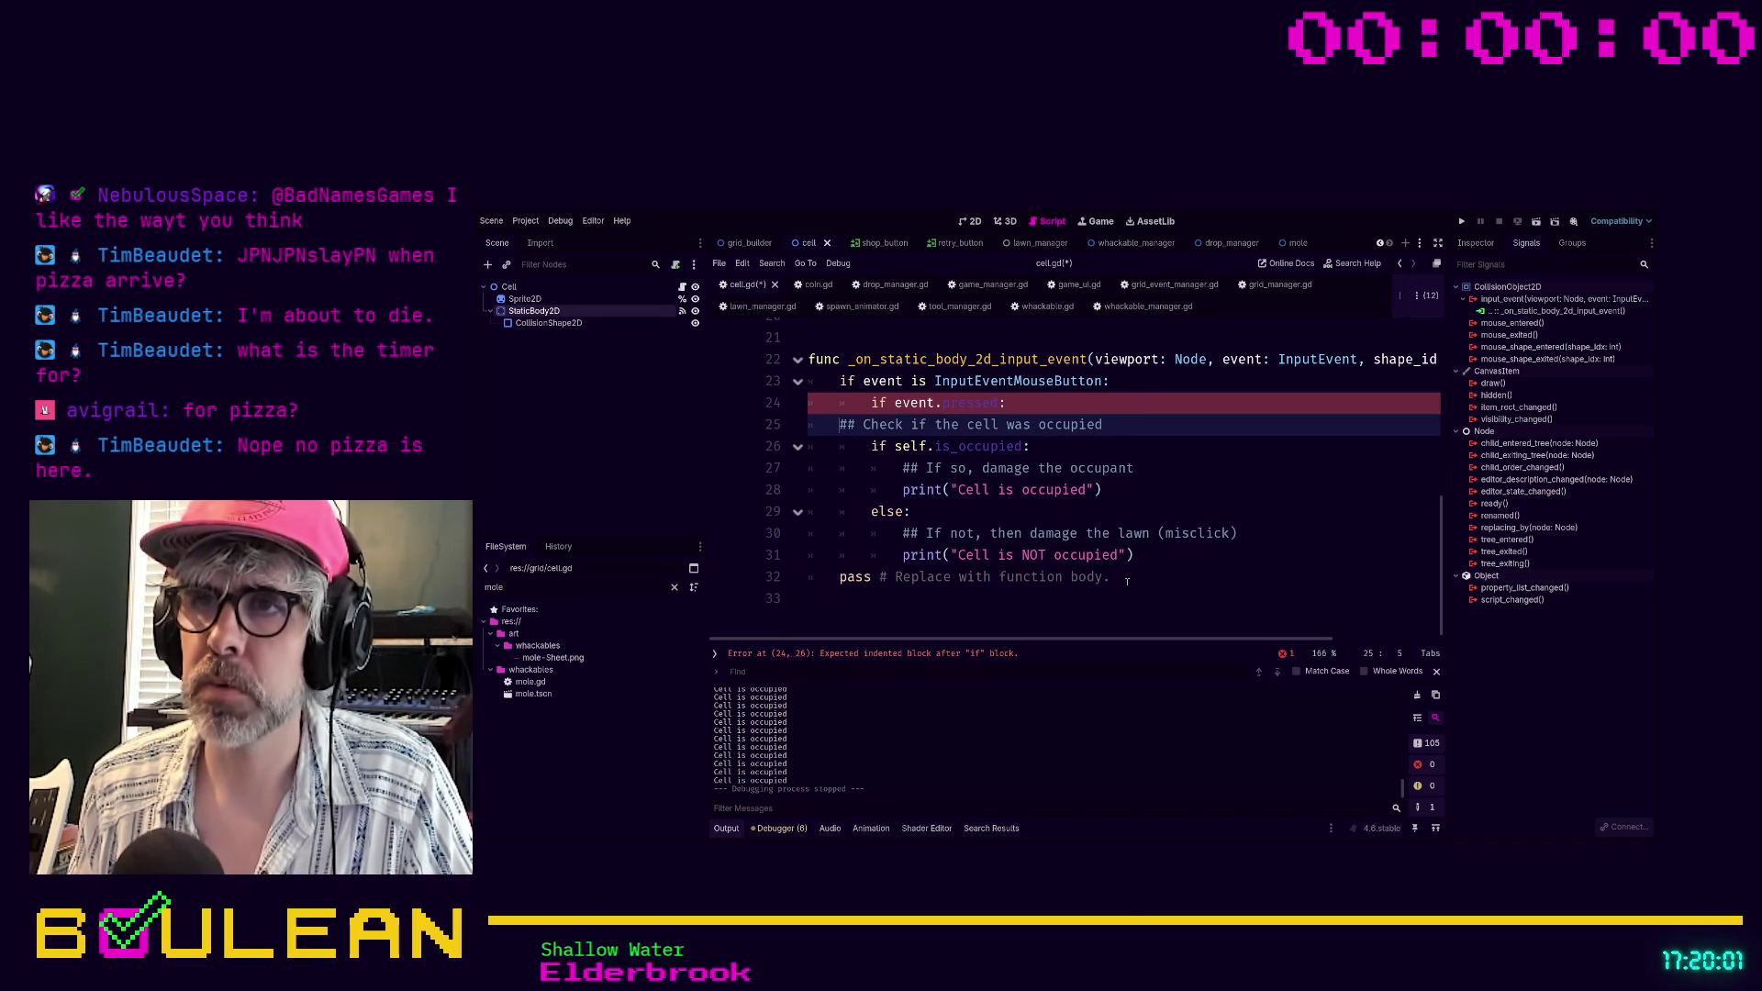
pyautogui.press('Tab')
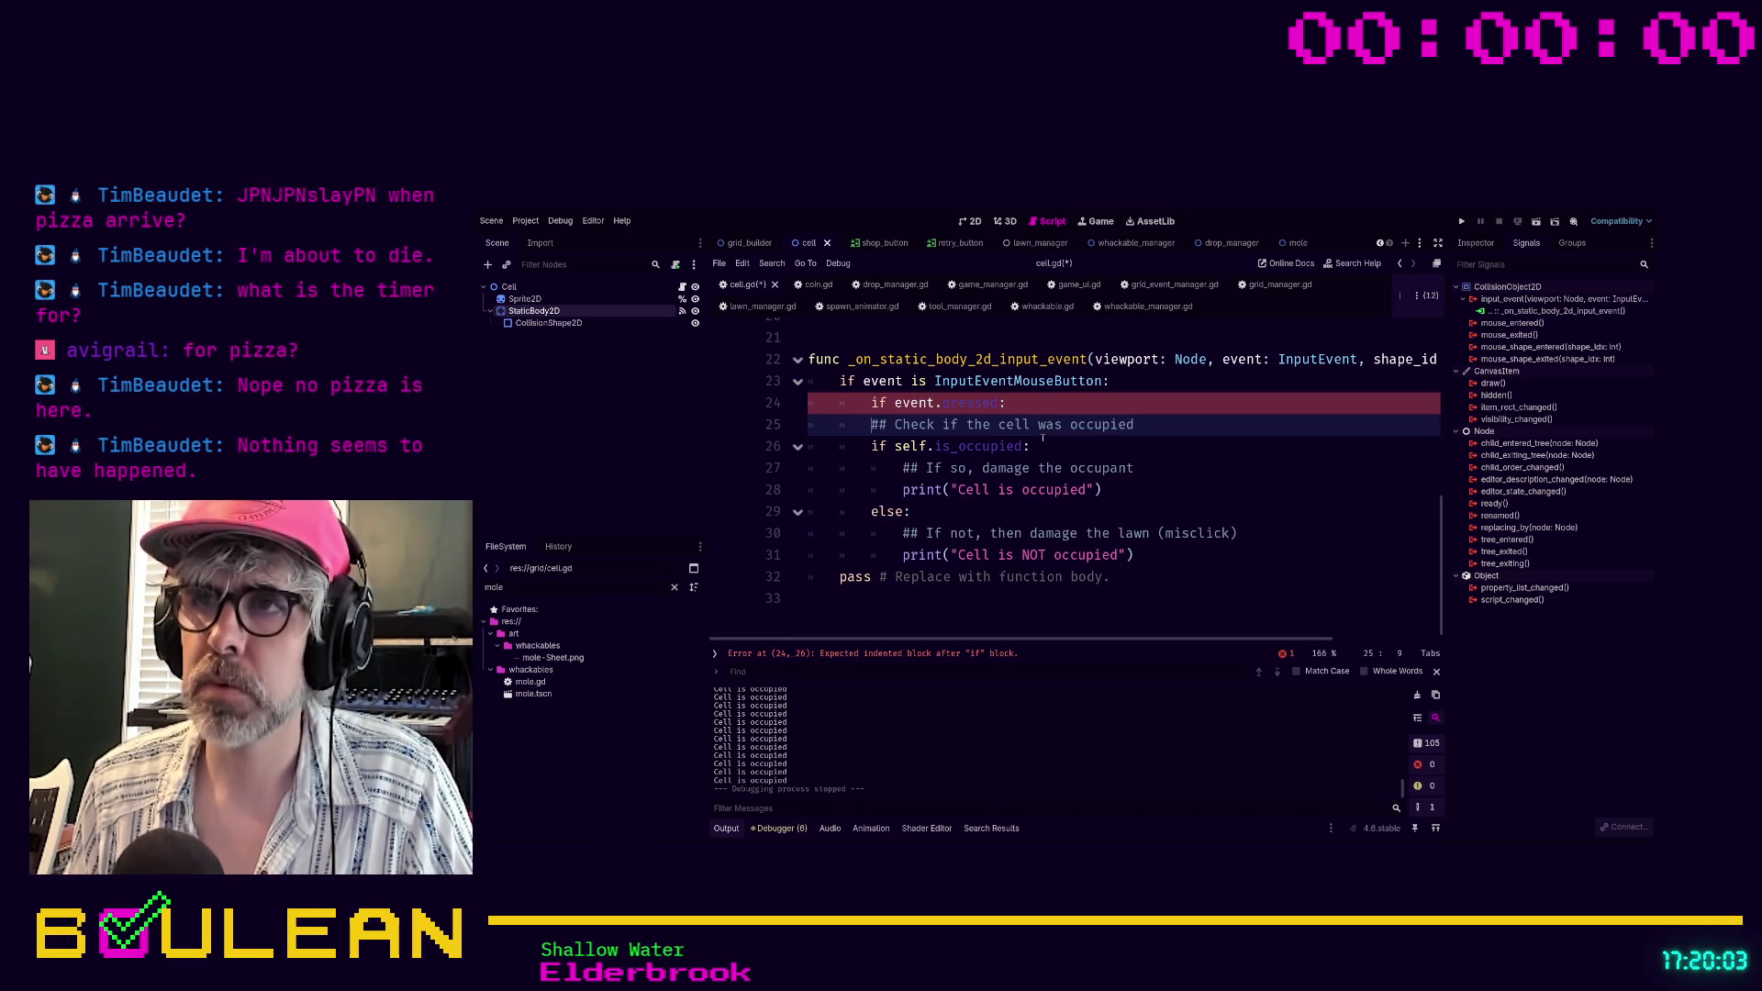
pyautogui.doubleClick(1049, 424)
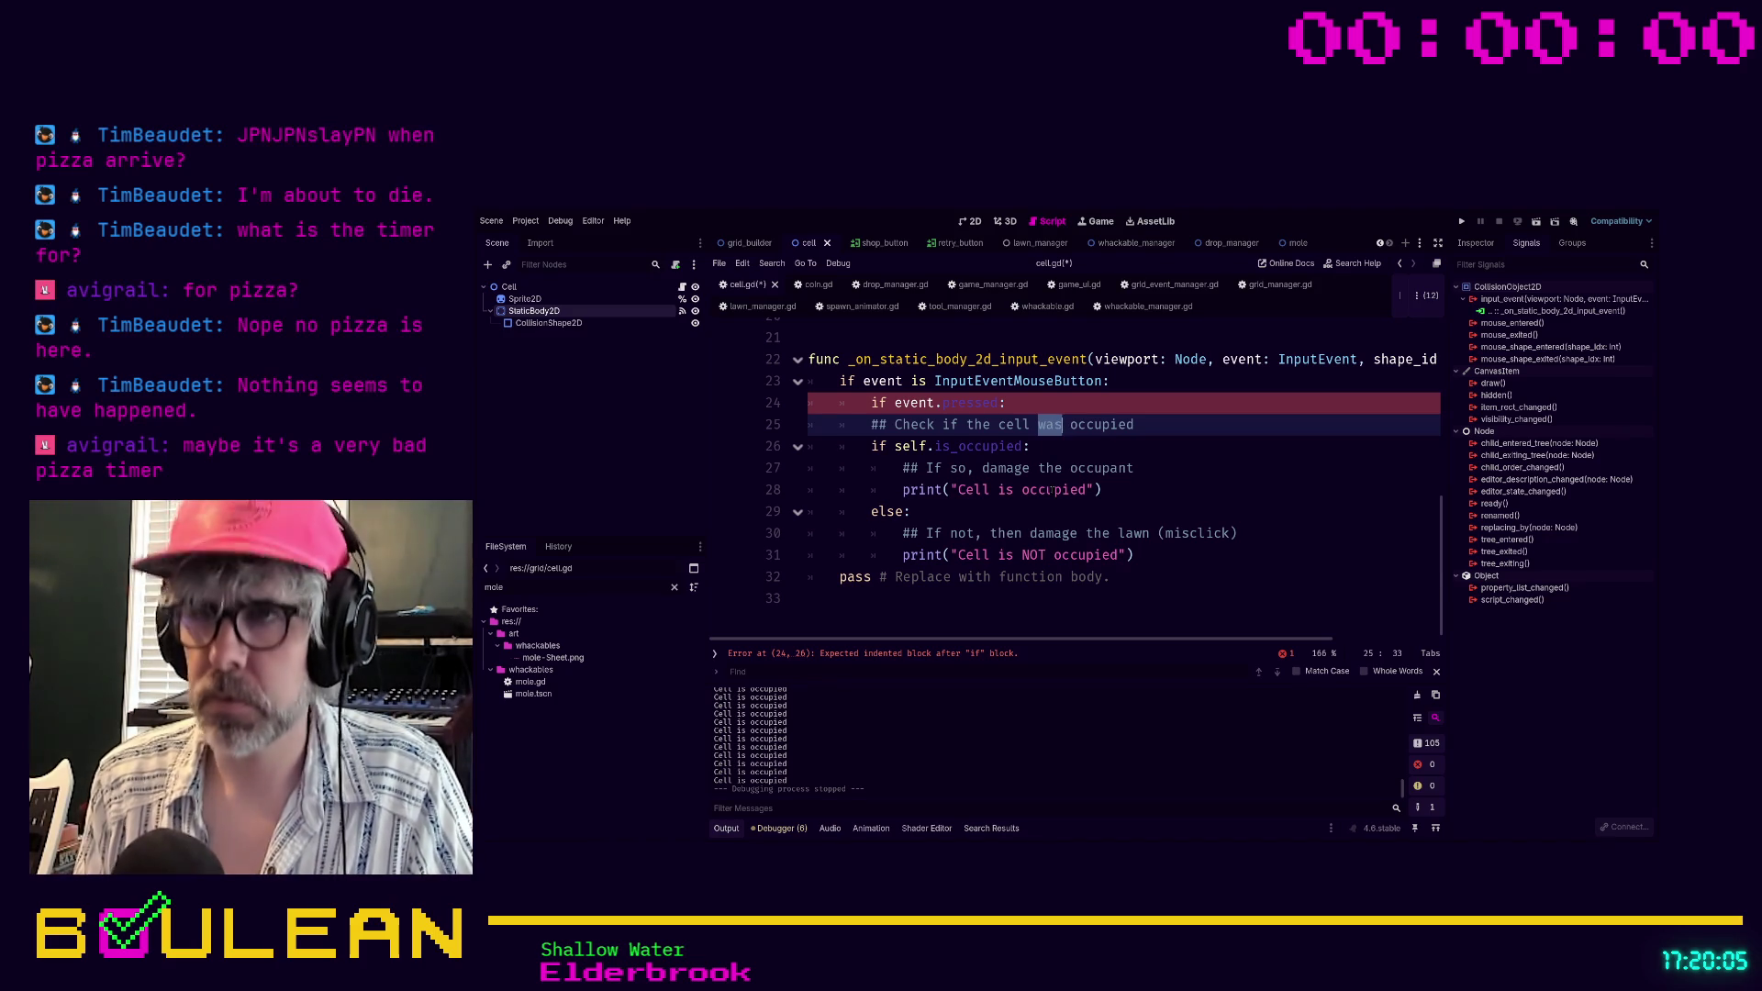
pyautogui.write('is')
pyautogui.hotkey('shift', 'Tab')
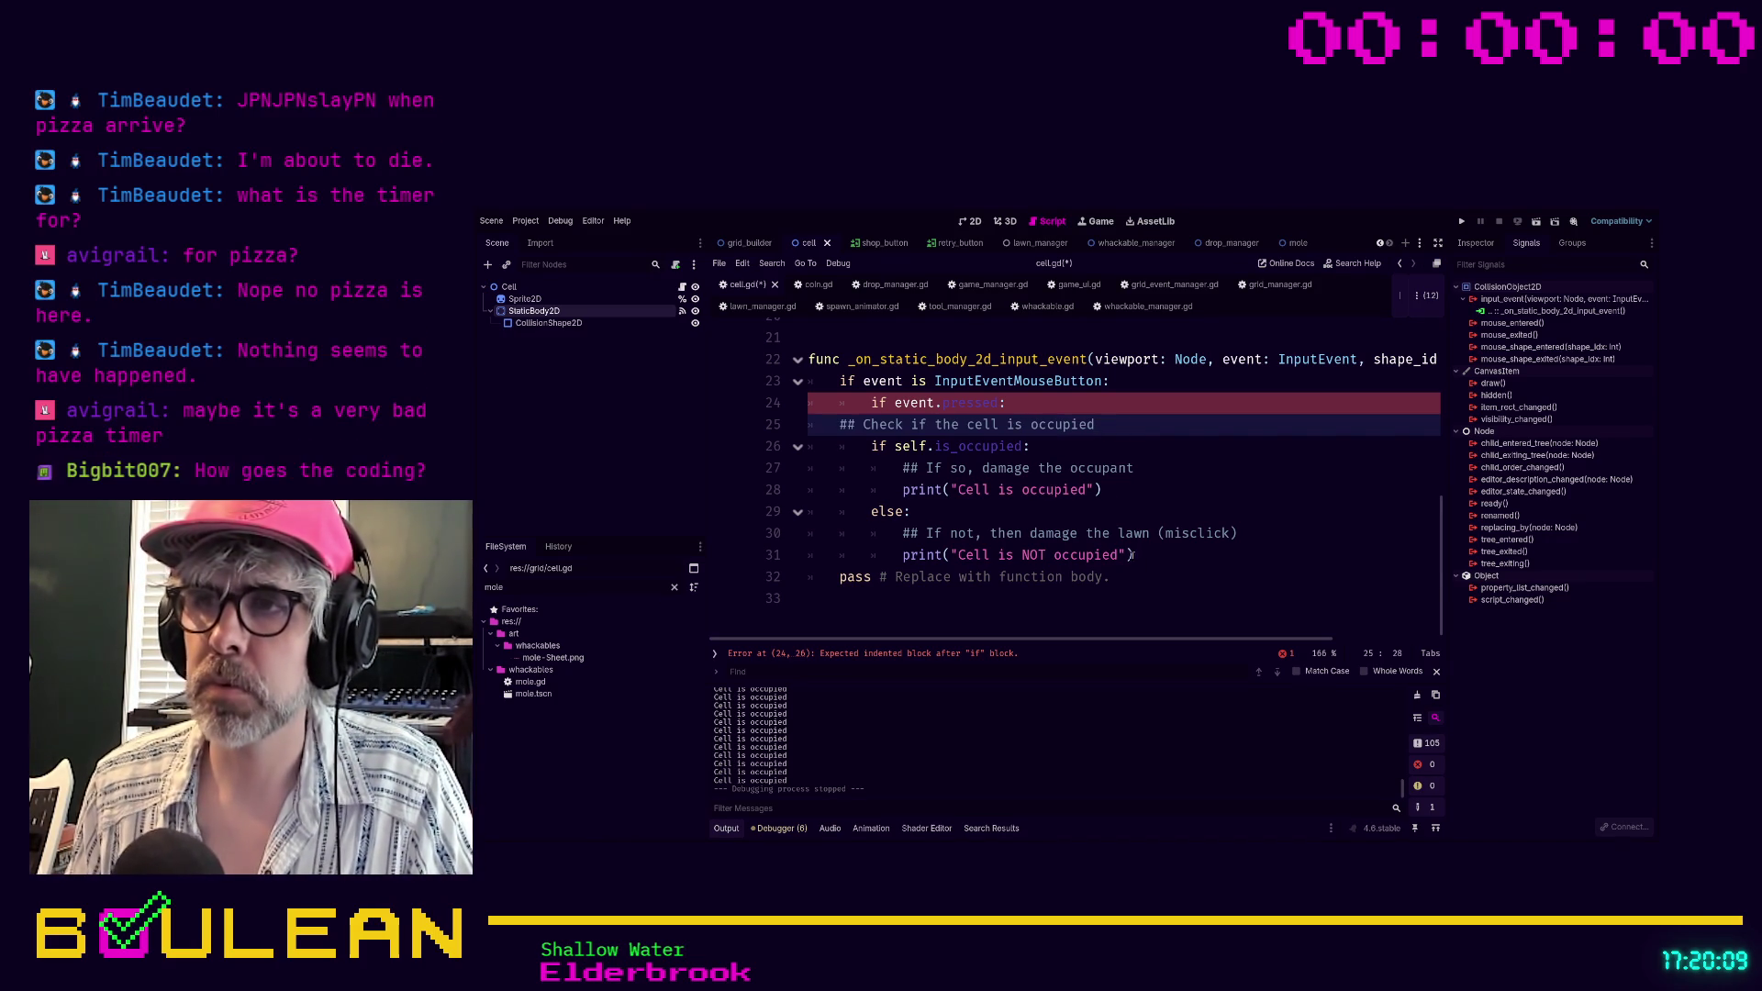
pyautogui.moveTo(1135, 555); pyautogui.dragTo(797, 447)
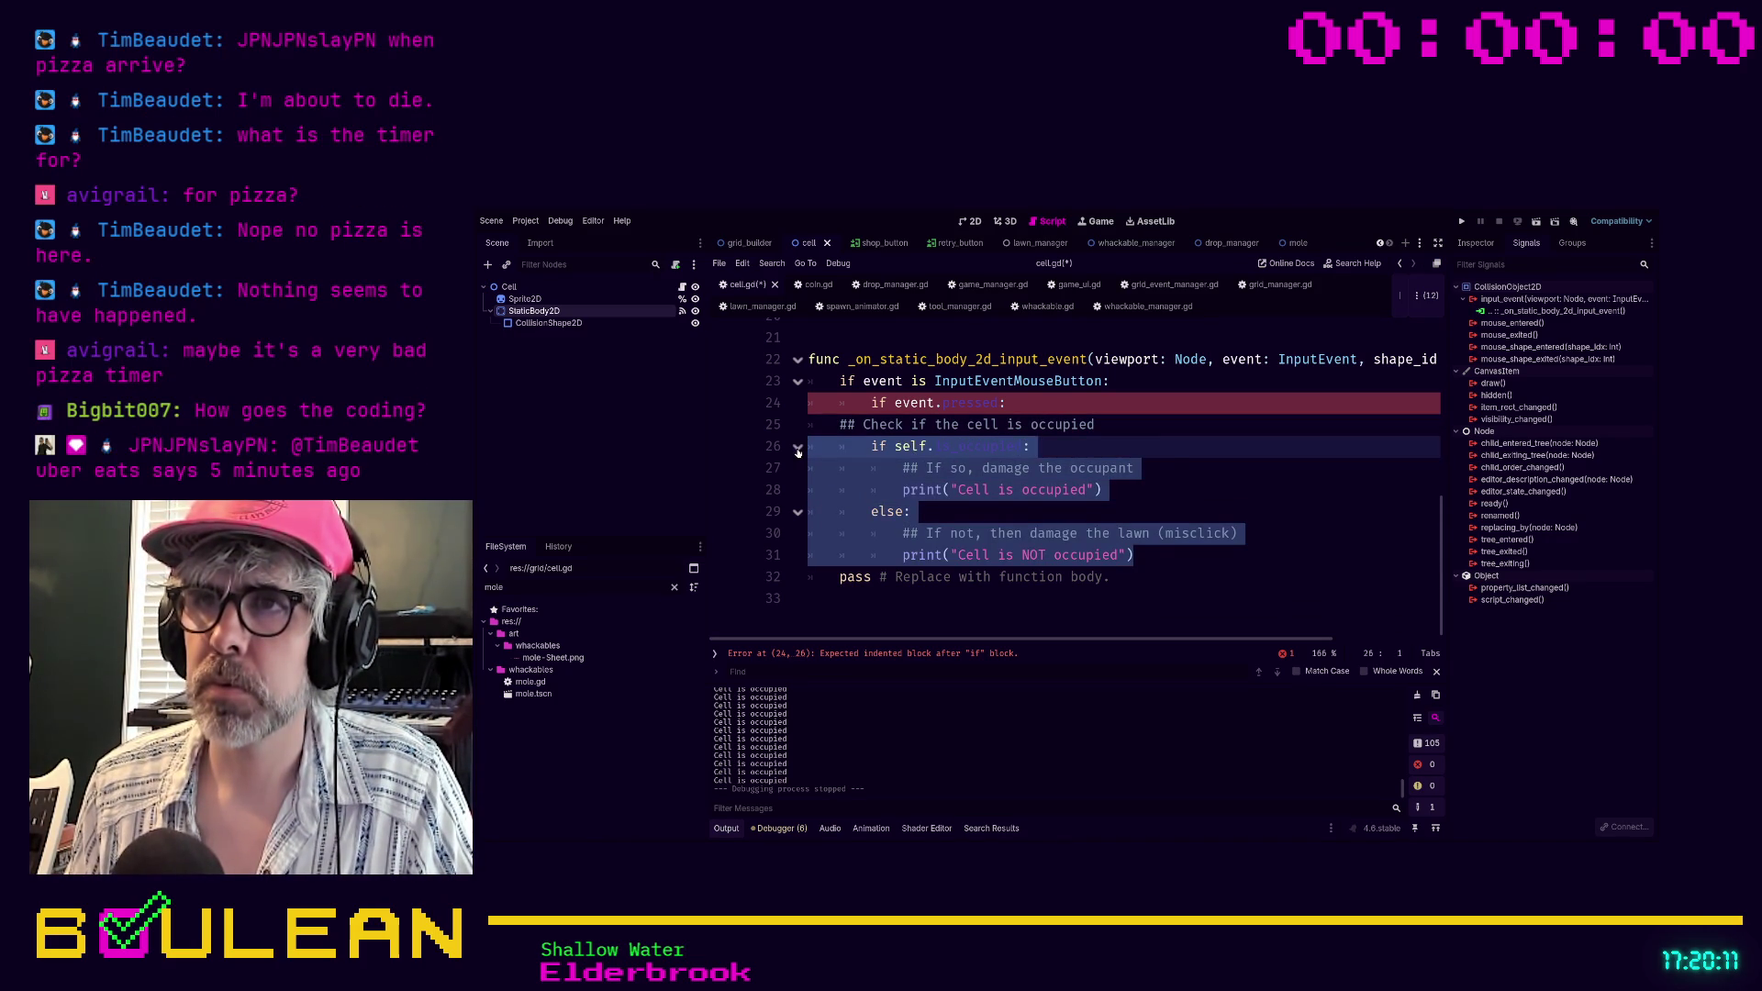
pyautogui.press('Tab')
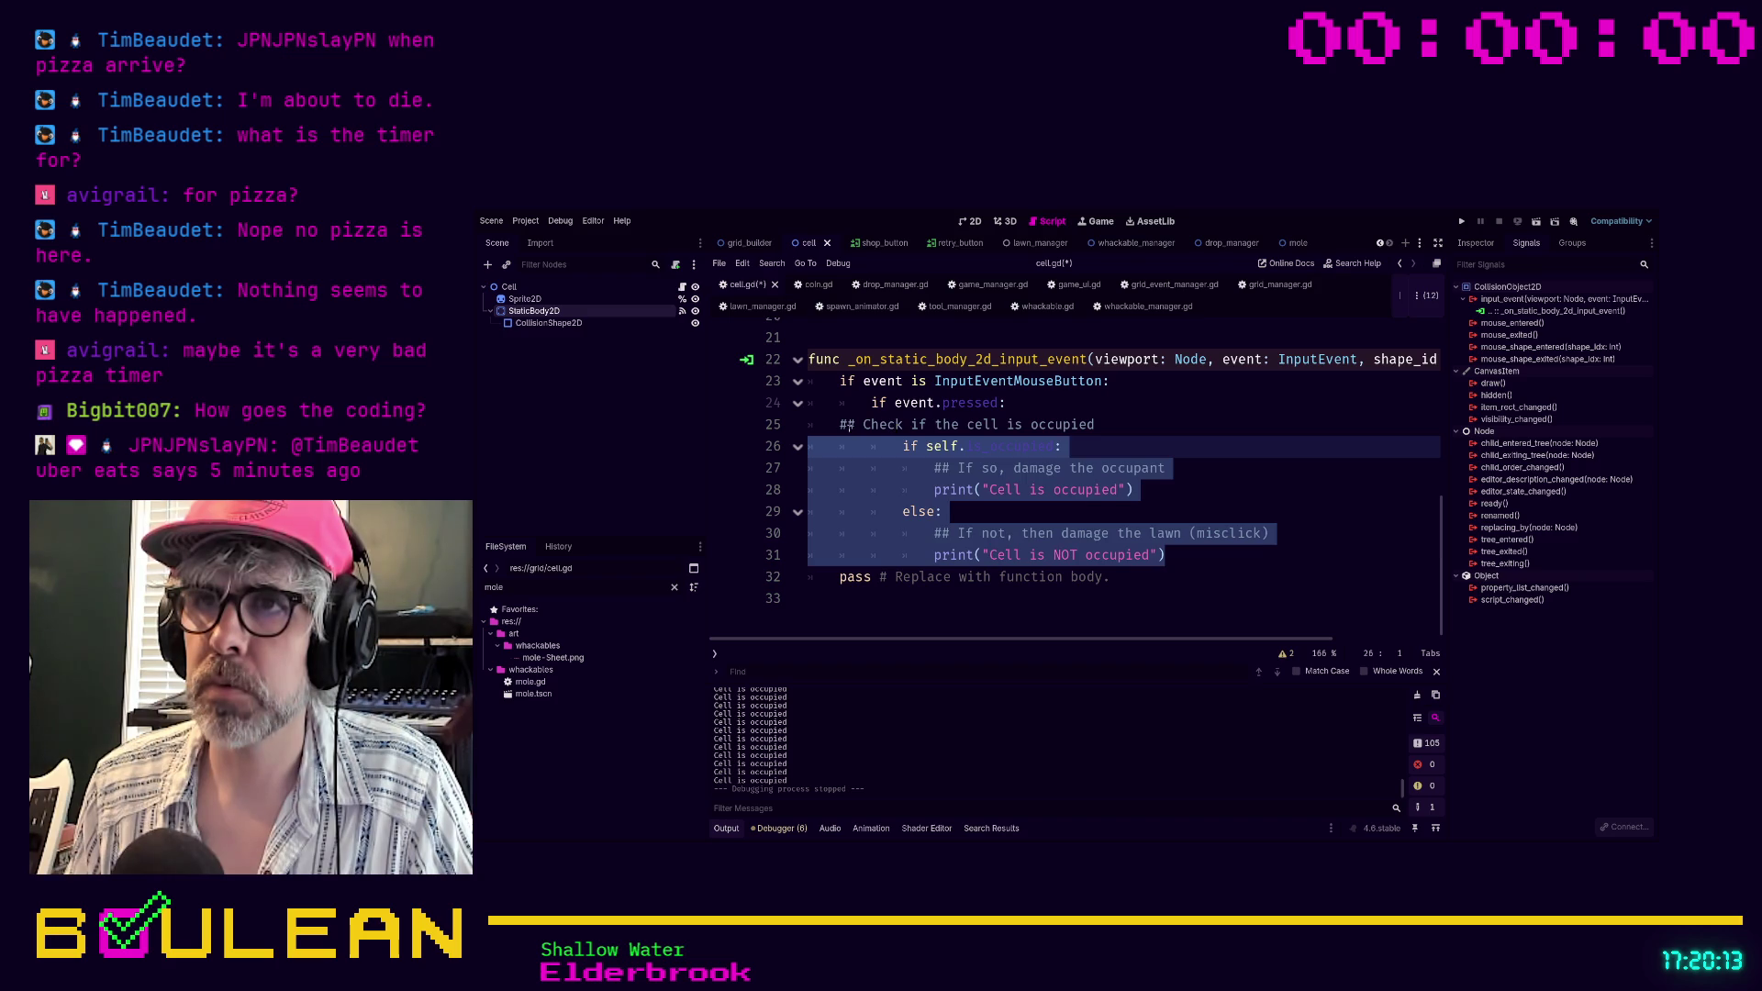
pyautogui.click(840, 424)
pyautogui.press('Tab')
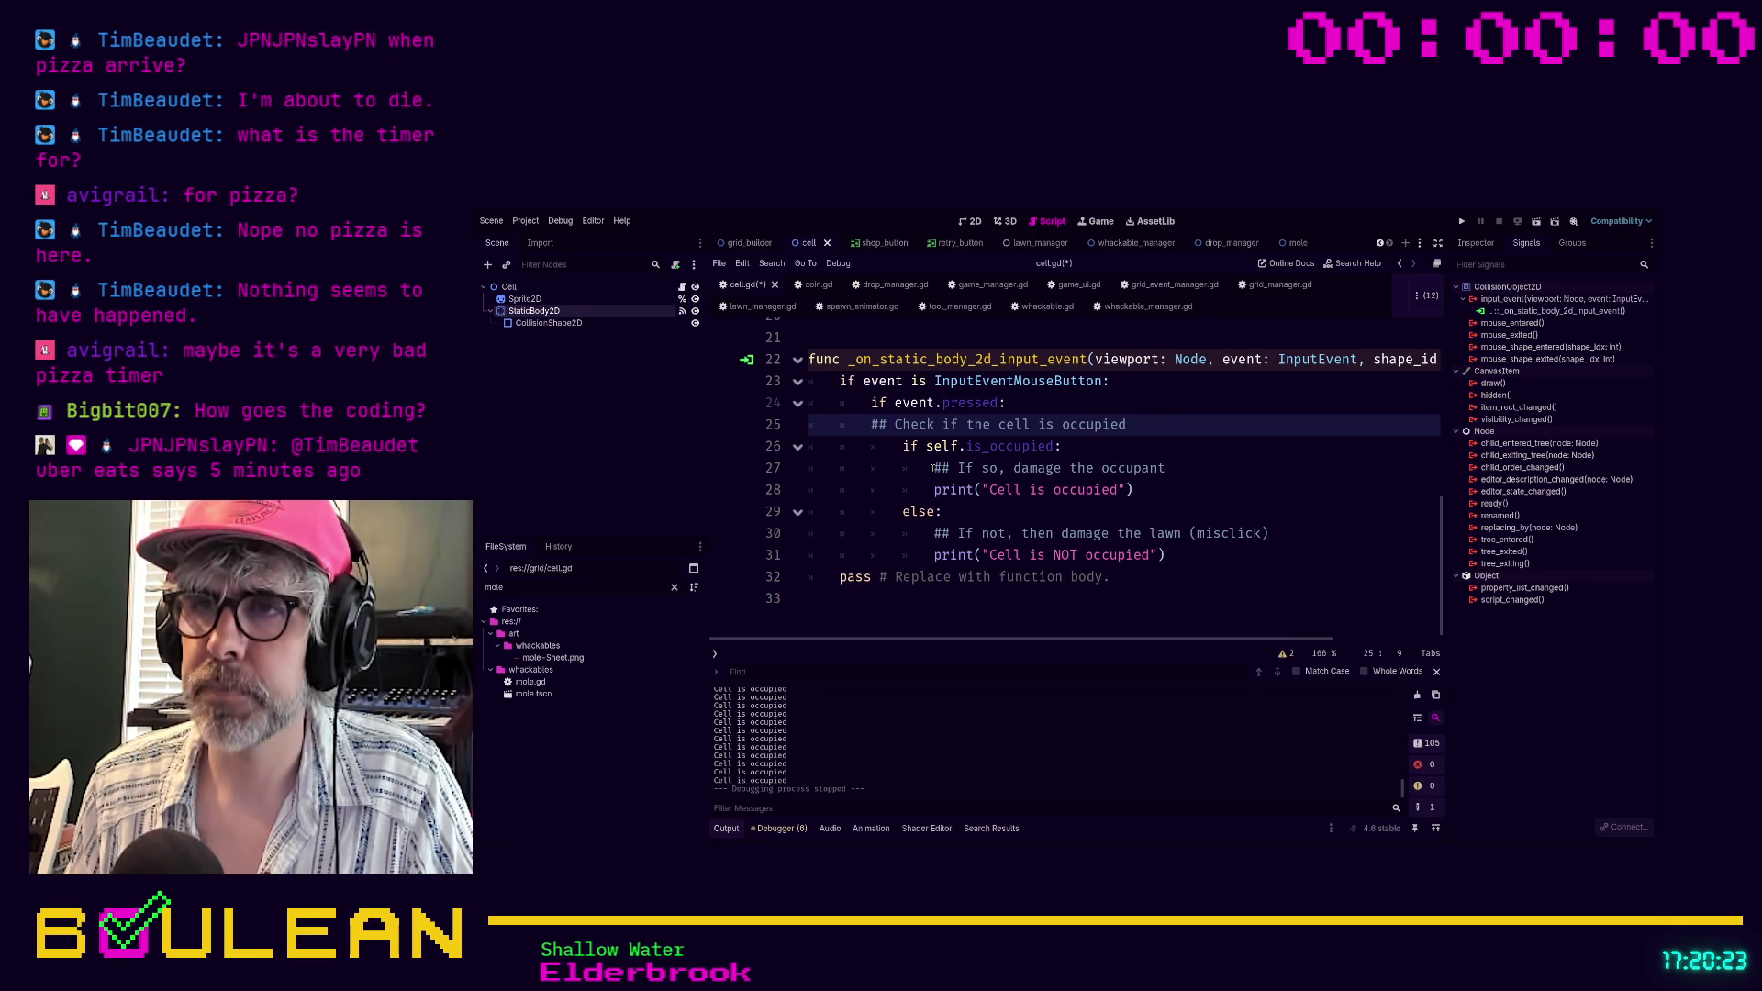
pyautogui.press('Tab')
# Move the damage-the-occupant comment up and place the misclick comment above else
pyautogui.click(933, 468)
pyautogui.moveTo(933, 468); pyautogui.dragTo(1177, 465)
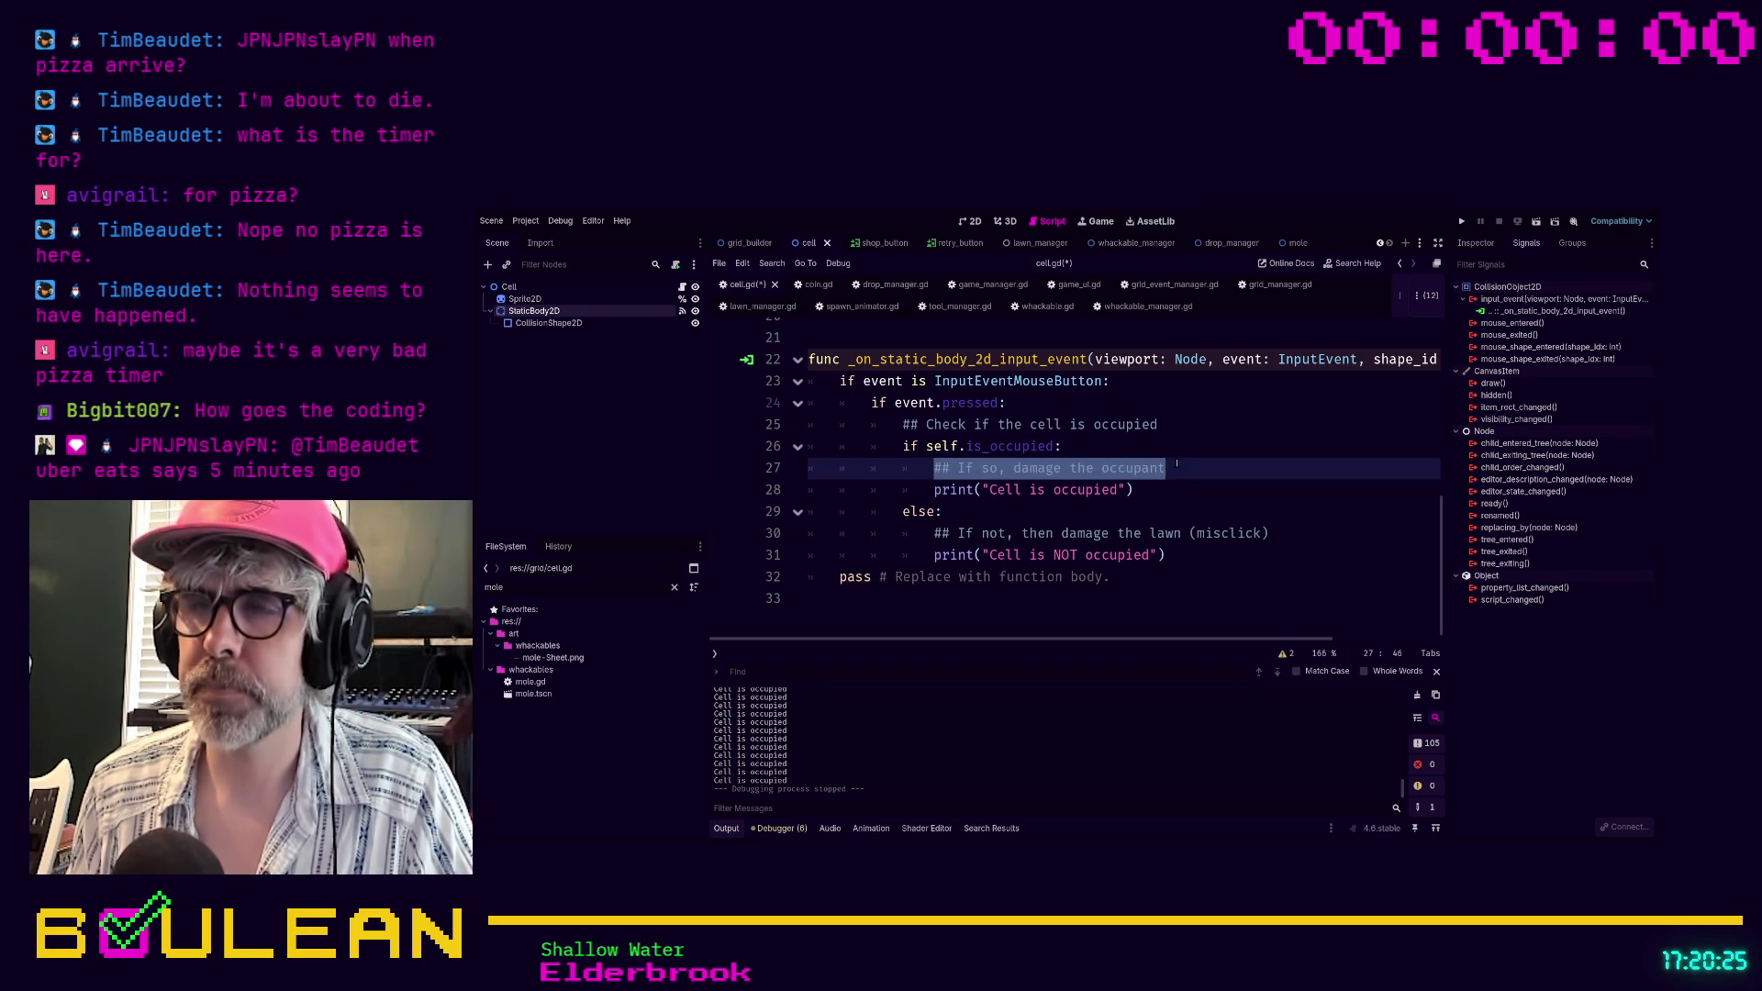
pyautogui.hotkey('alt', 'Up')
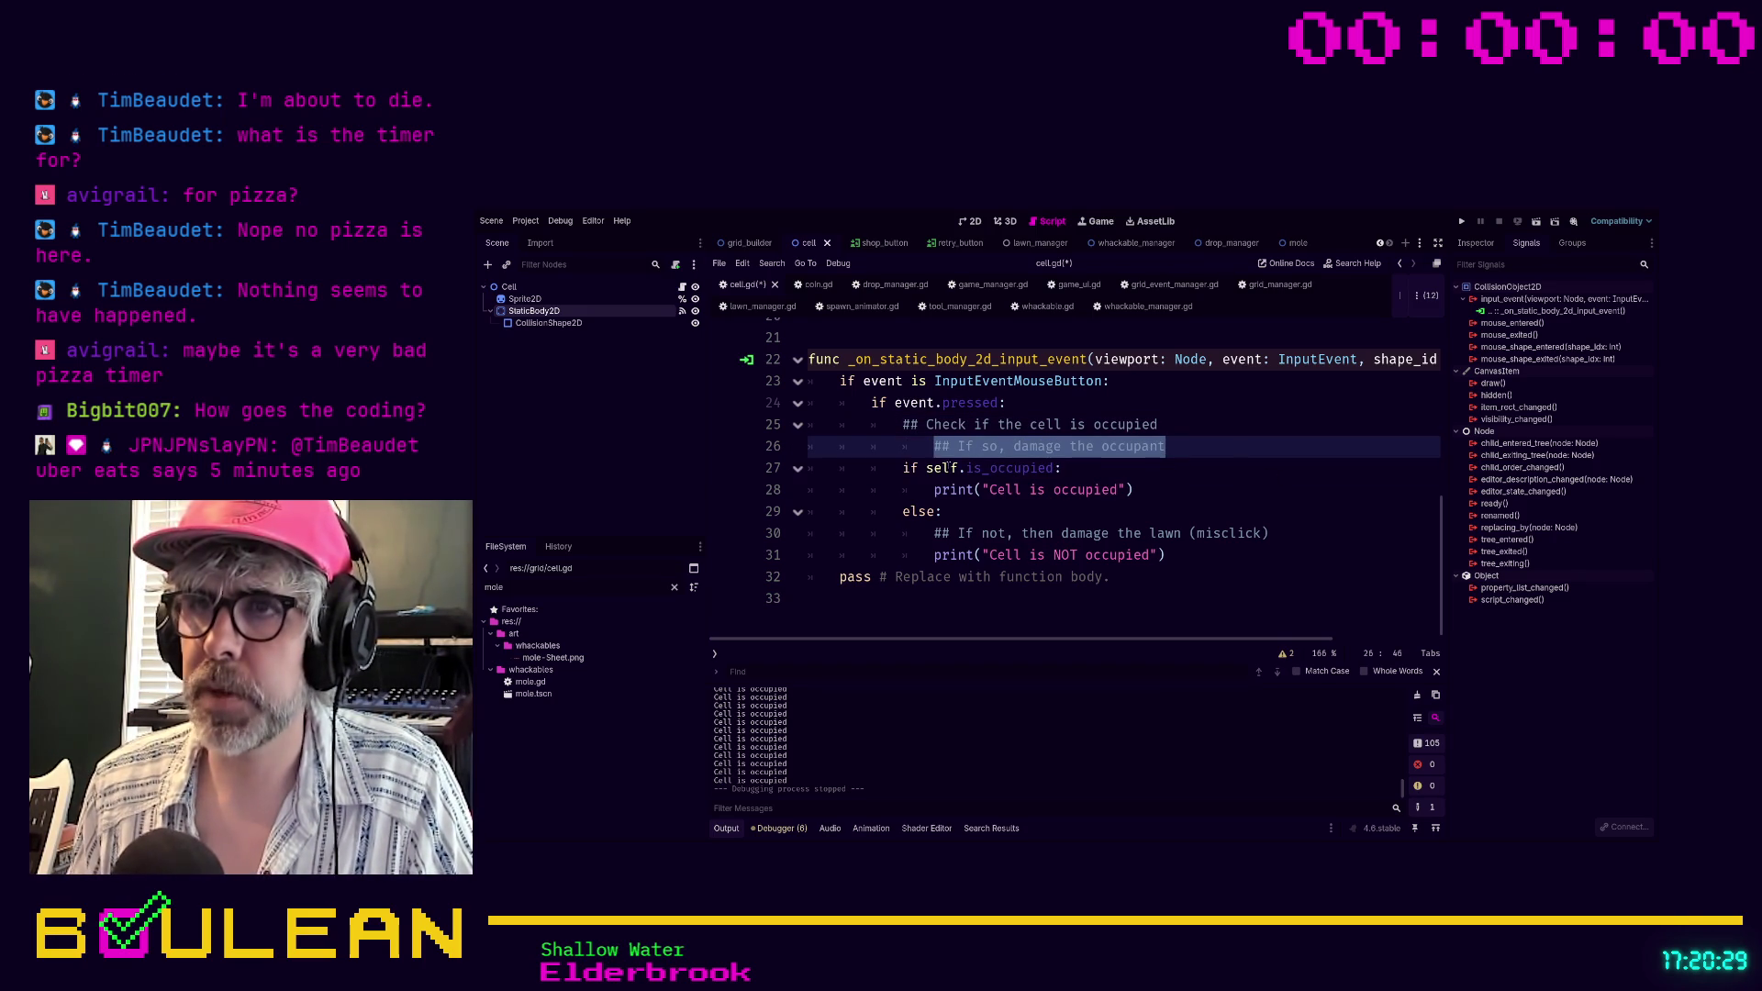
pyautogui.press('Home')
pyautogui.press('BackSpace')
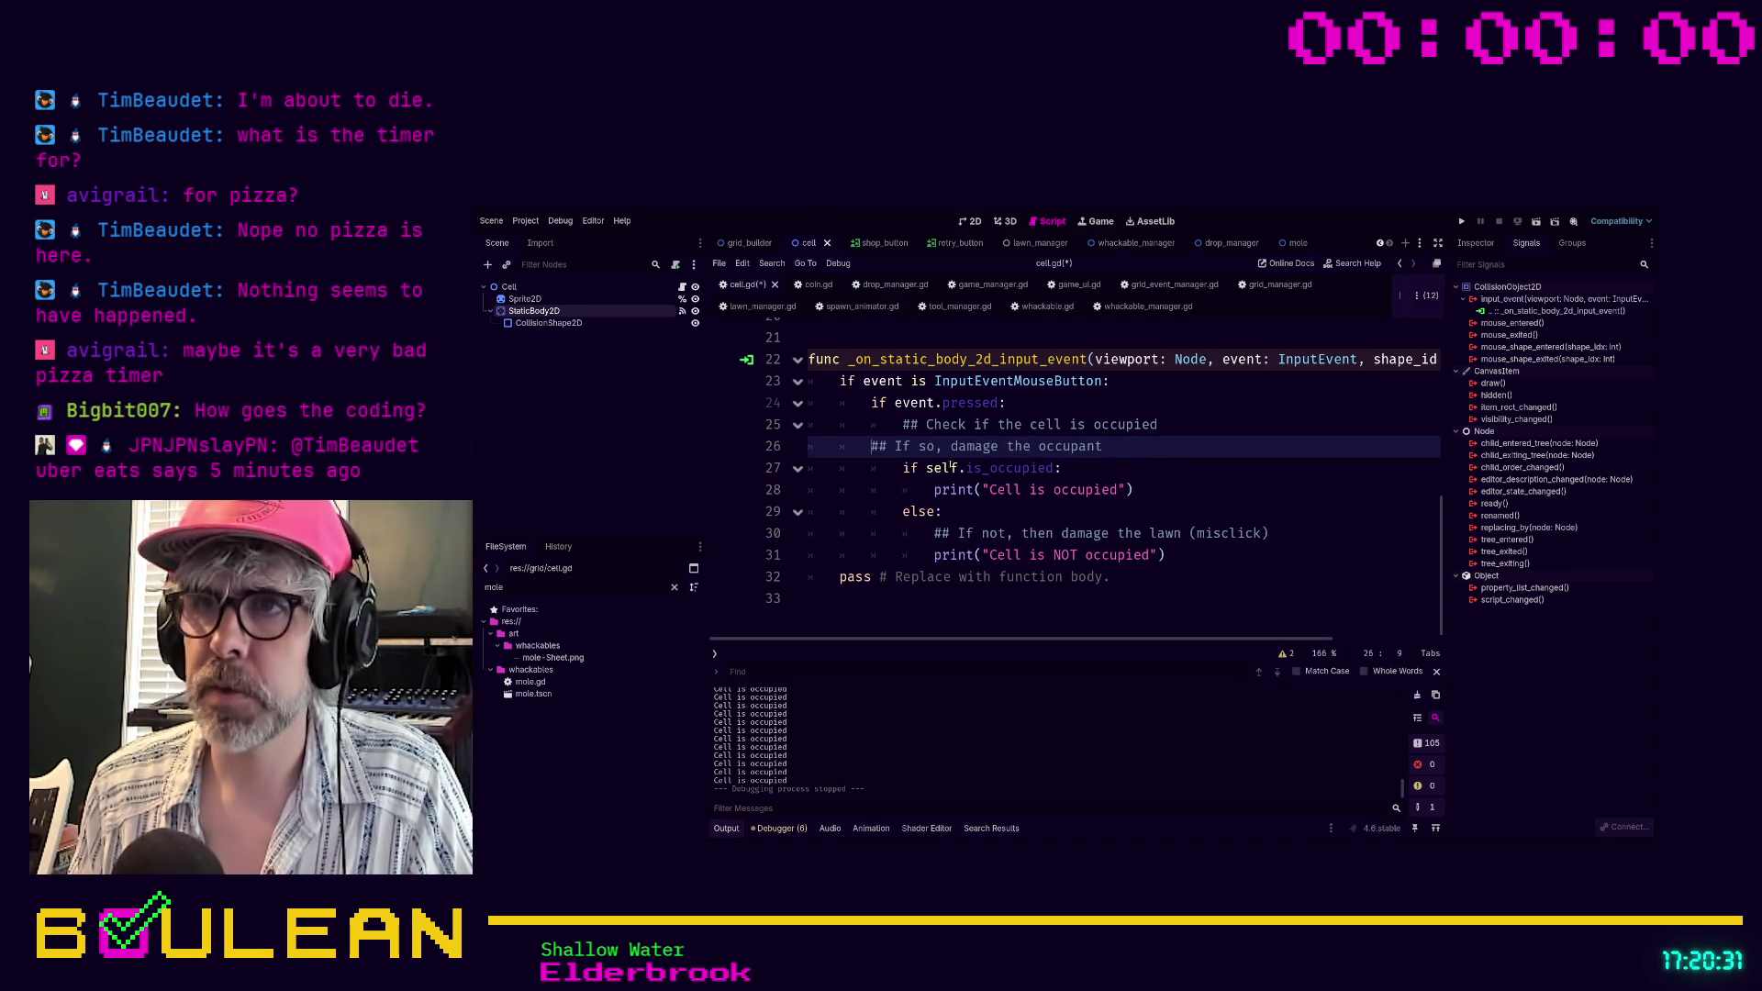
pyautogui.click(996, 520)
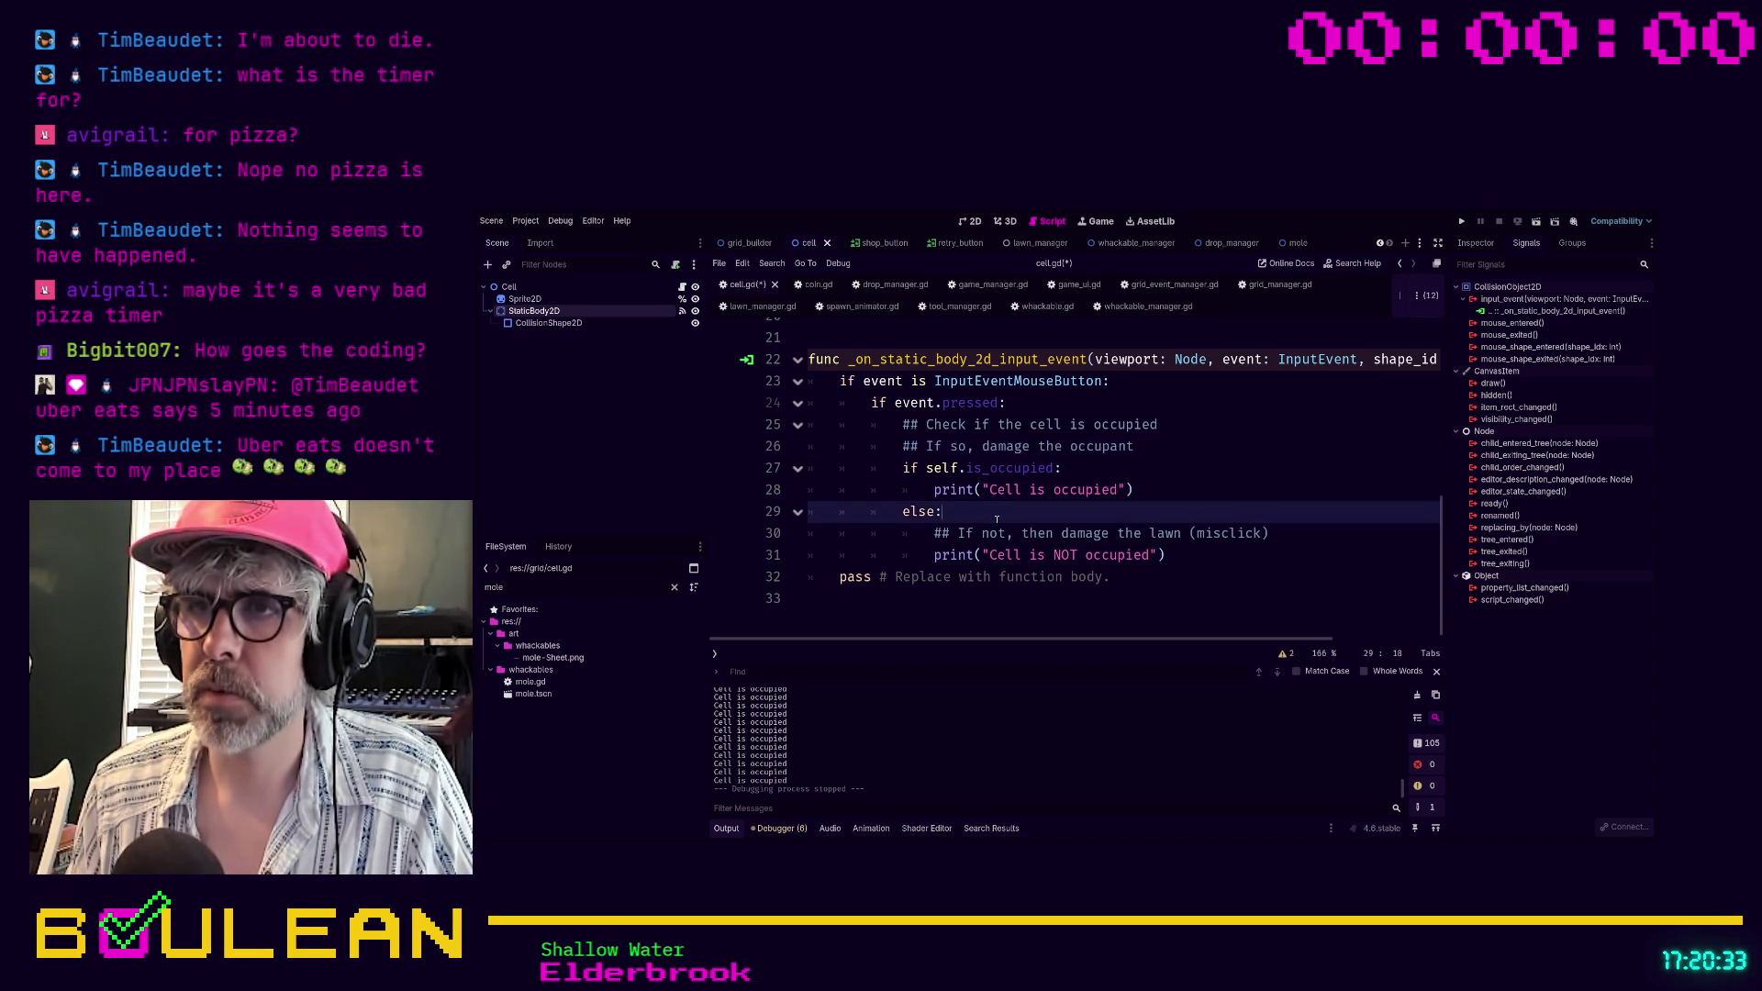
pyautogui.click(1268, 536)
pyautogui.hotkey('shift', 'Home')
pyautogui.press('BackSpace')
pyautogui.press('BackSpace')
pyautogui.press('BackSpace')
pyautogui.hotkey('ctrl', 'v')
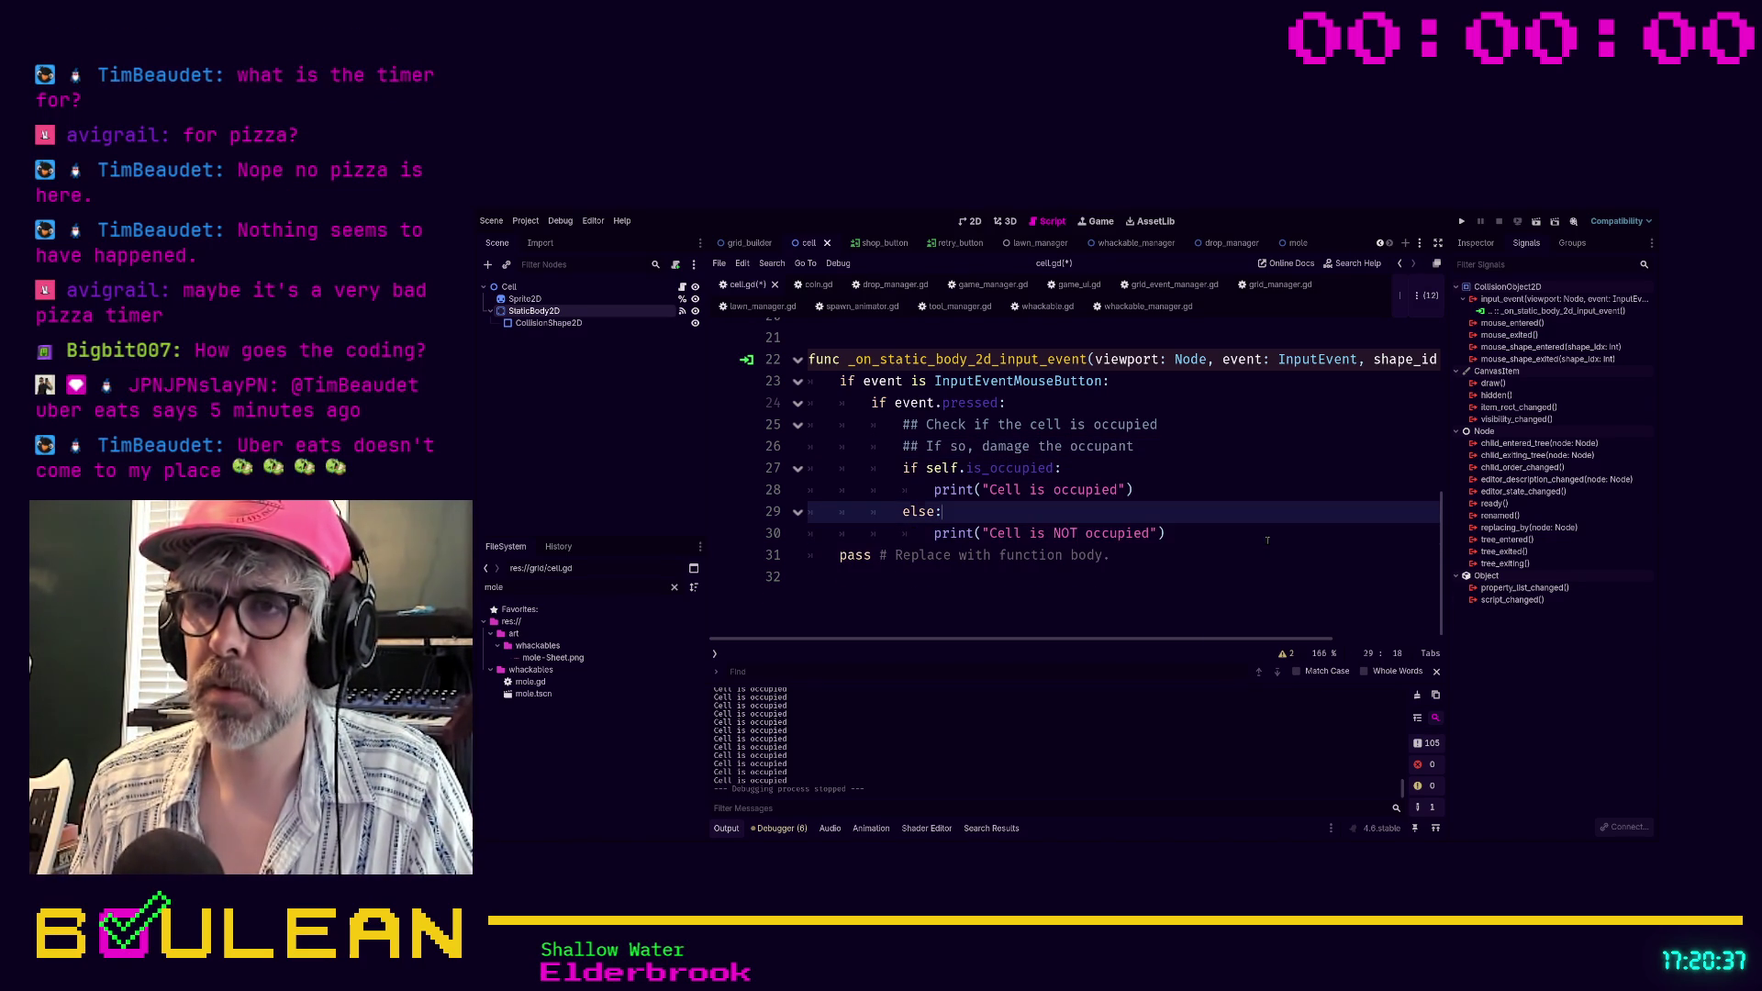
pyautogui.hotkey('alt', 'Up')
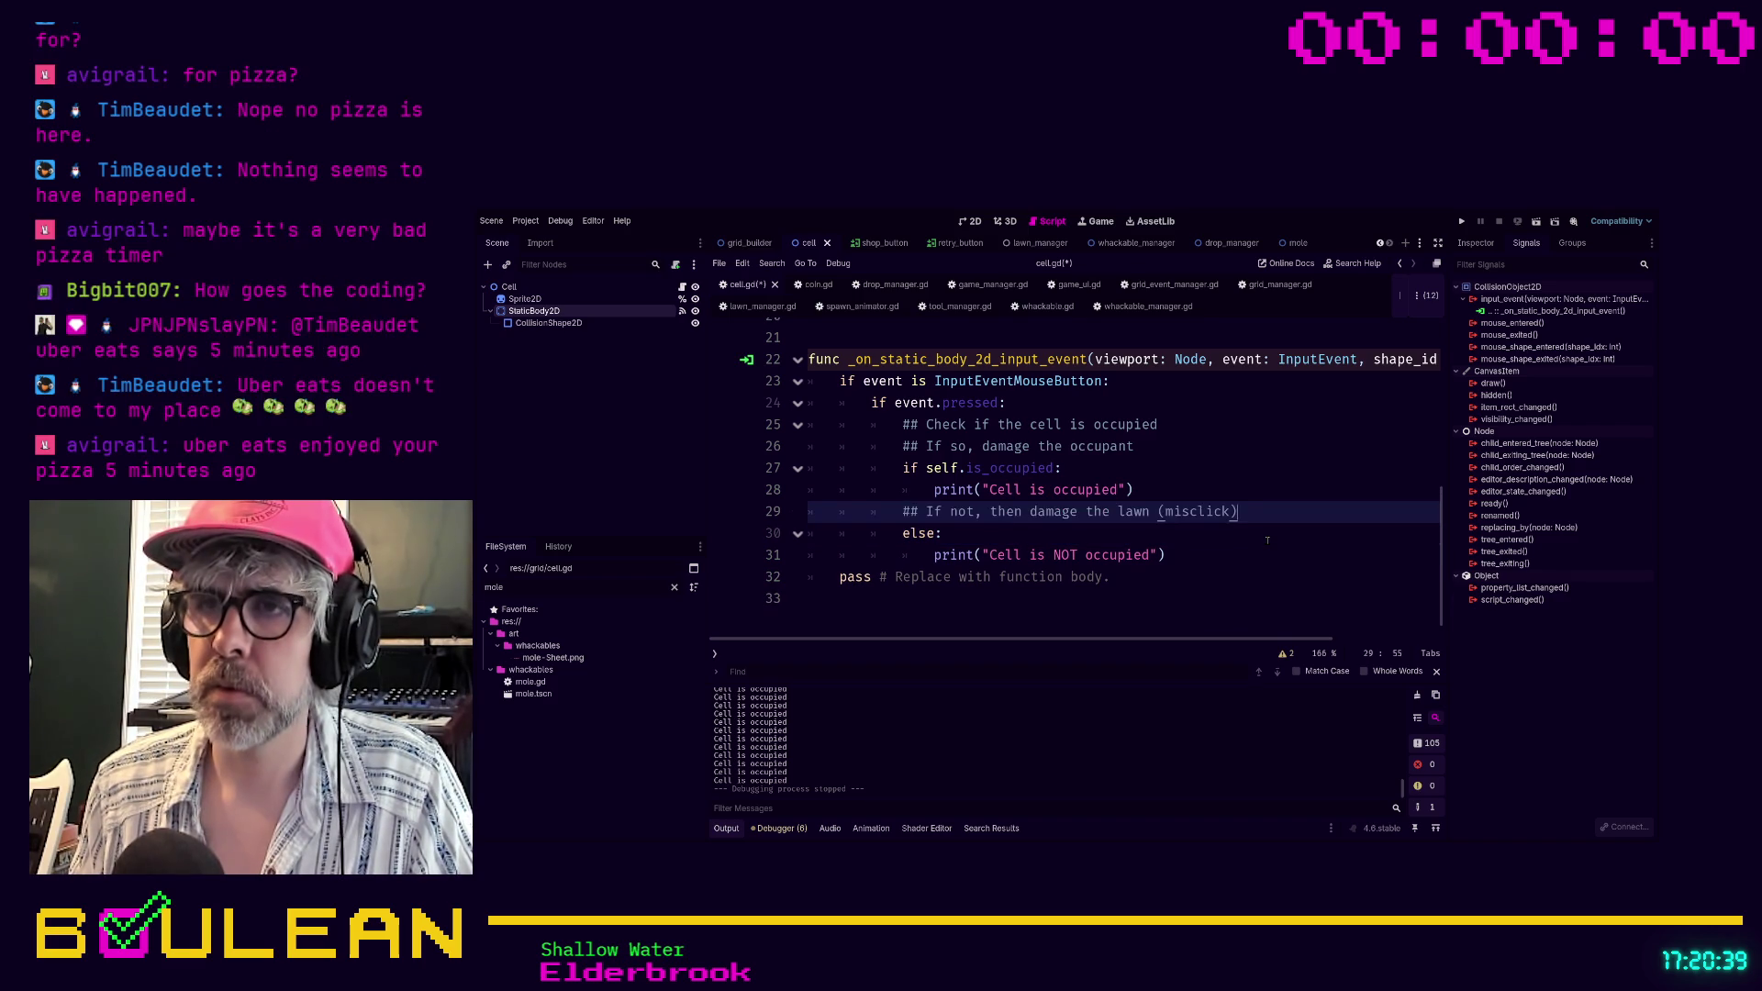
# Save cell.gd and run the project with F5
pyautogui.click(1267, 541)
pyautogui.hotkey('ctrl', 's')
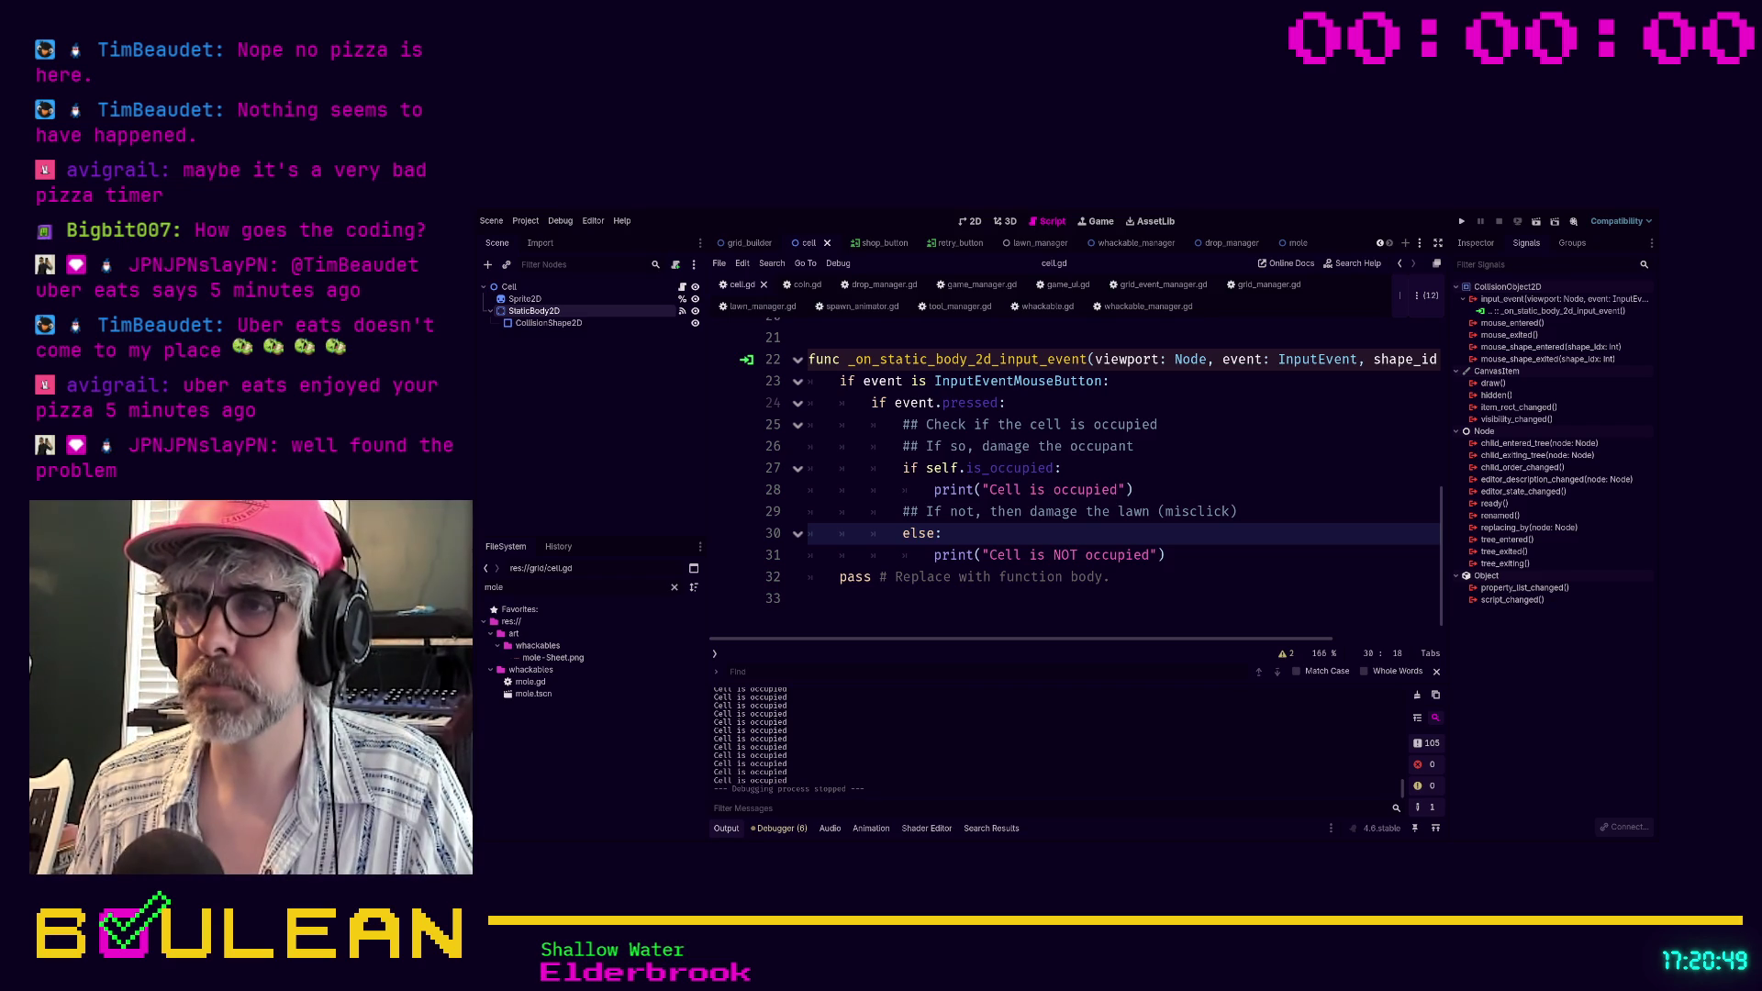
pyautogui.press('F5')
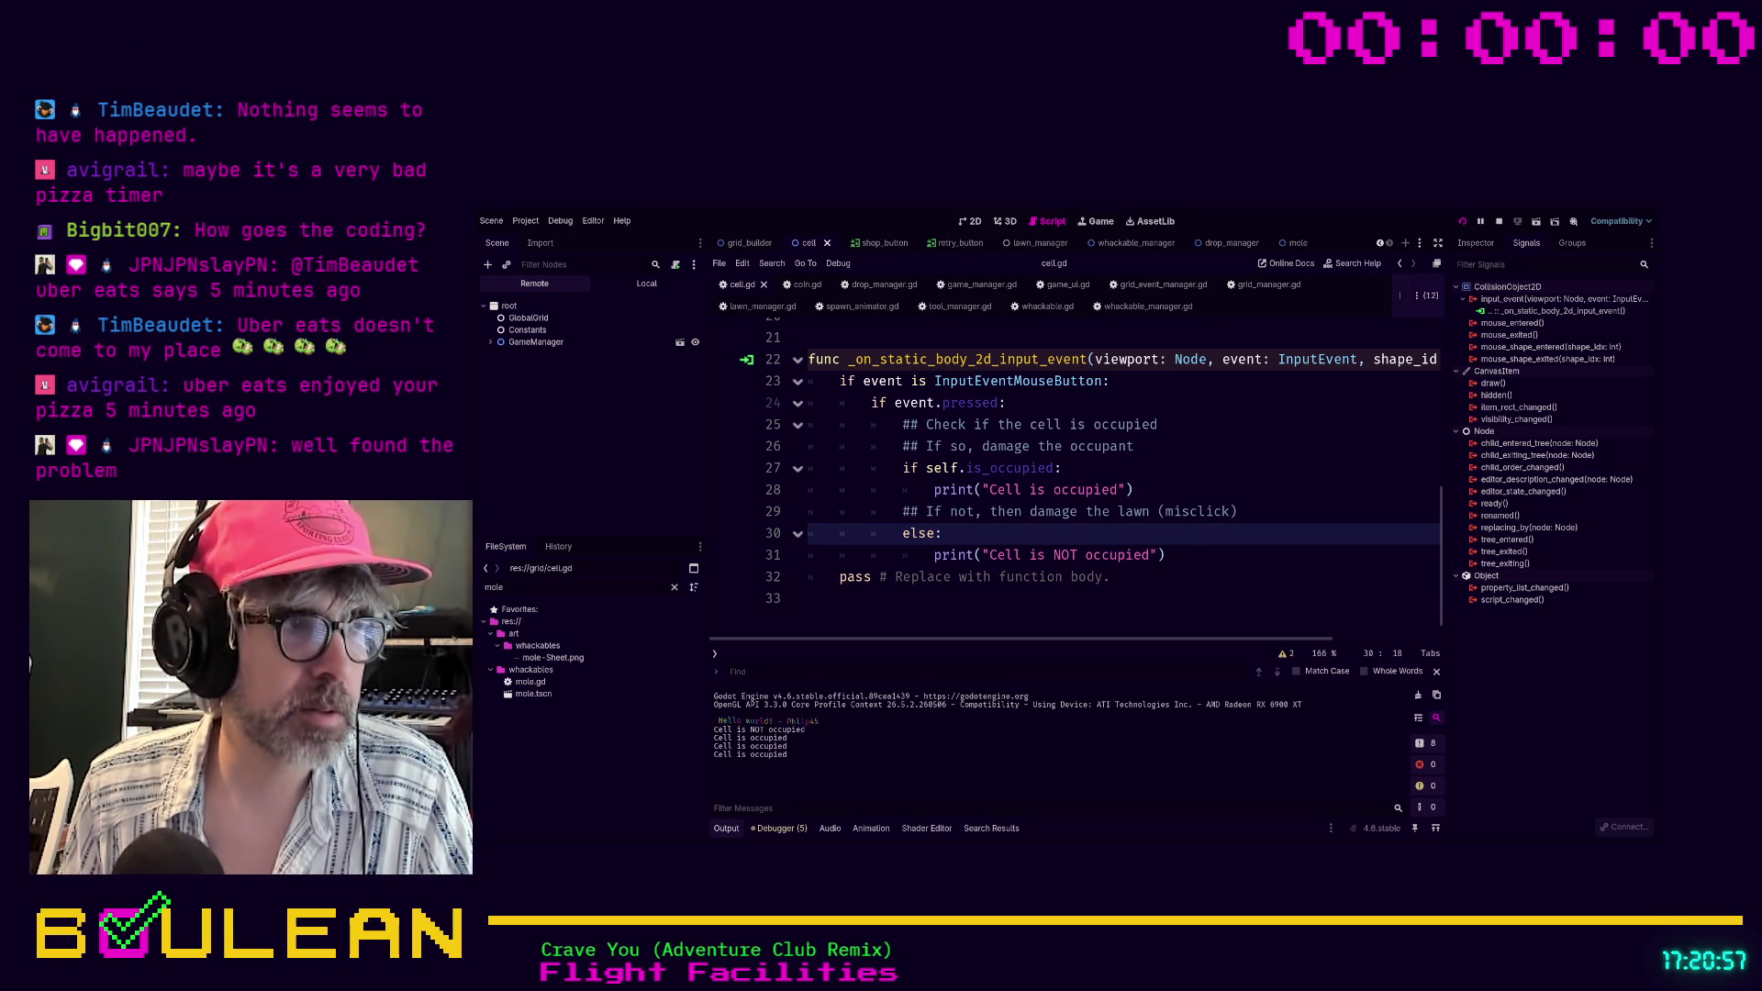
# Whack several cells, including the mole, to check the occupancy output, then stop the game with F8
pyautogui.click(975, 404)
pyautogui.click(975, 404)
pyautogui.click(974, 404)
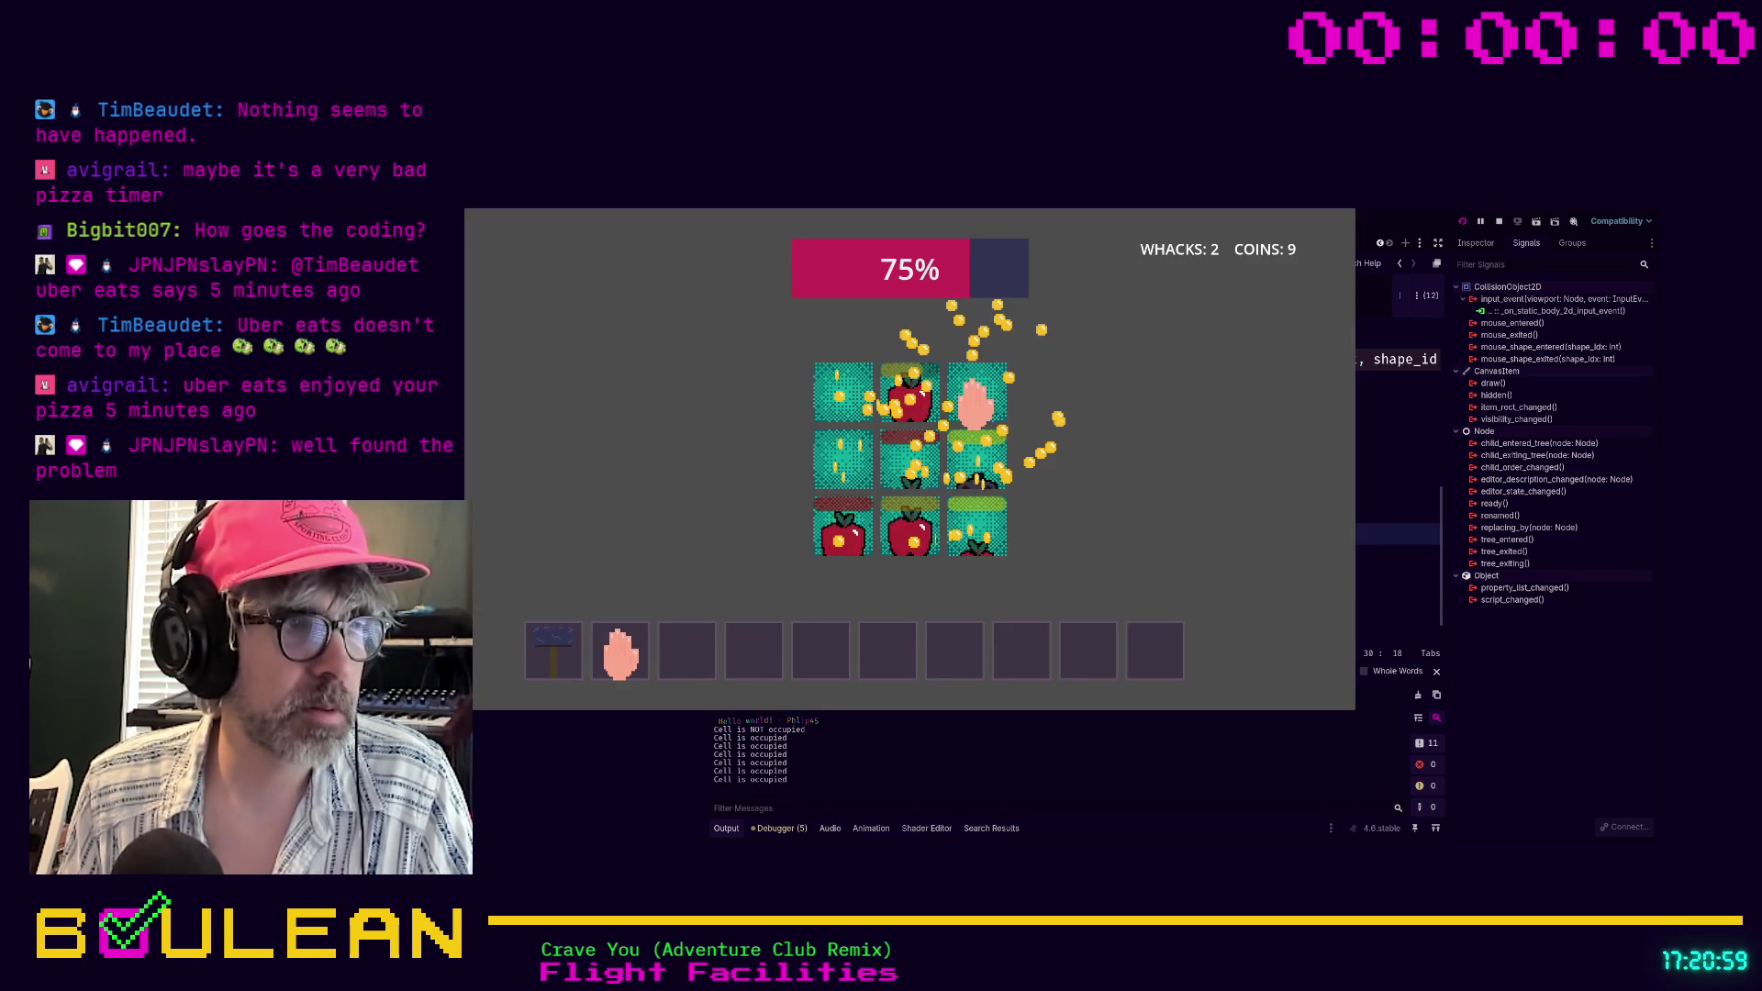
pyautogui.click(903, 403)
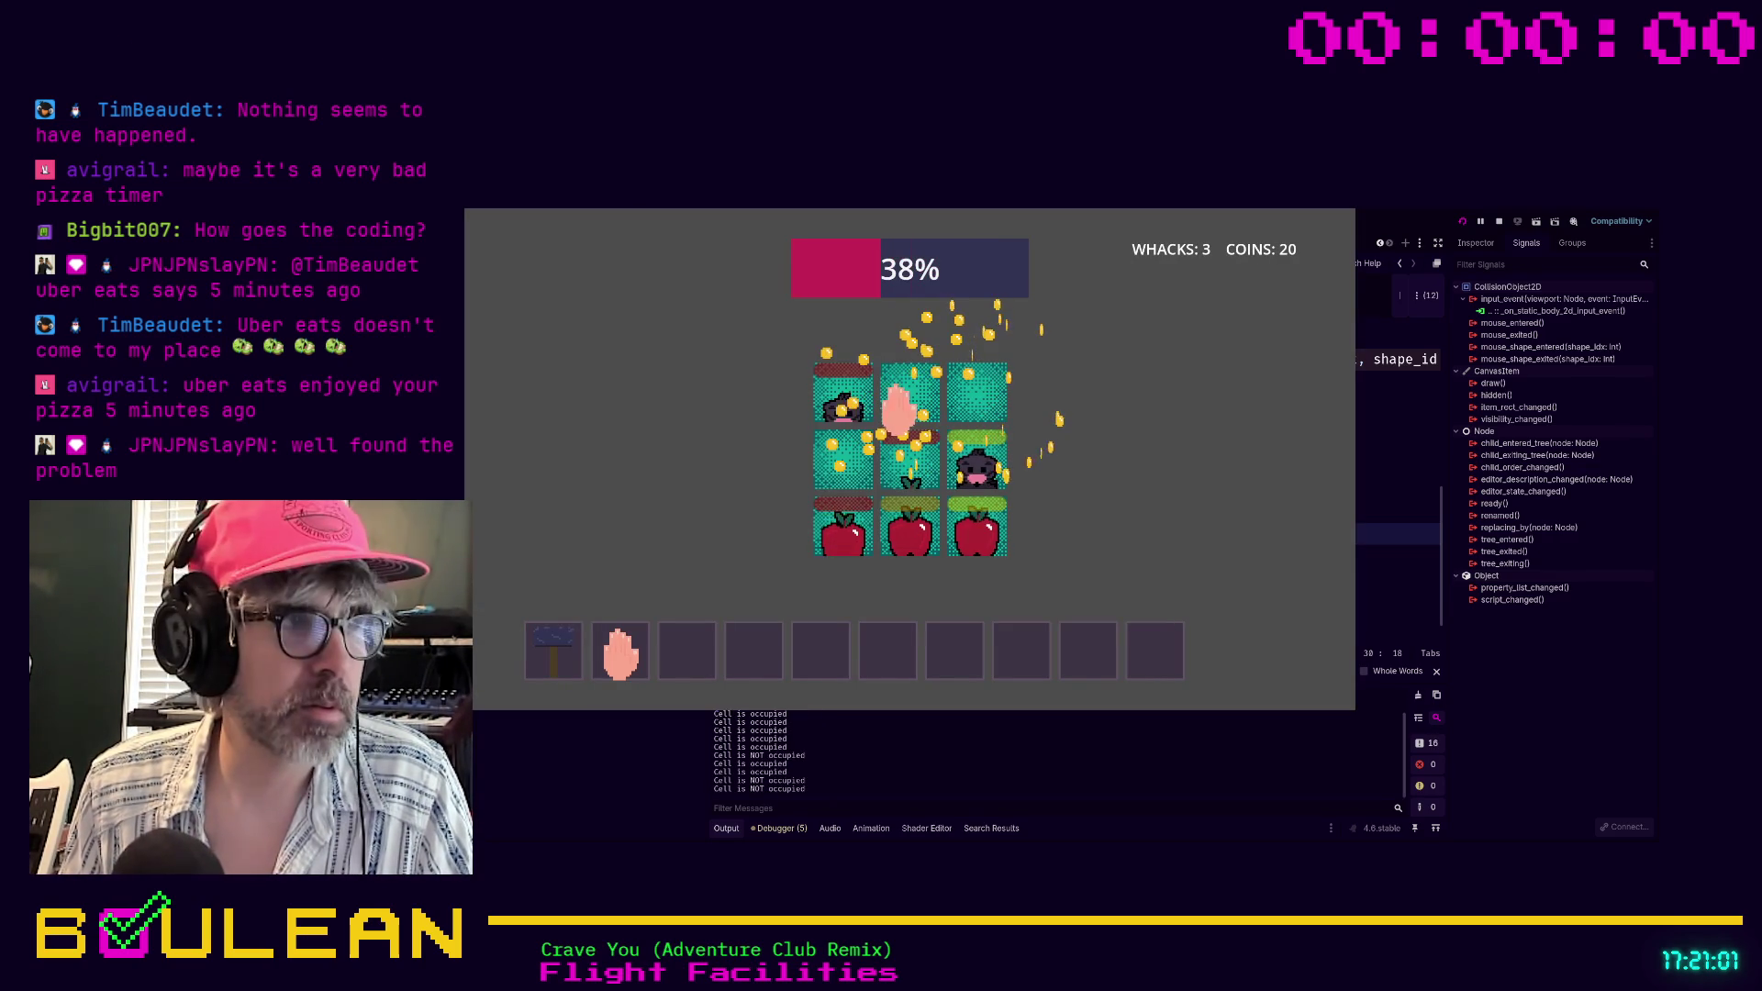
pyautogui.click(840, 404)
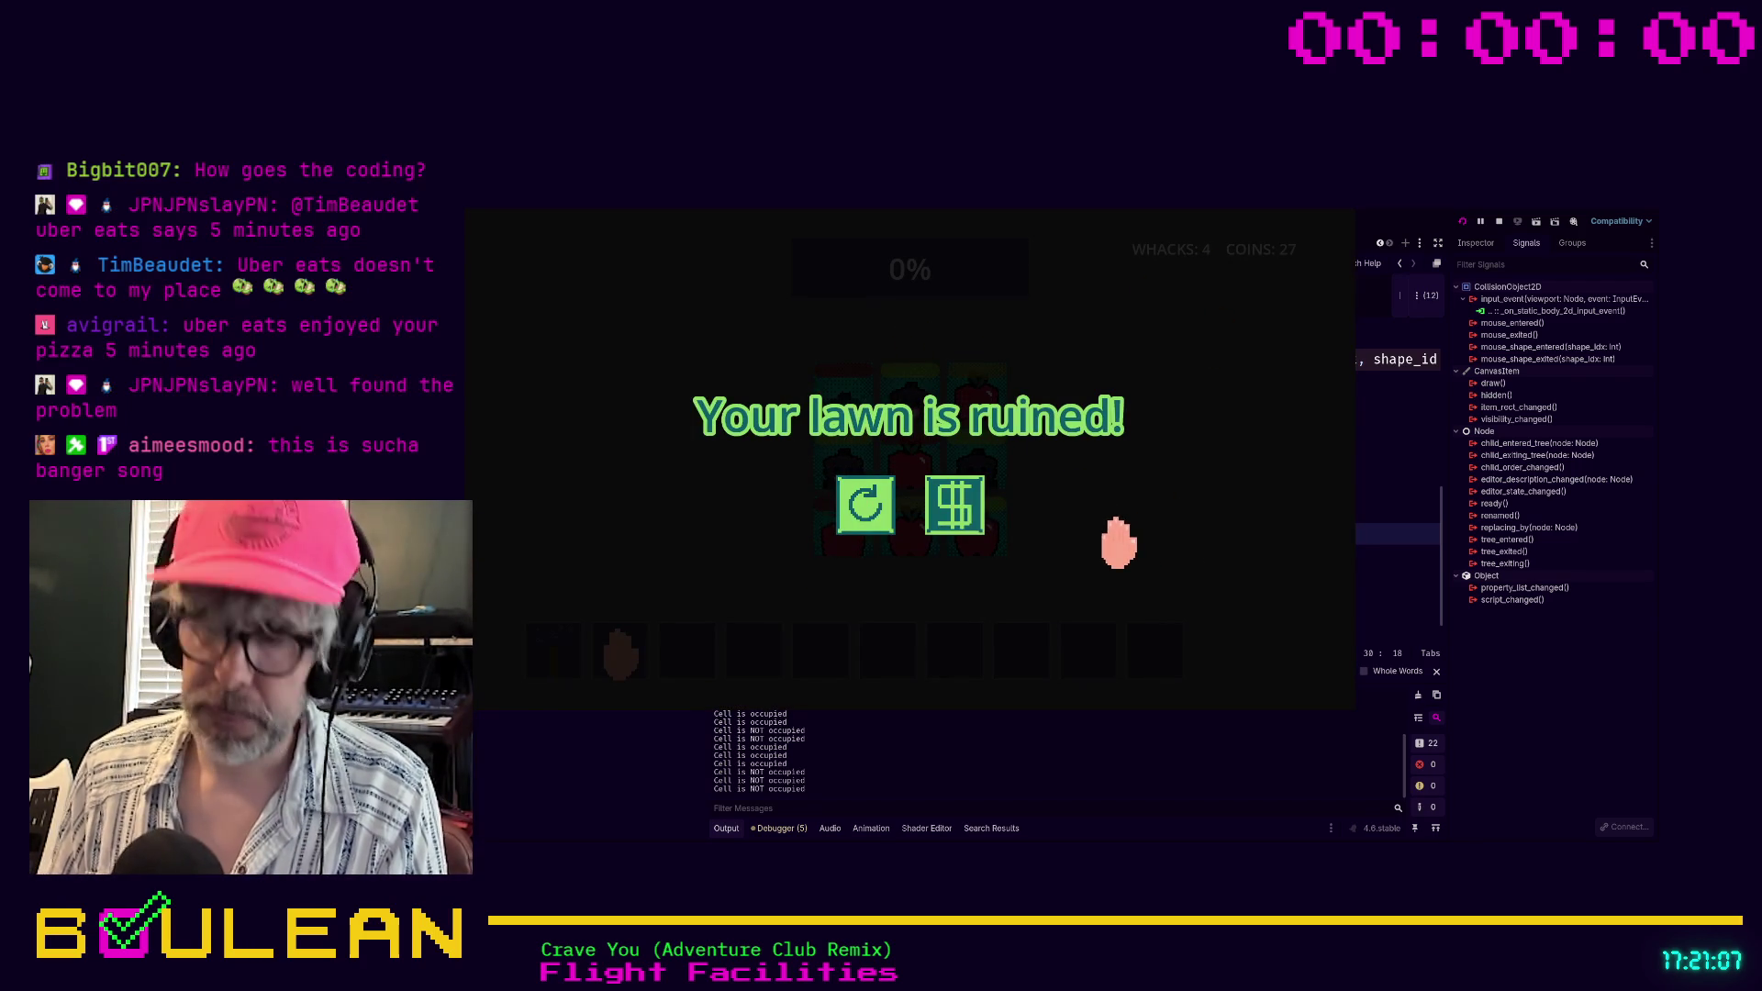
pyautogui.press('F8')
pyautogui.click(1222, 576)
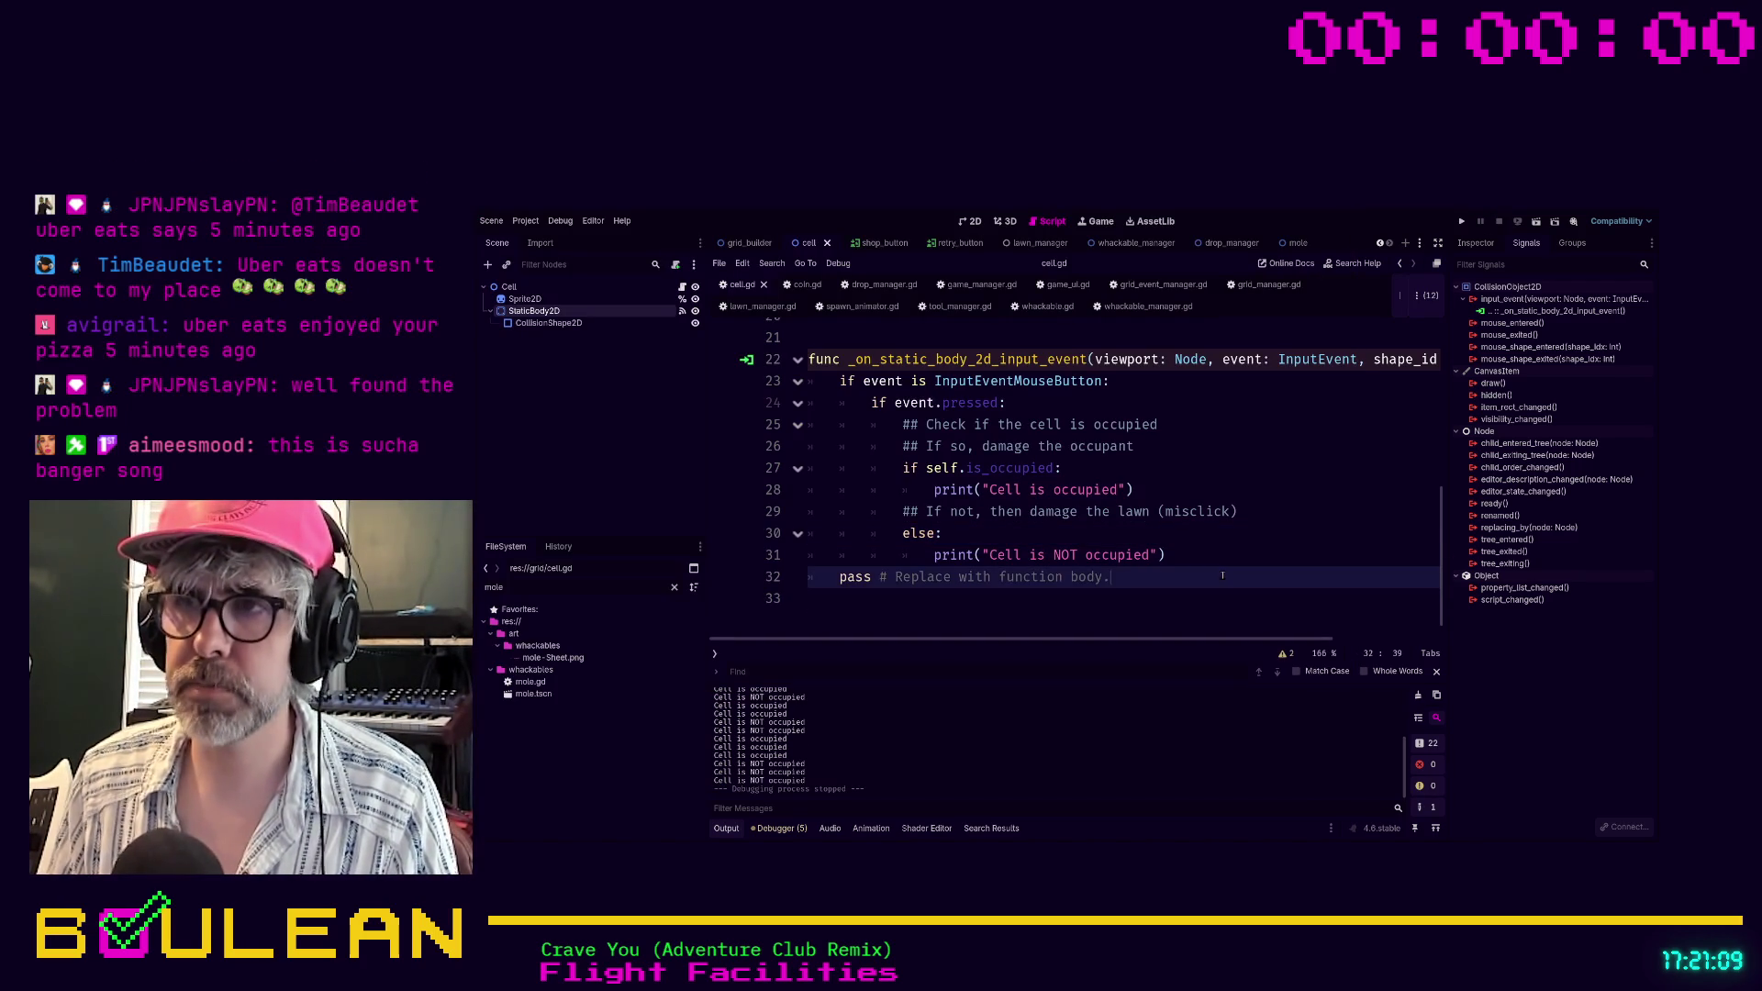
# Delete the 'pass # Replace with function body.' line at the end of the click handler
pyautogui.hotkey('shift', 'Home')
pyautogui.press('BackSpace')
pyautogui.press('BackSpace')
pyautogui.press('BackSpace')
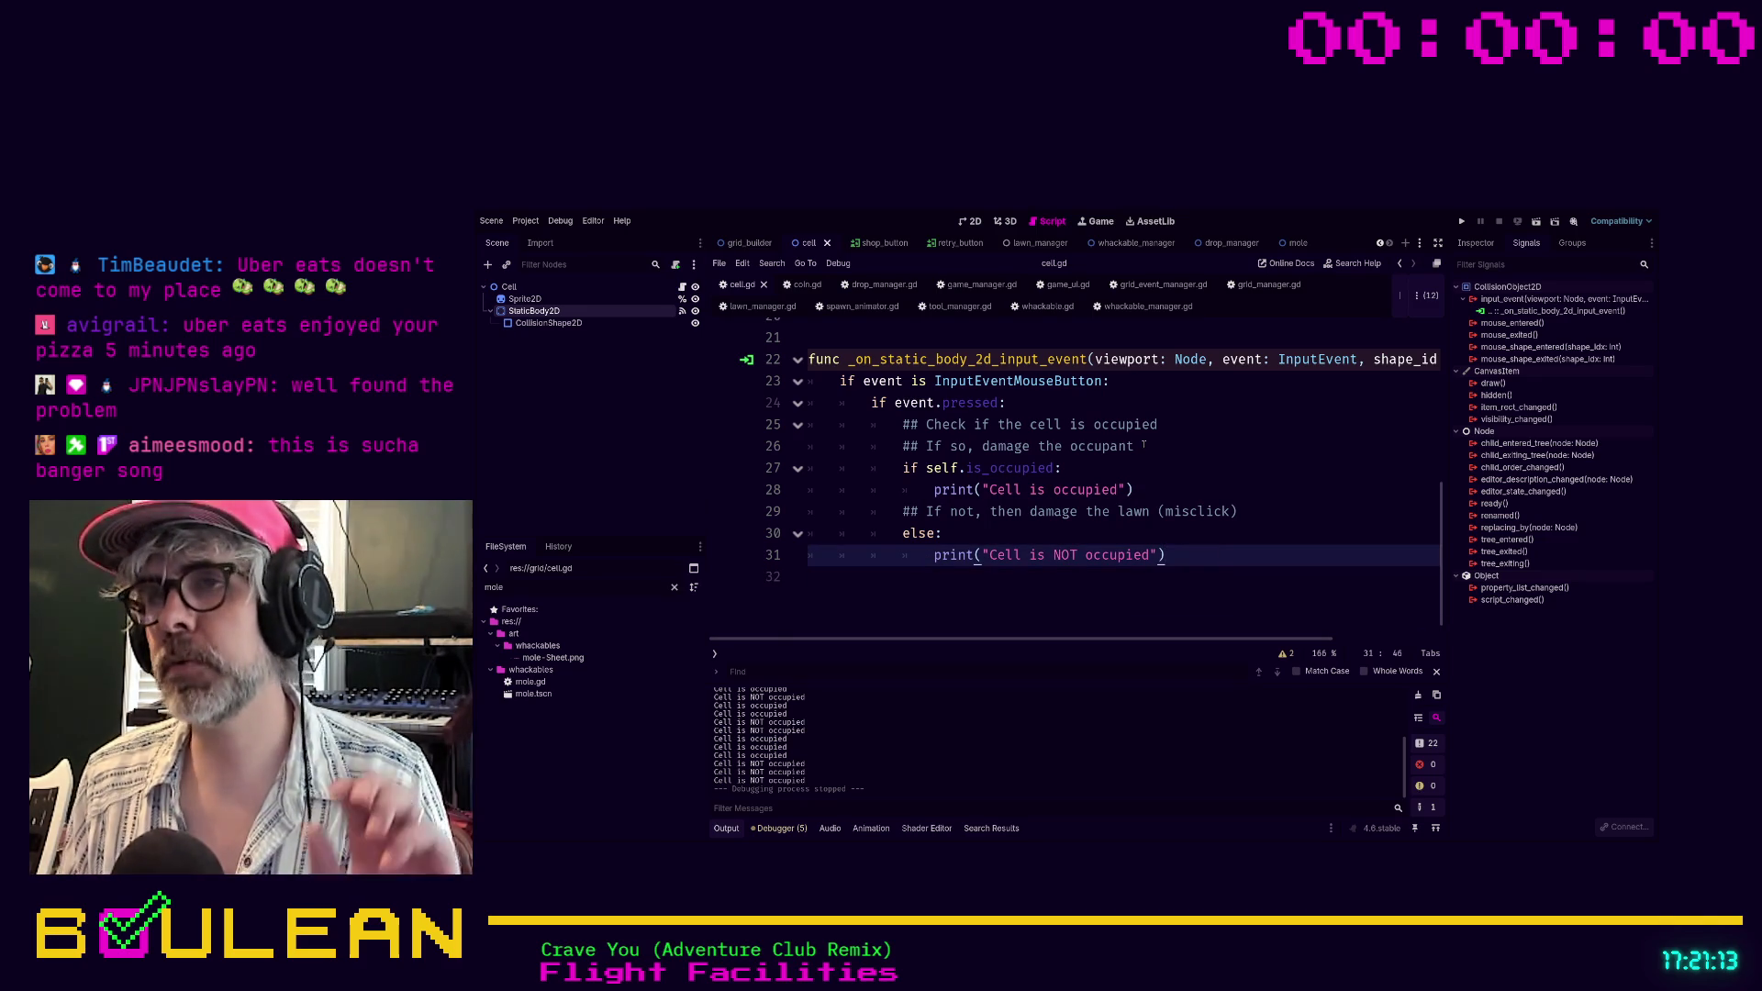
pyautogui.scroll(6, 1138, 449)
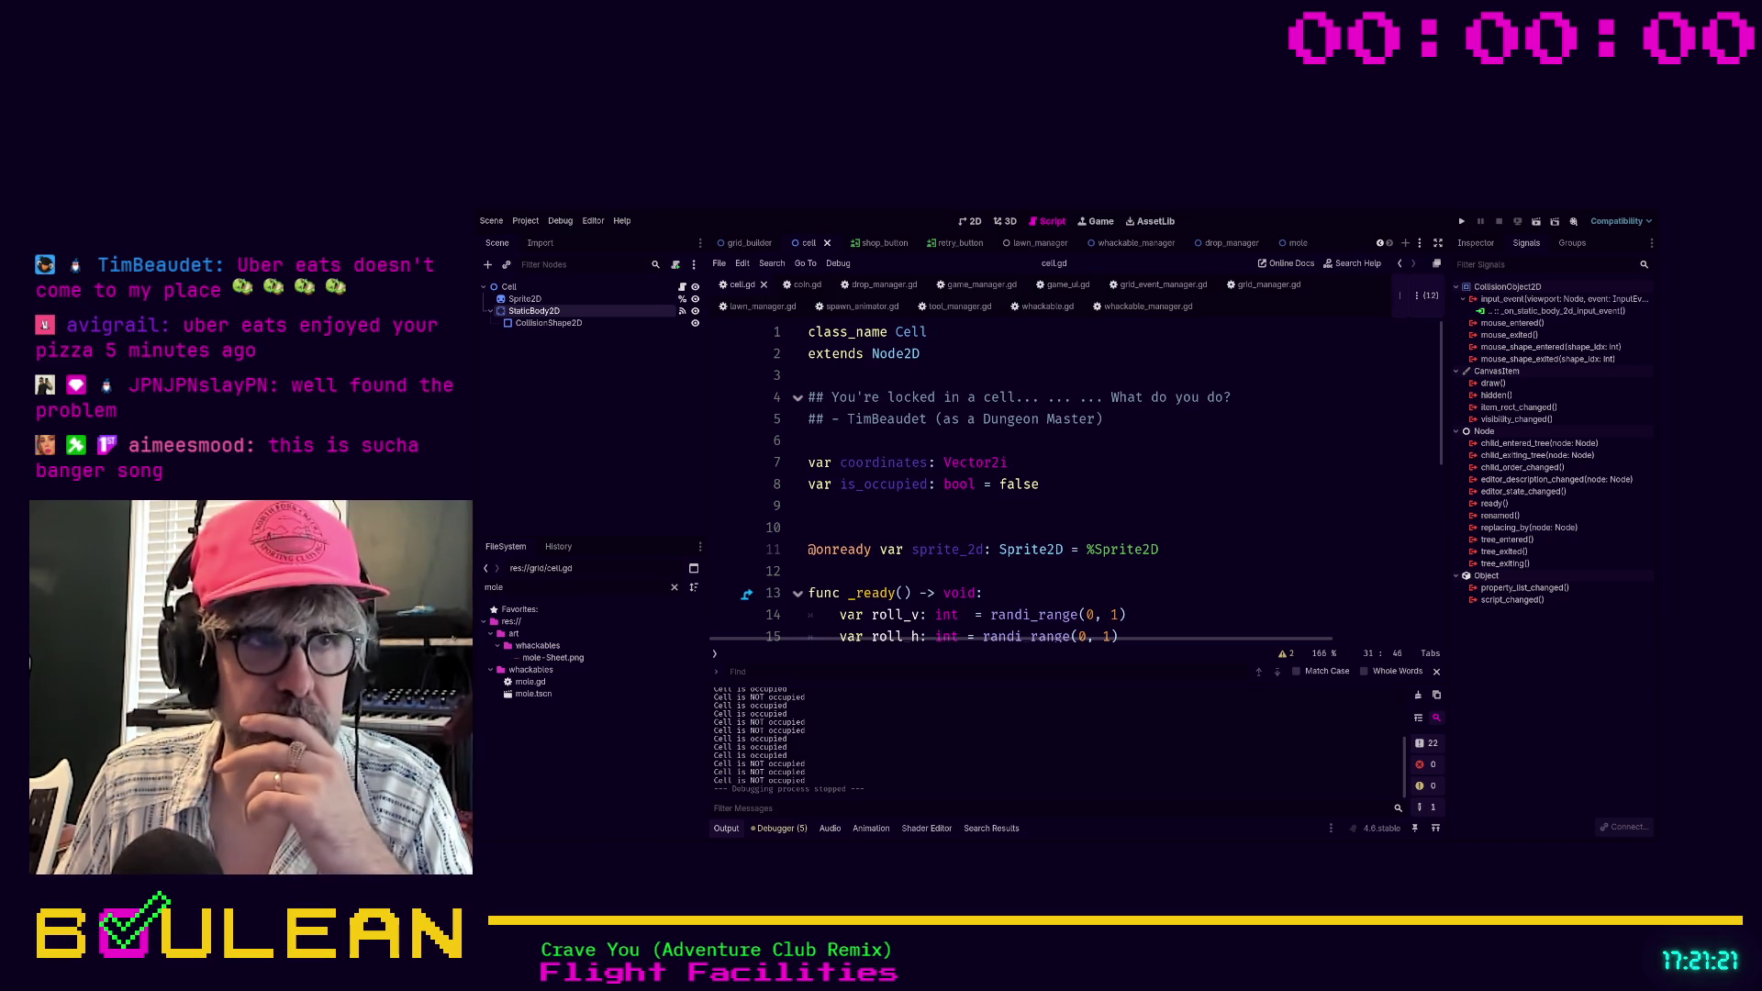
# Declare 'var occupant: Whackable' on line 9 under is_occupied, save cell.gd, and add a blank line after it
pyautogui.click(906, 502)
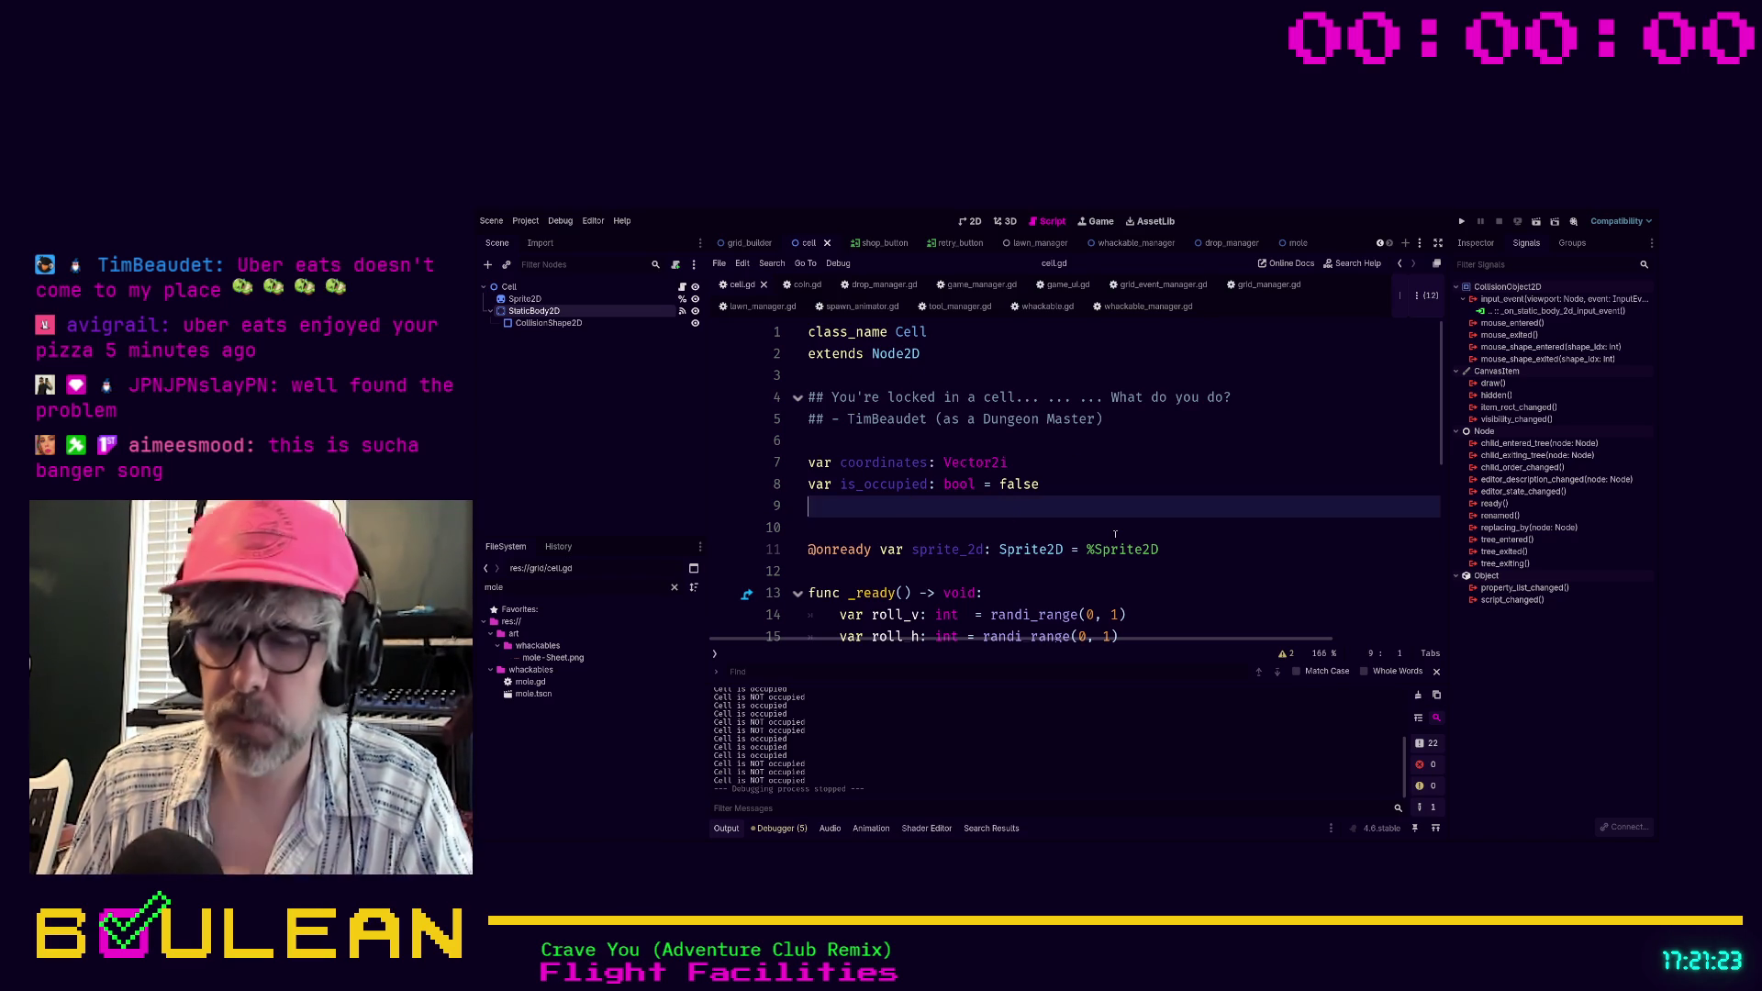
pyautogui.write('var ')
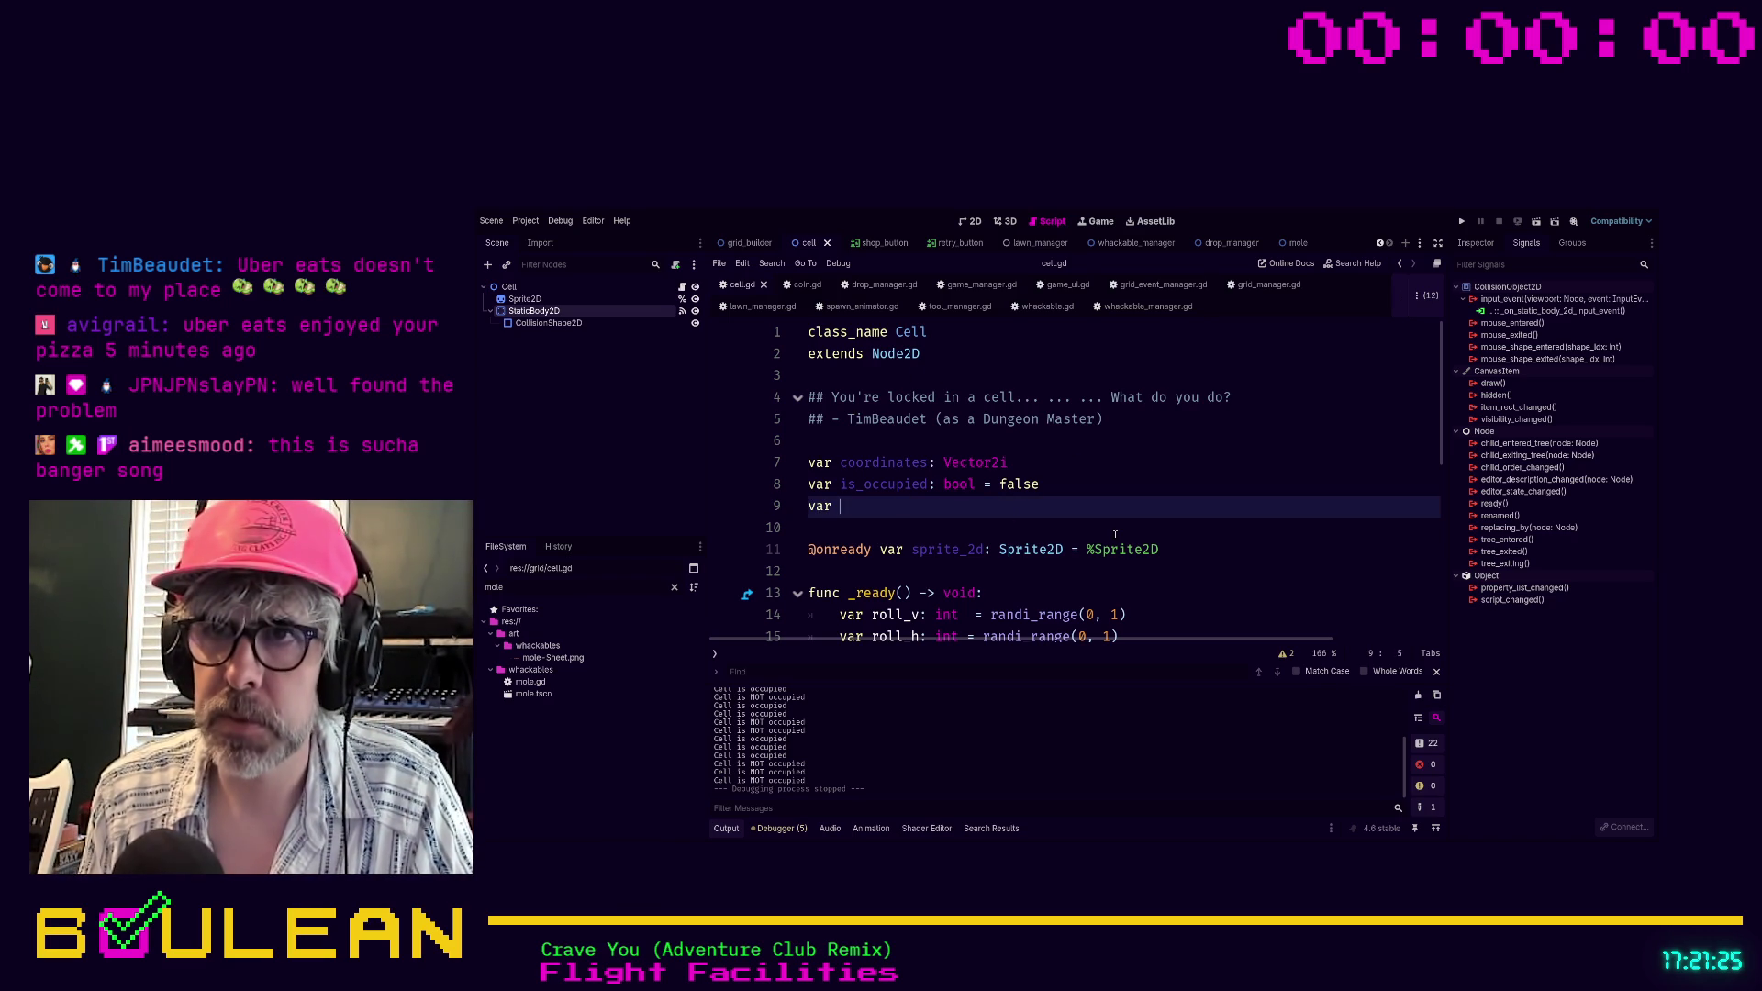
pyautogui.write('occupant: W')
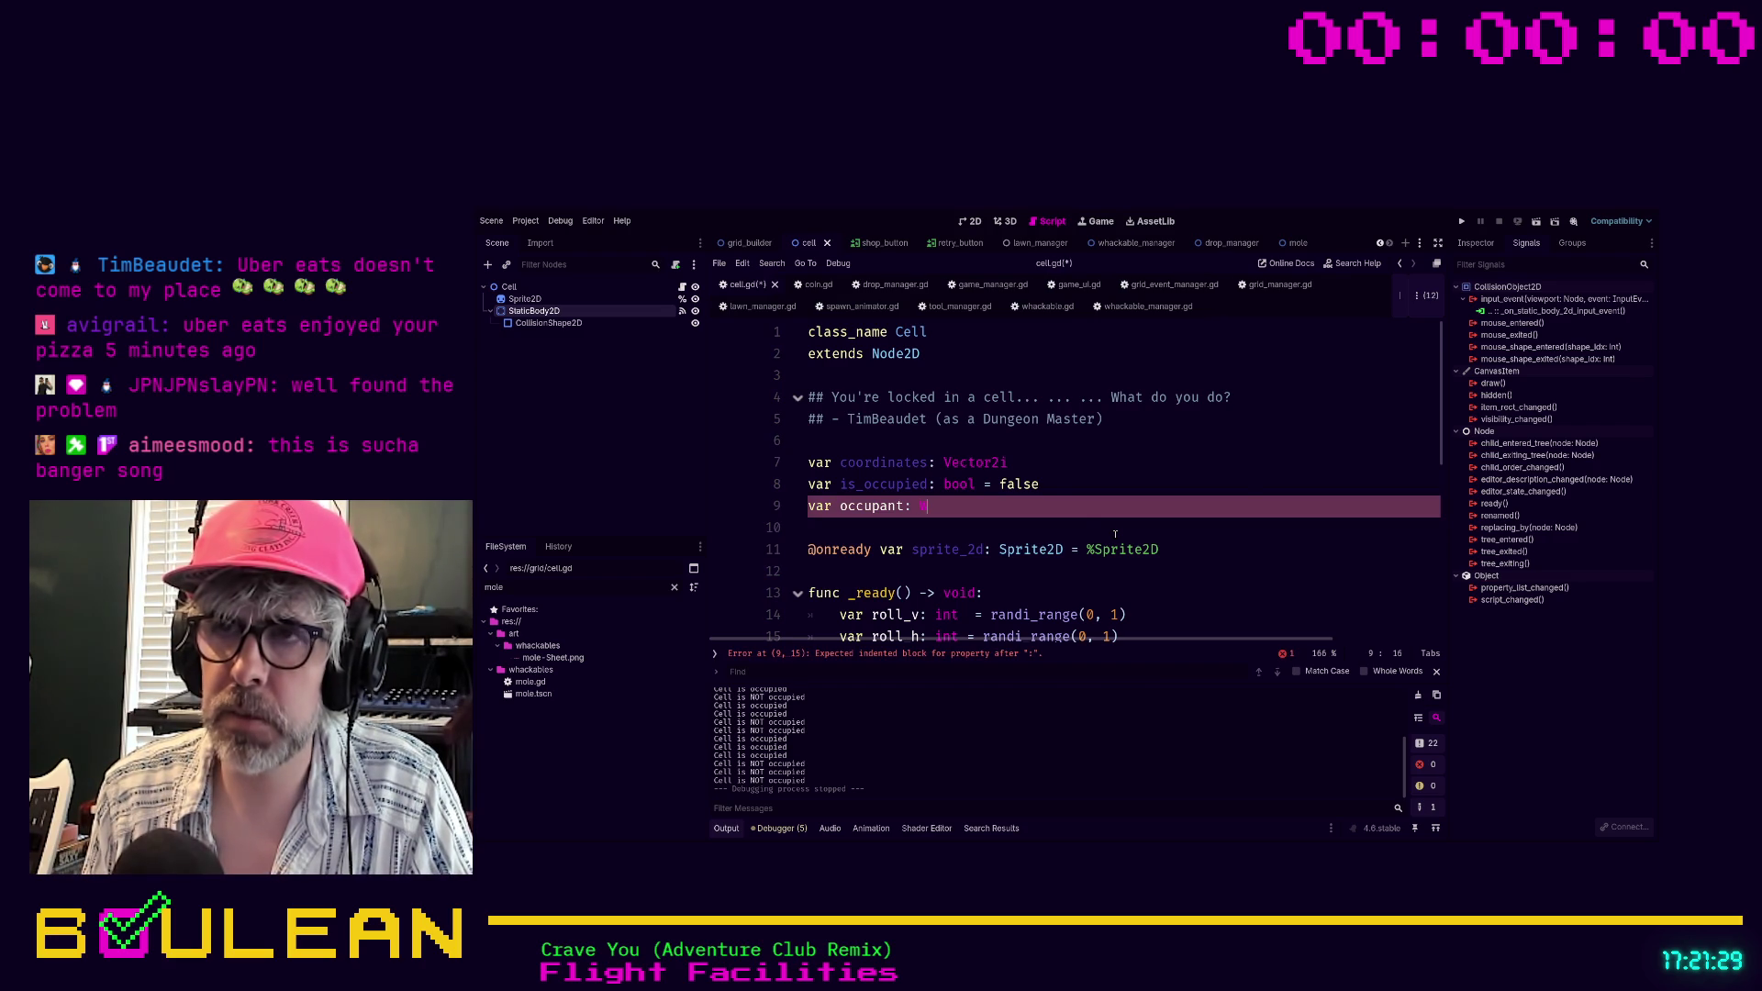
pyautogui.write('hacka')
pyautogui.press('Return')
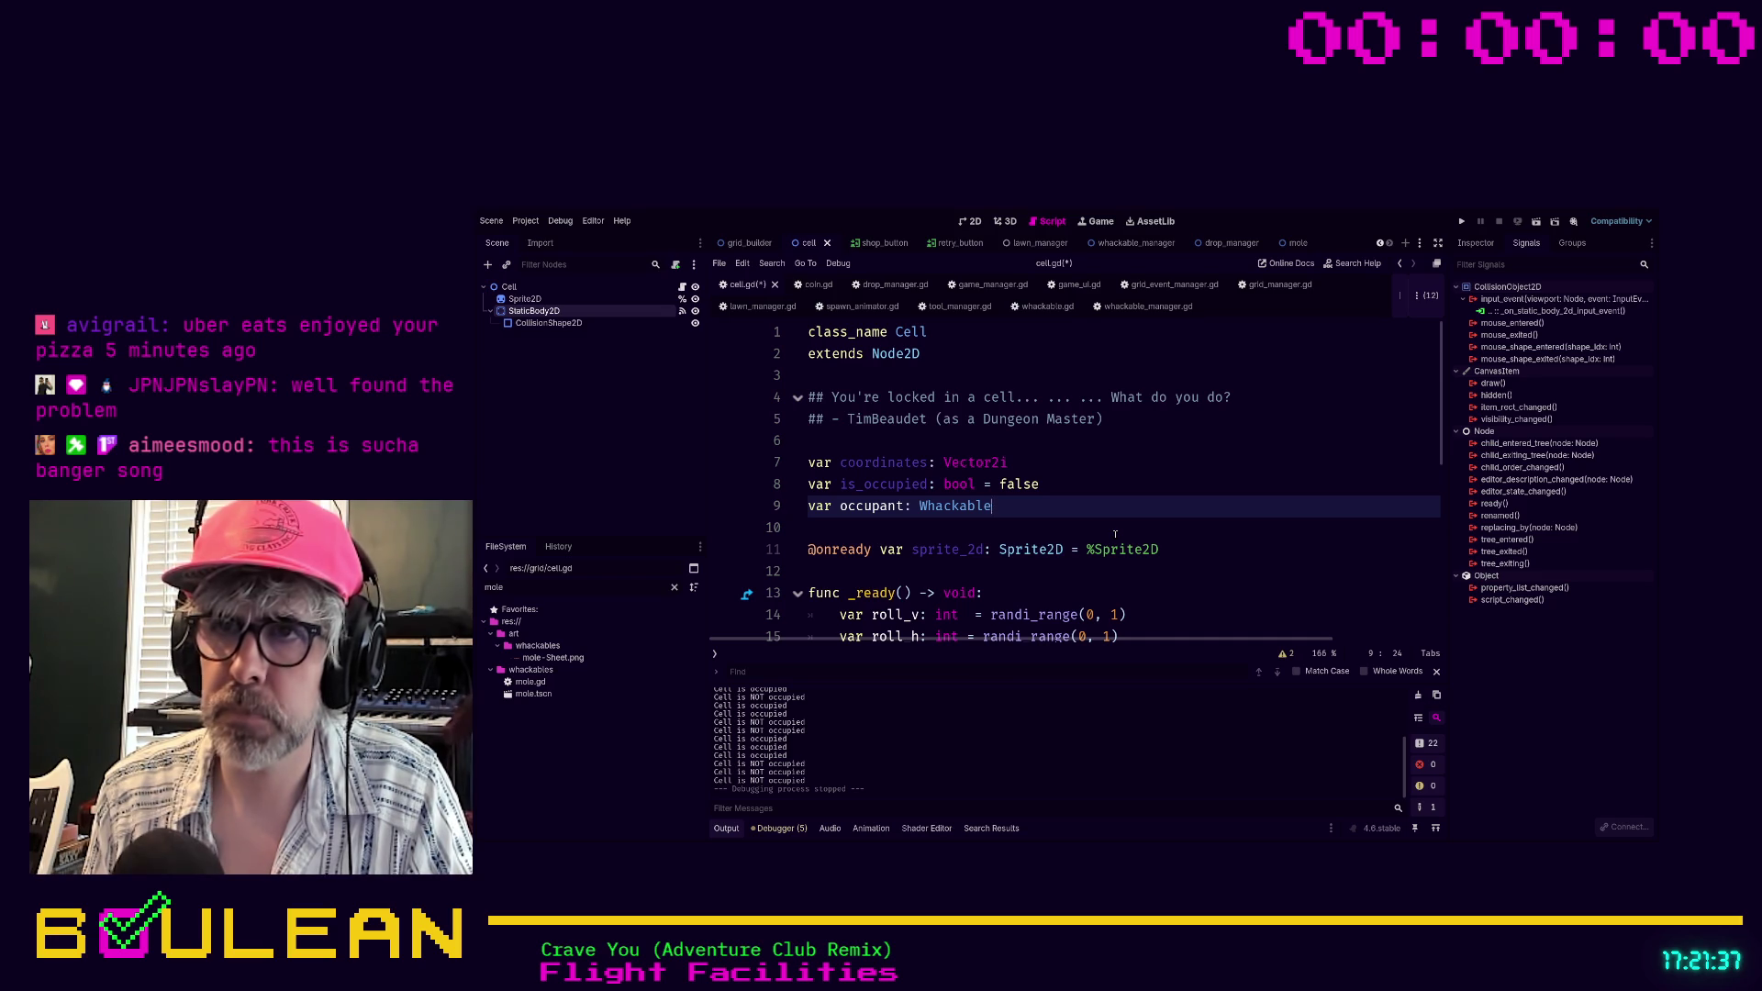
pyautogui.hotkey('ctrl', 's')
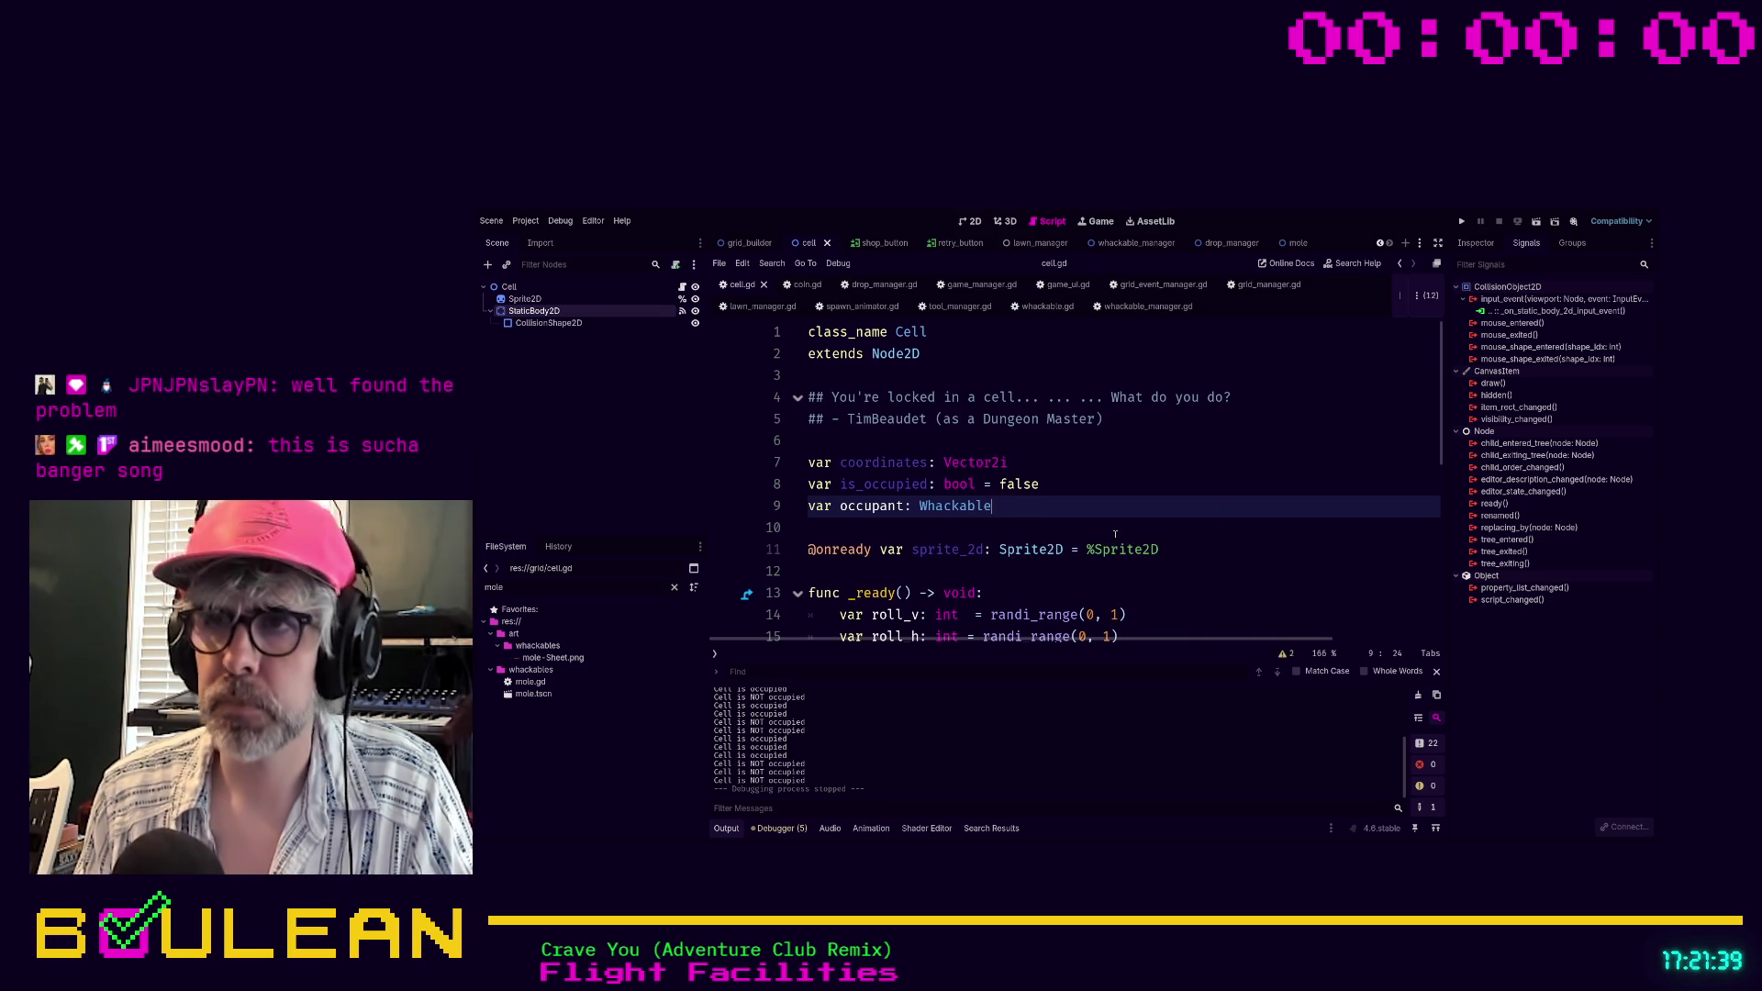
pyautogui.click(1115, 534)
pyautogui.press('Return')
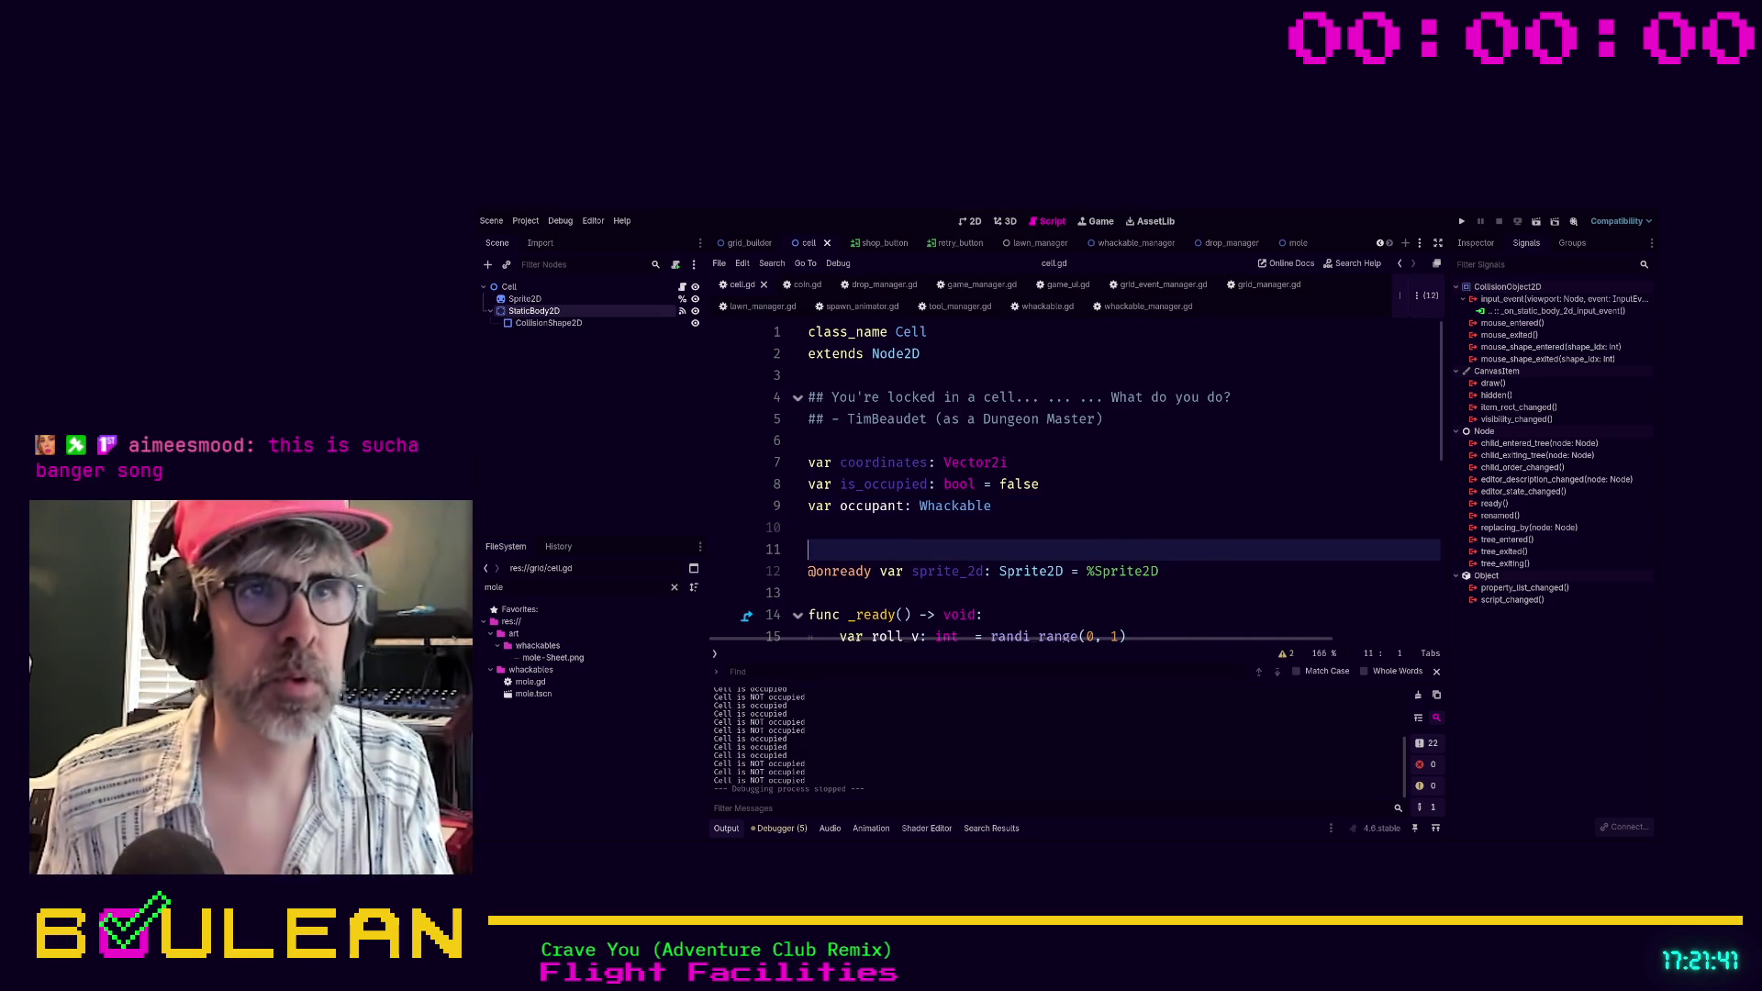
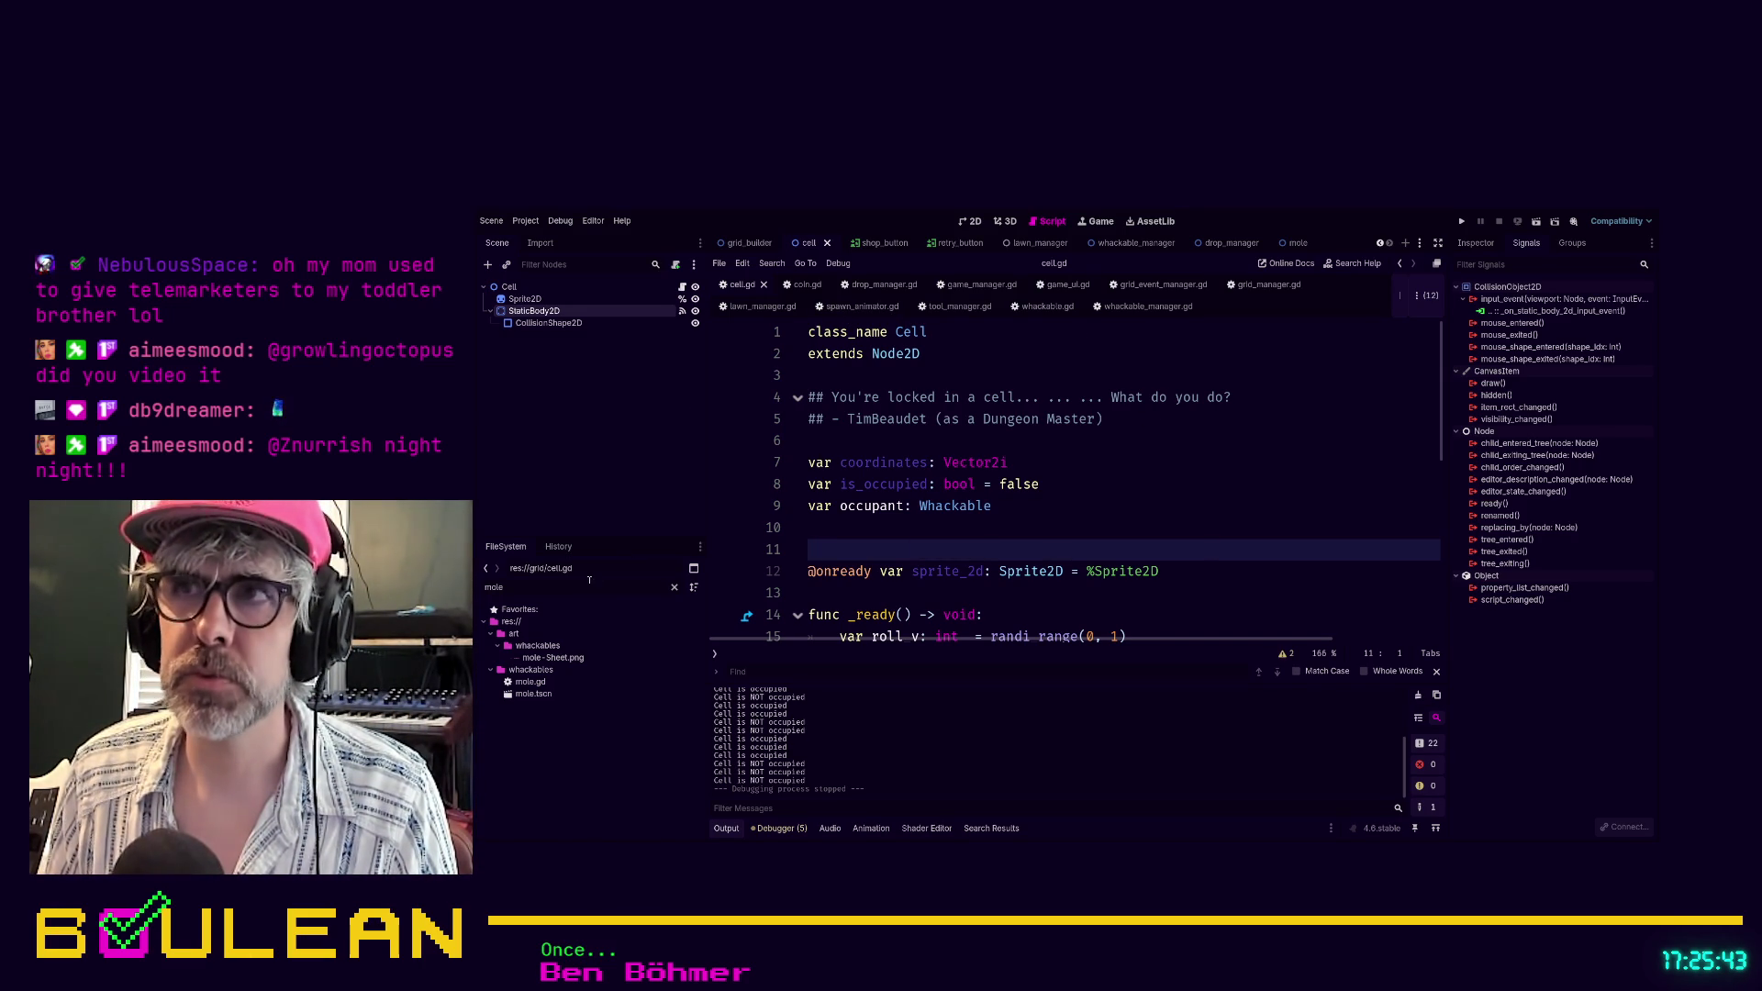
# Switch to whackable_manager.gd and scroll down to its _spawn_whackable function
pyautogui.click(1143, 307)
pyautogui.scroll(-4, 1206, 384)
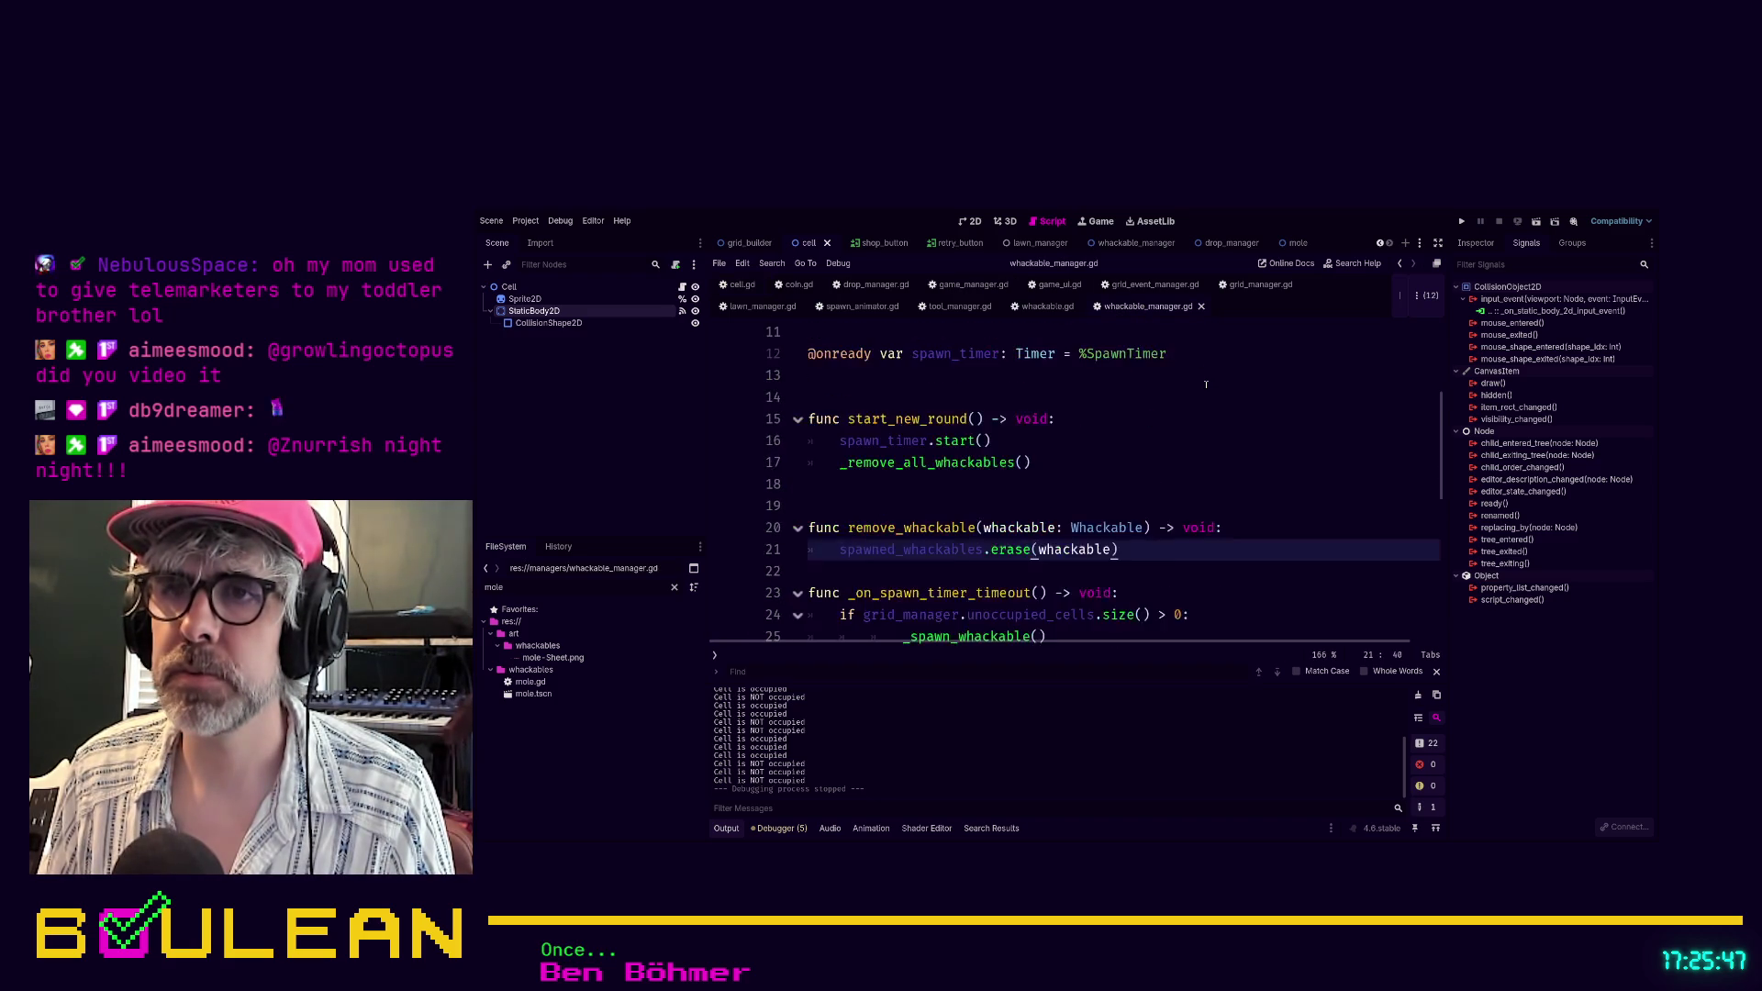
pyautogui.scroll(-5, 1203, 386)
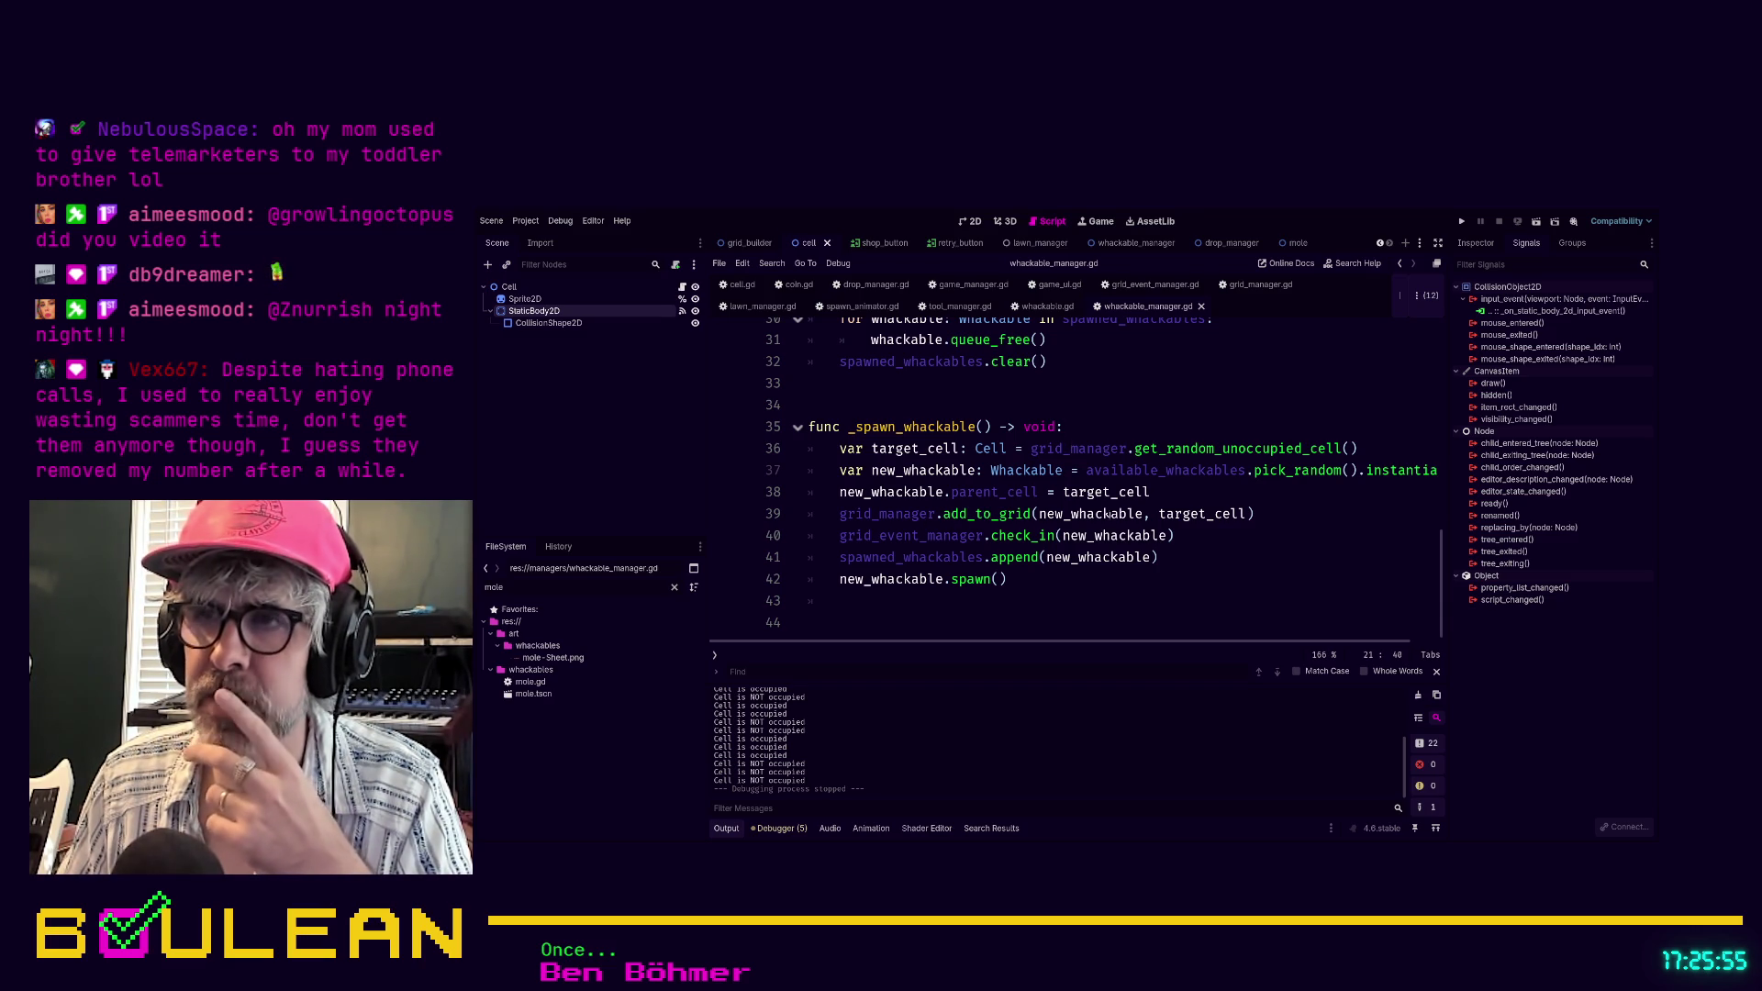
# Jump from the add_to_grid call to its definition in grid_manager.gd
pyautogui.keyDown('ctrl'); pyautogui.click(1031, 514); pyautogui.keyUp('ctrl')
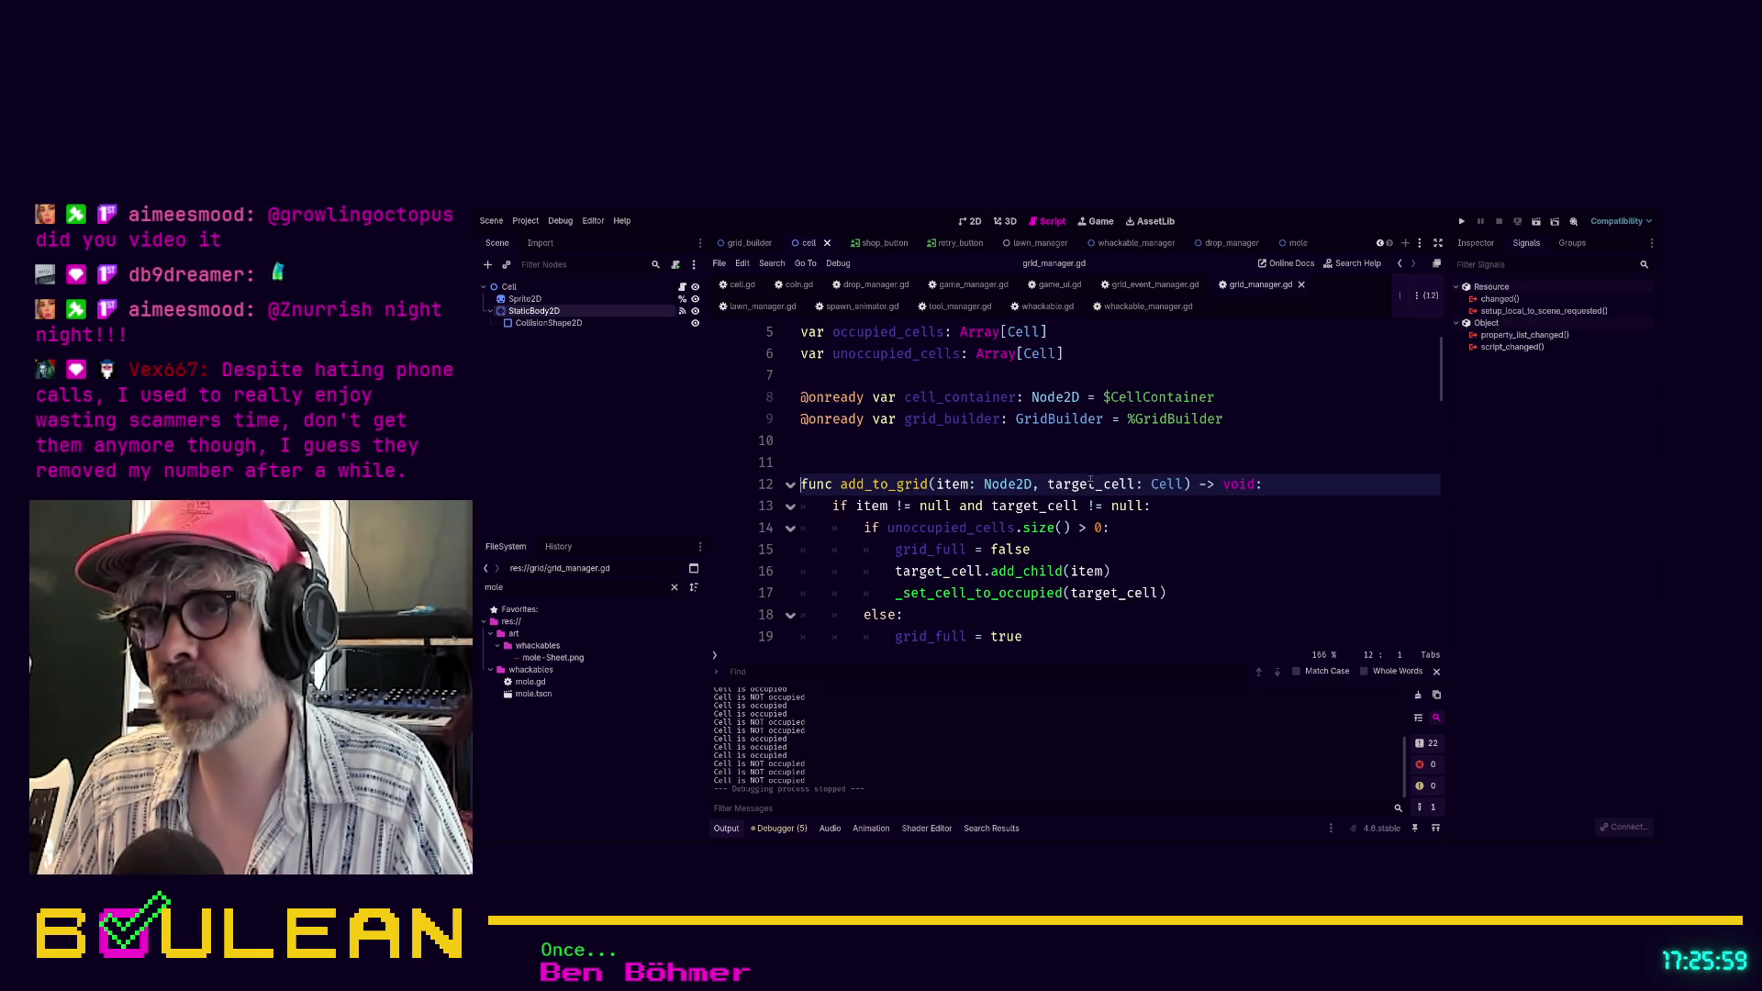
pyautogui.scroll(-2, 1219, 555)
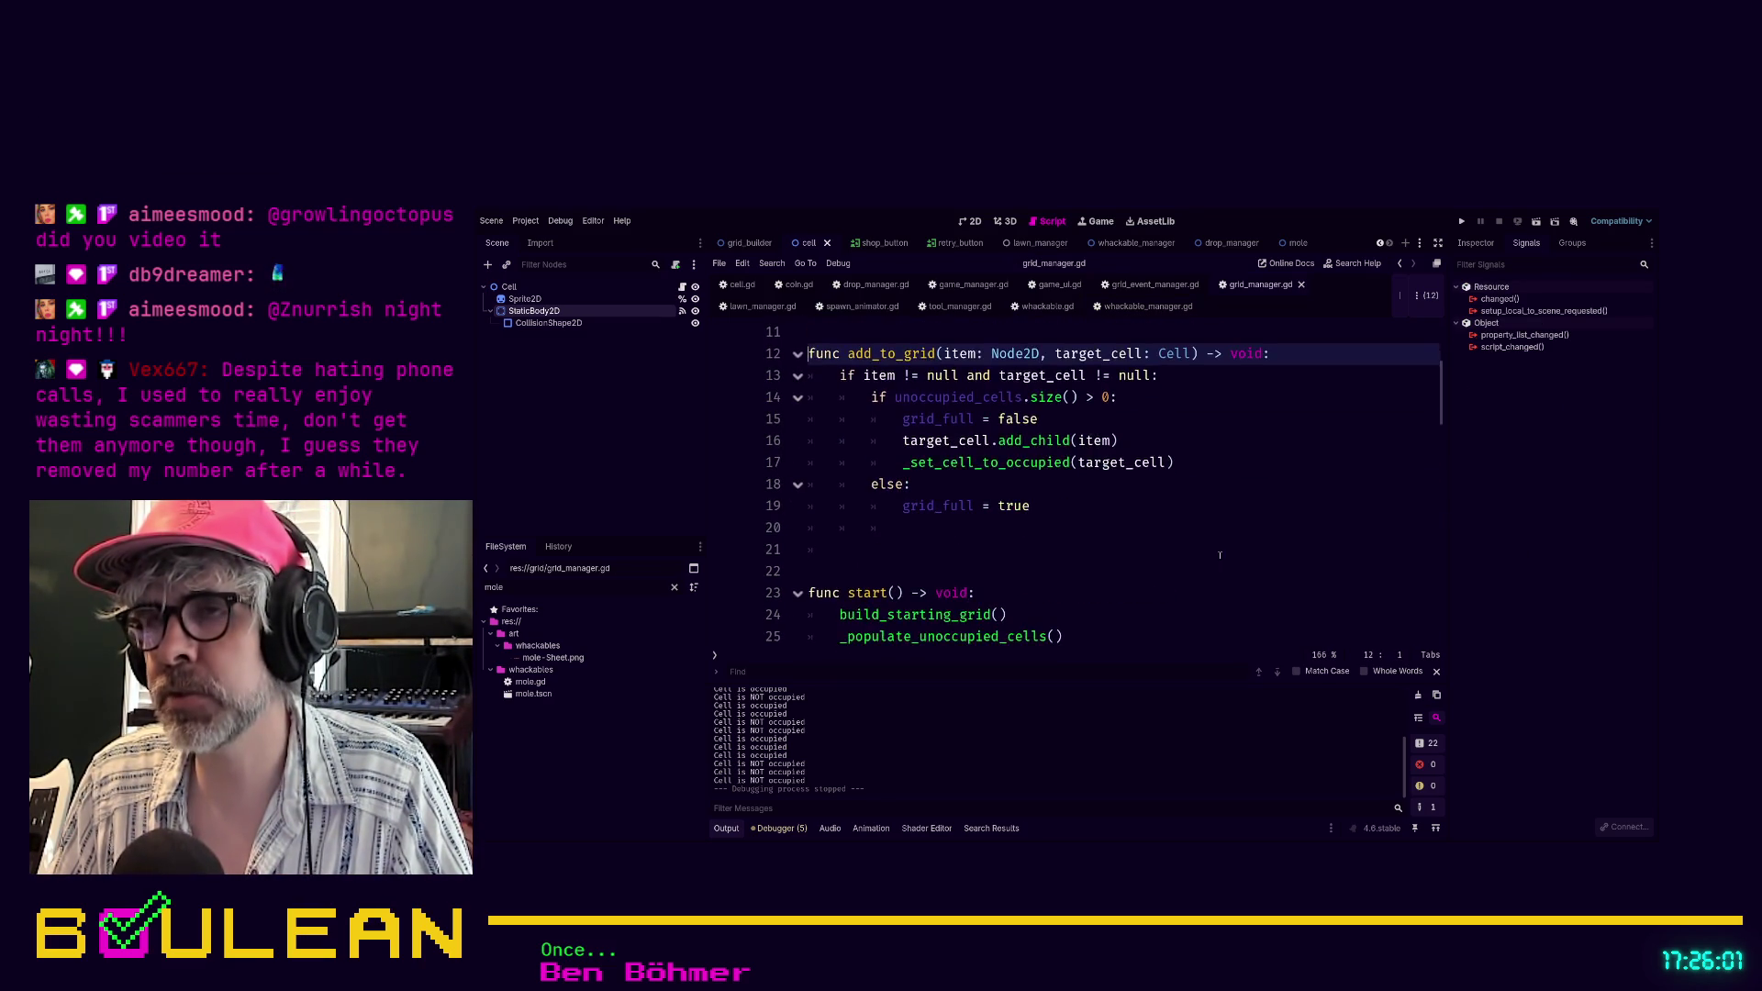
pyautogui.scroll(1, 1219, 555)
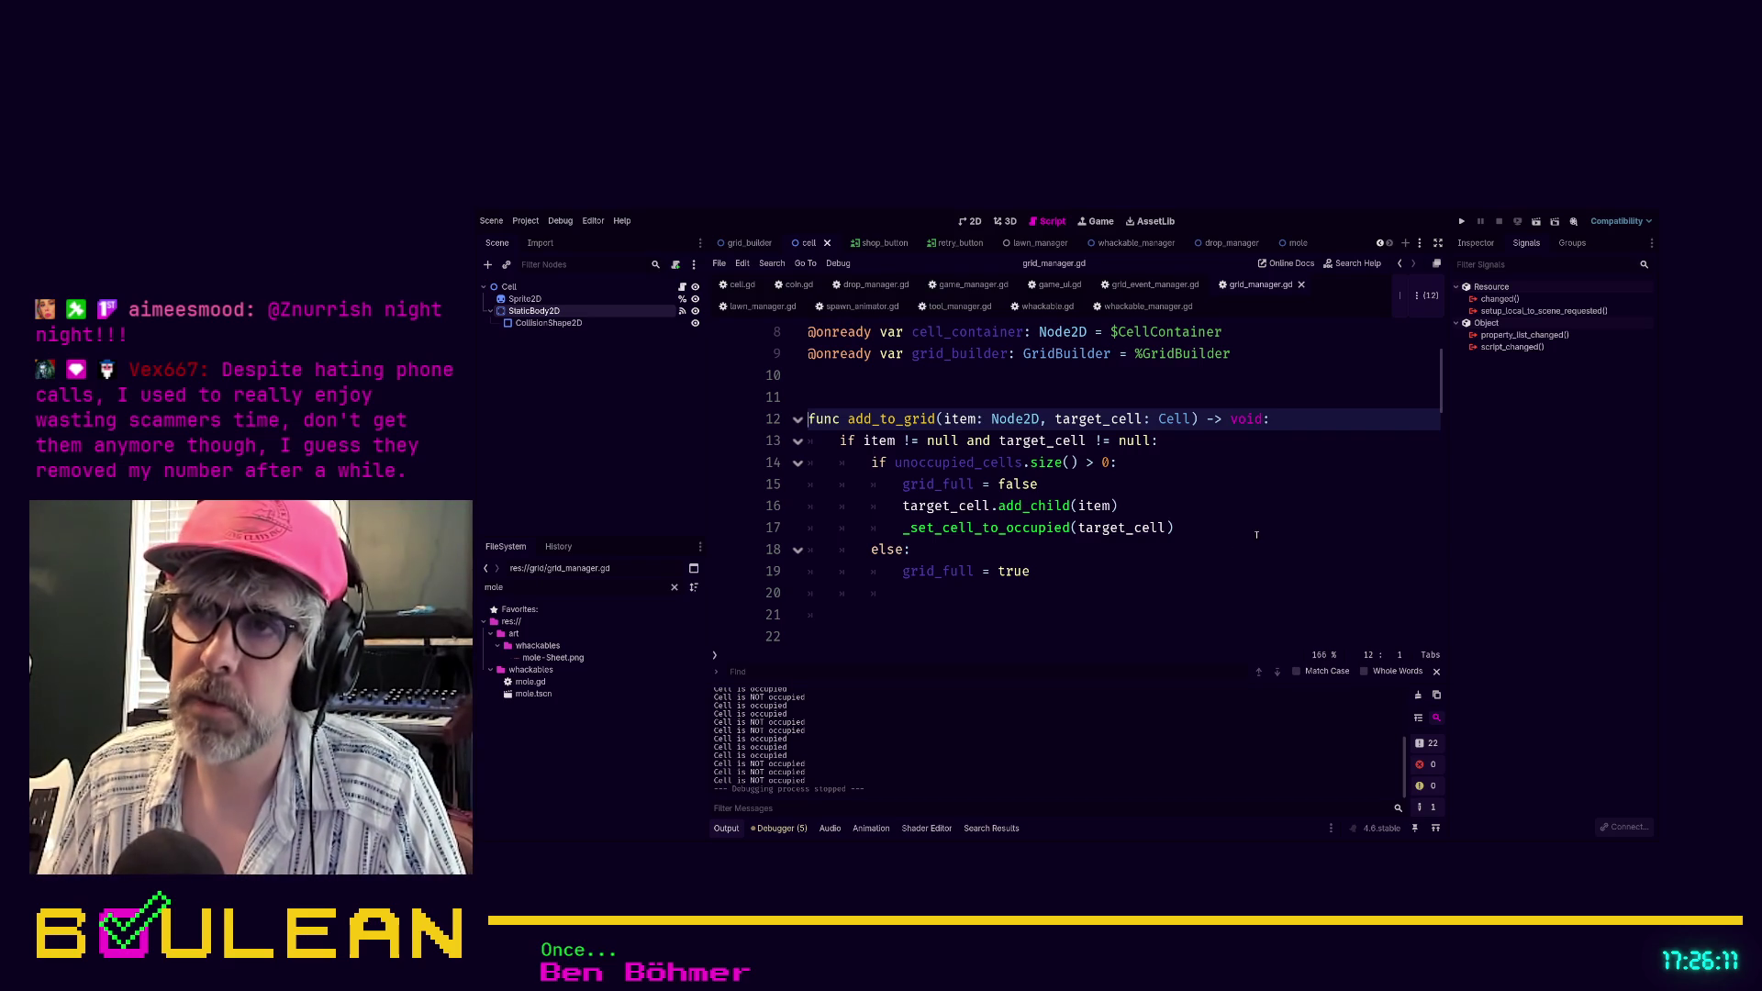
pyautogui.scroll(-1, 1114, 572)
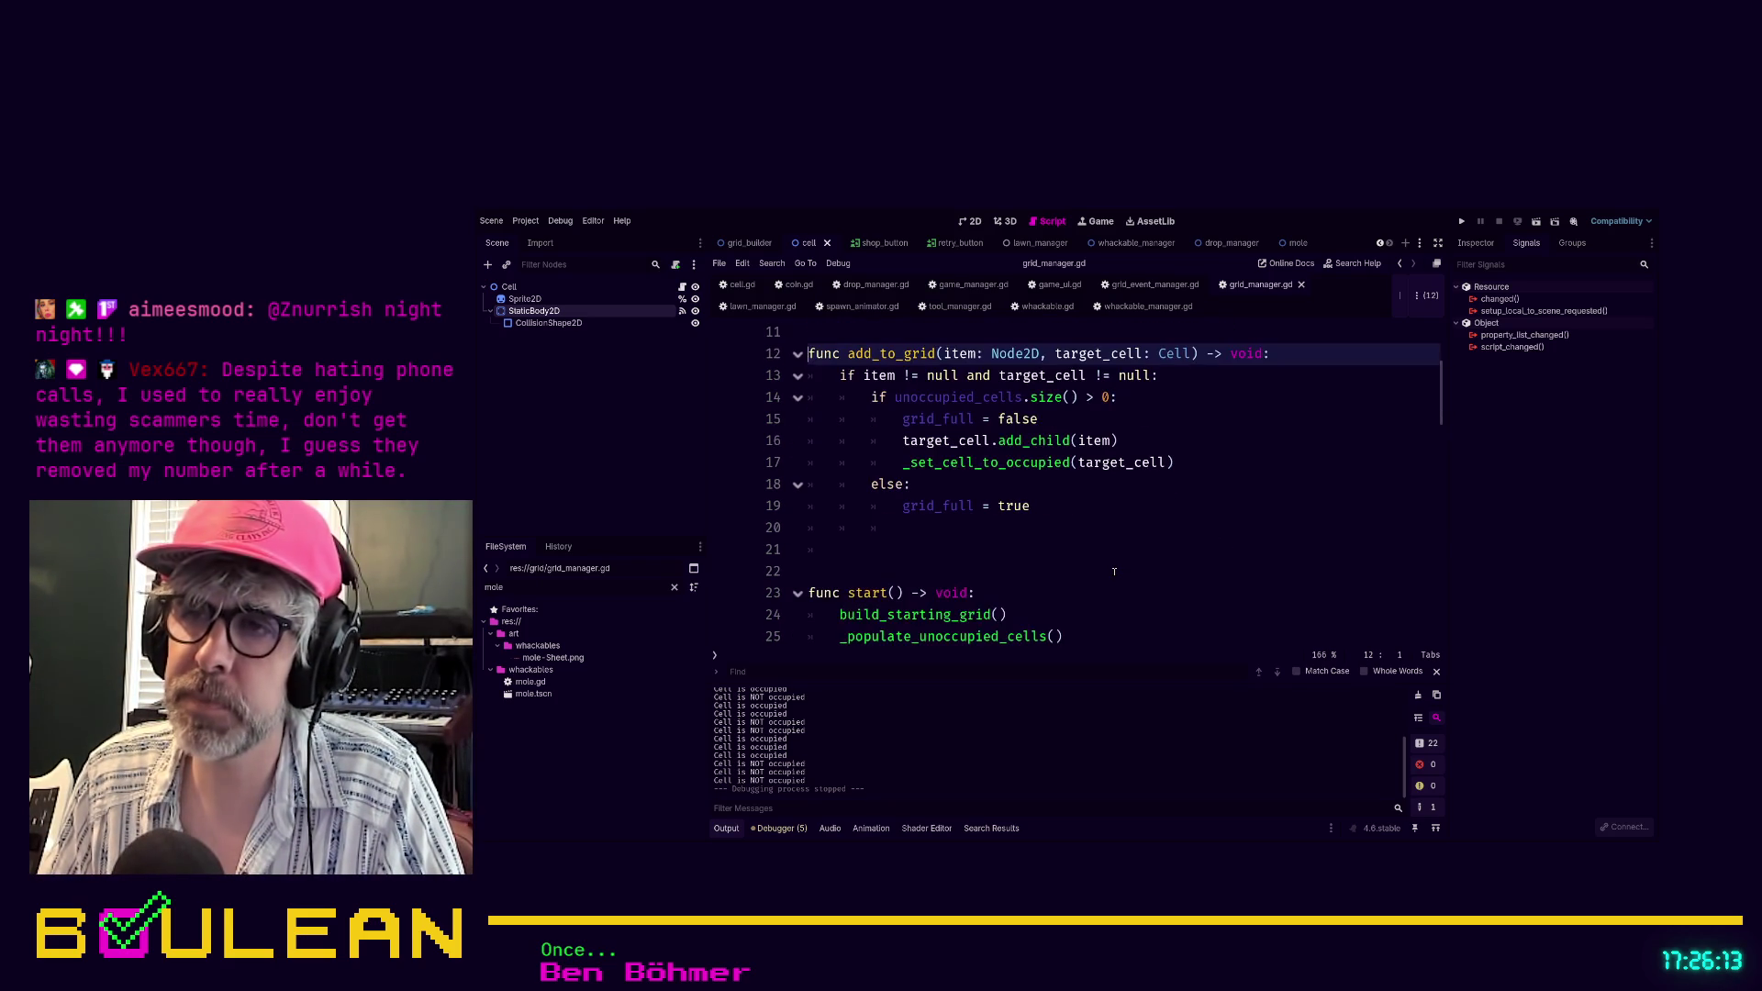
# Trim the extra blank line and stray whitespace after add_to_grid, leaving one blank line, and save grid_manager.gd
pyautogui.click(943, 567)
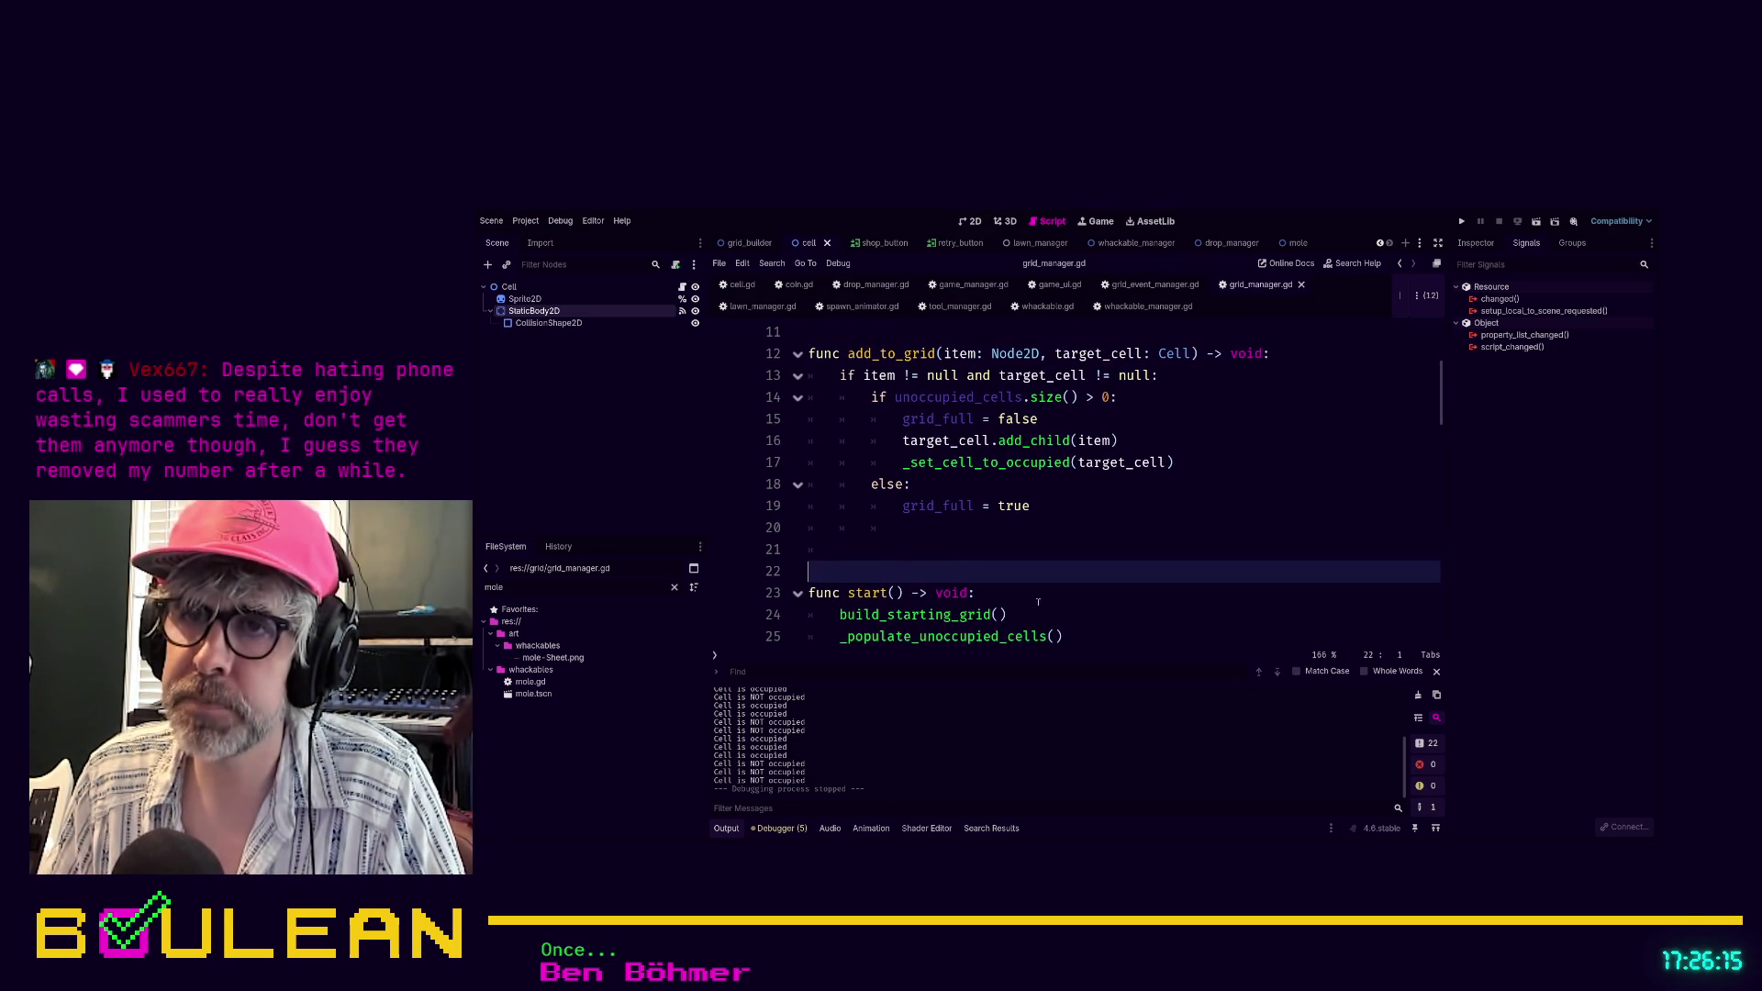
pyautogui.press('BackSpace')
pyautogui.hotkey('shift', 'Left')
pyautogui.hotkey('shift', 'Left')
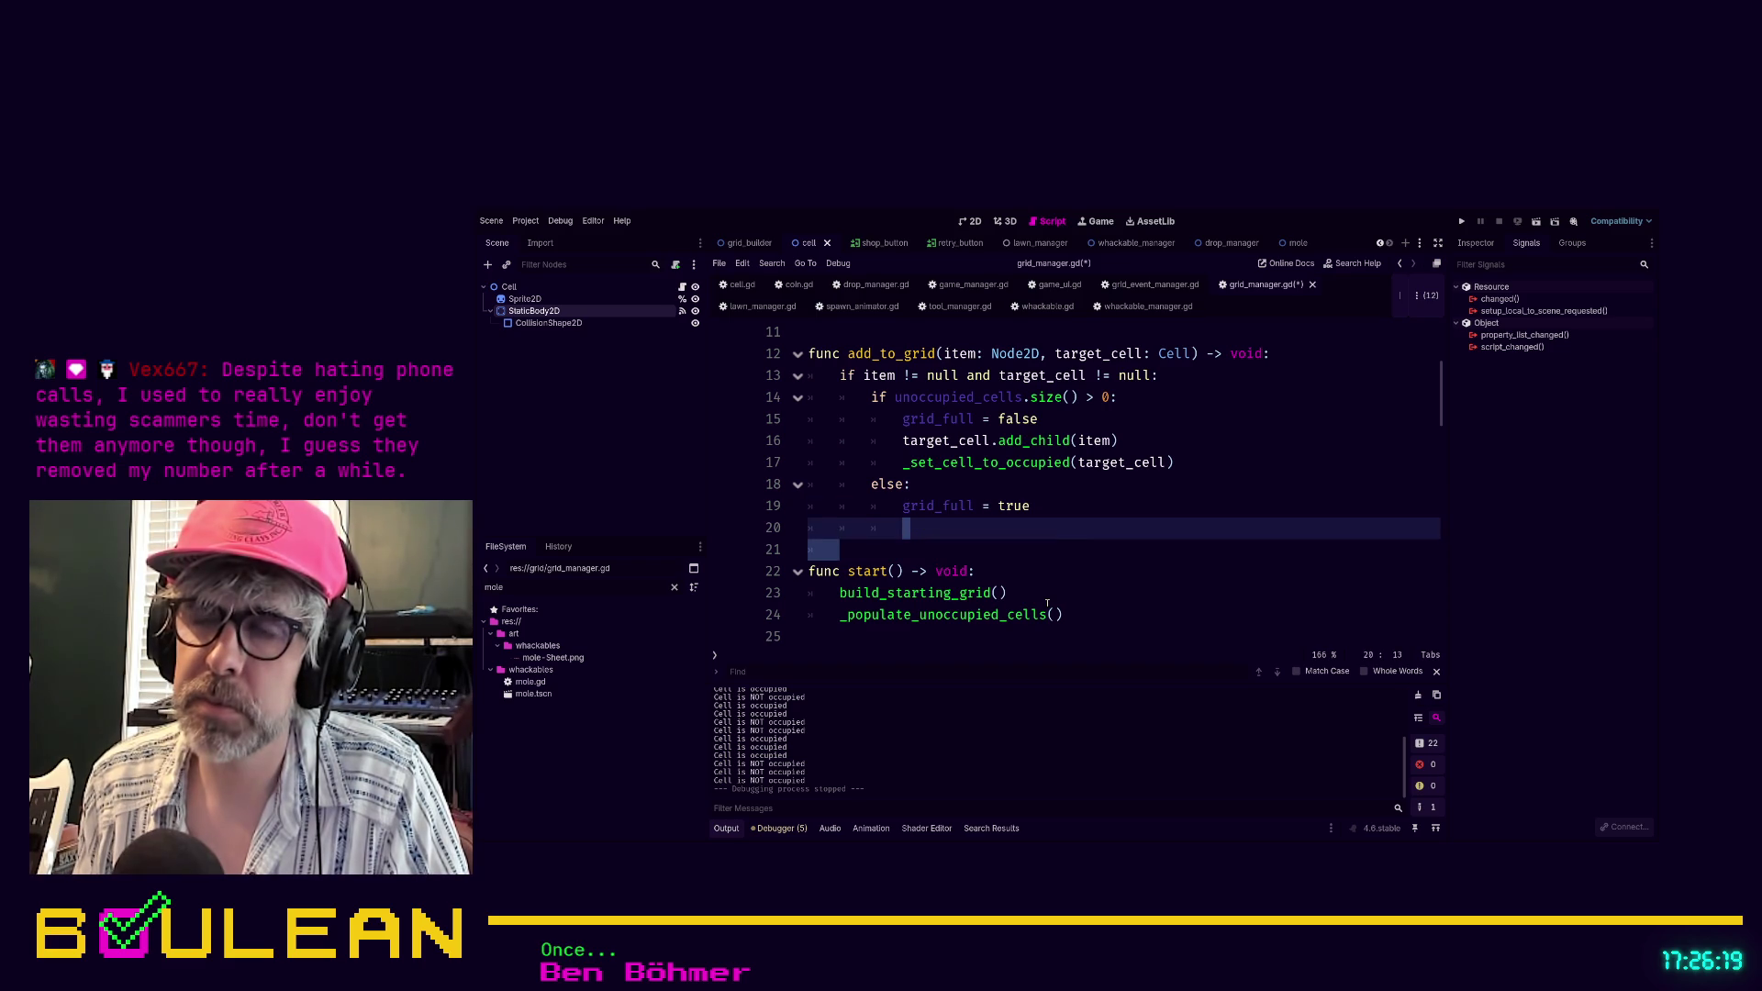
pyautogui.press('BackSpace')
pyautogui.press('Return')
pyautogui.hotkey('ctrl', 's')
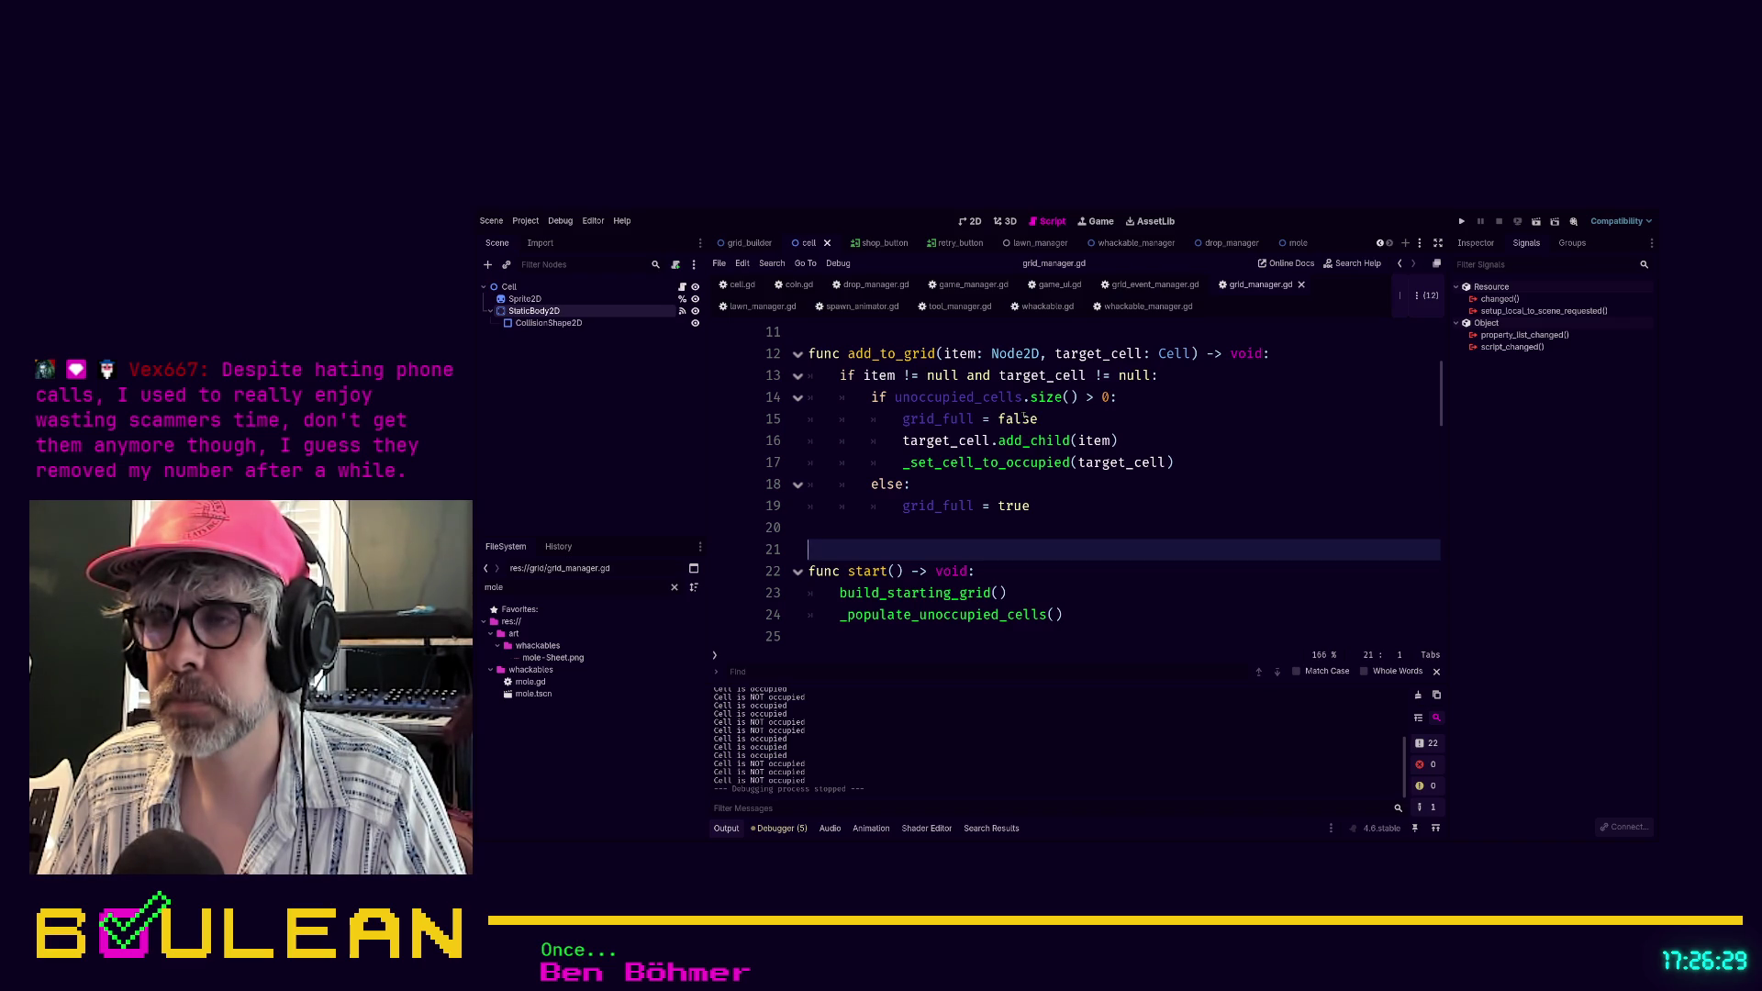
pyautogui.click(1153, 438)
# Add the line target_cell.occupant = item below target_cell.add_child(item) in add_to_grid
pyautogui.press('Return')
pyautogui.write('target_cell.c')
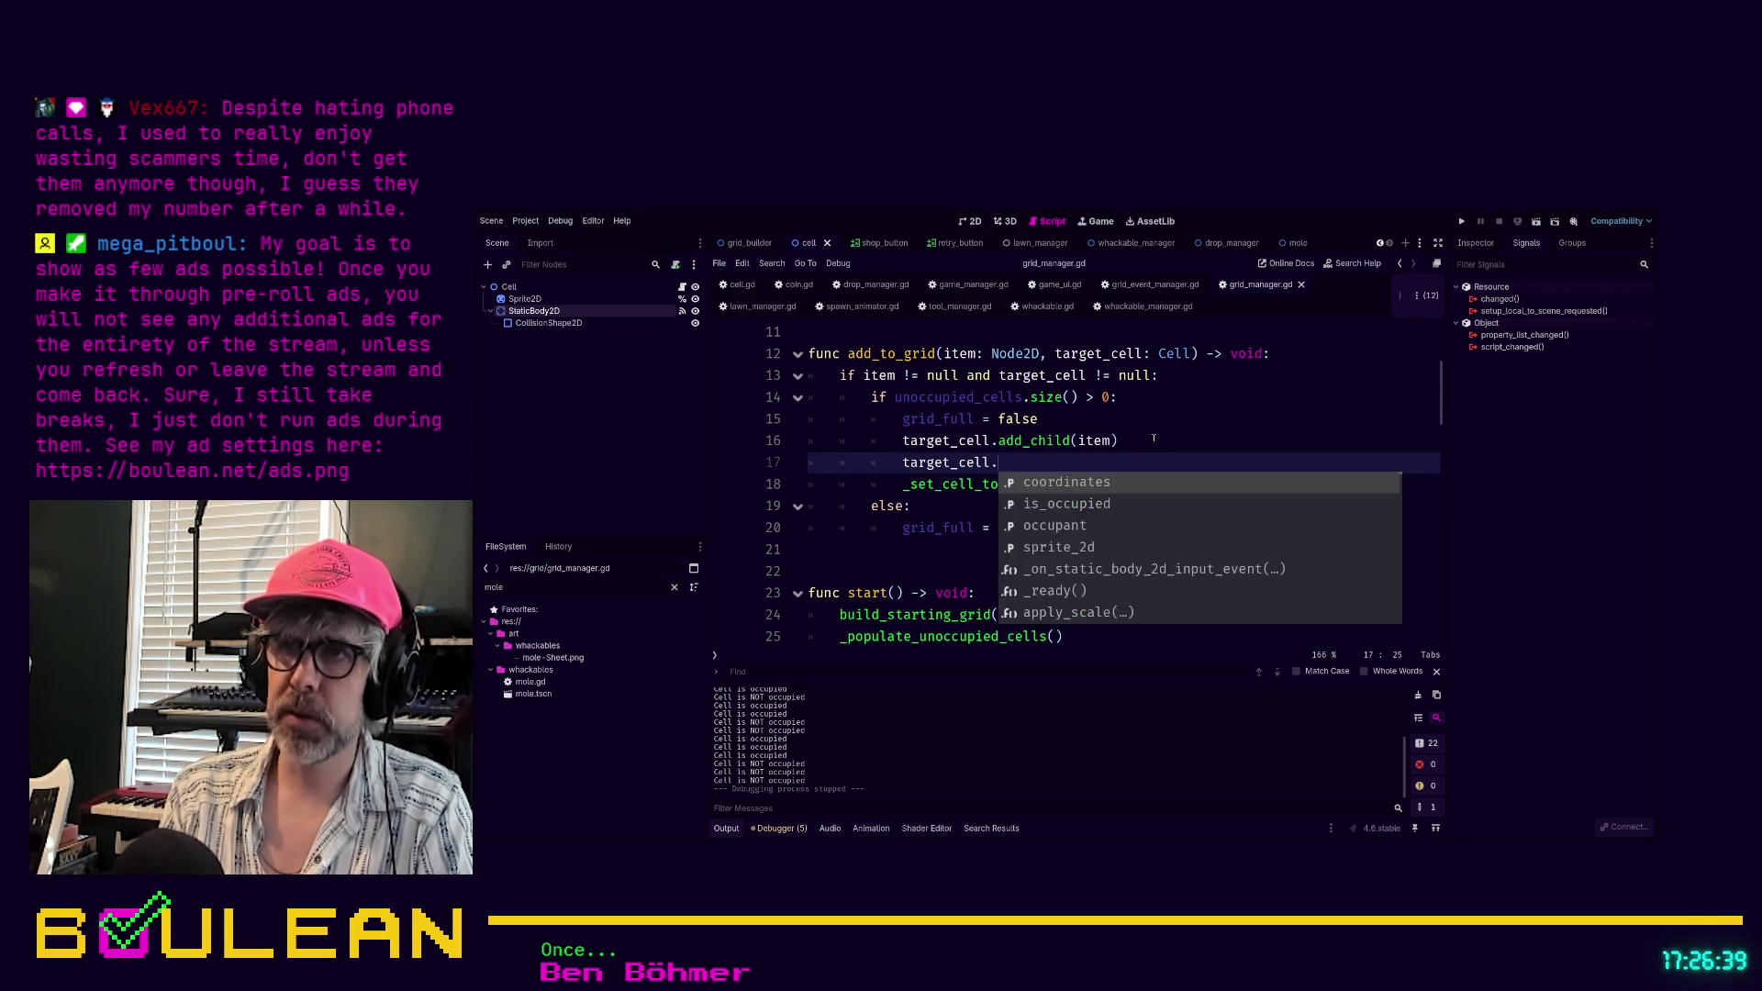
pyautogui.press('Return')
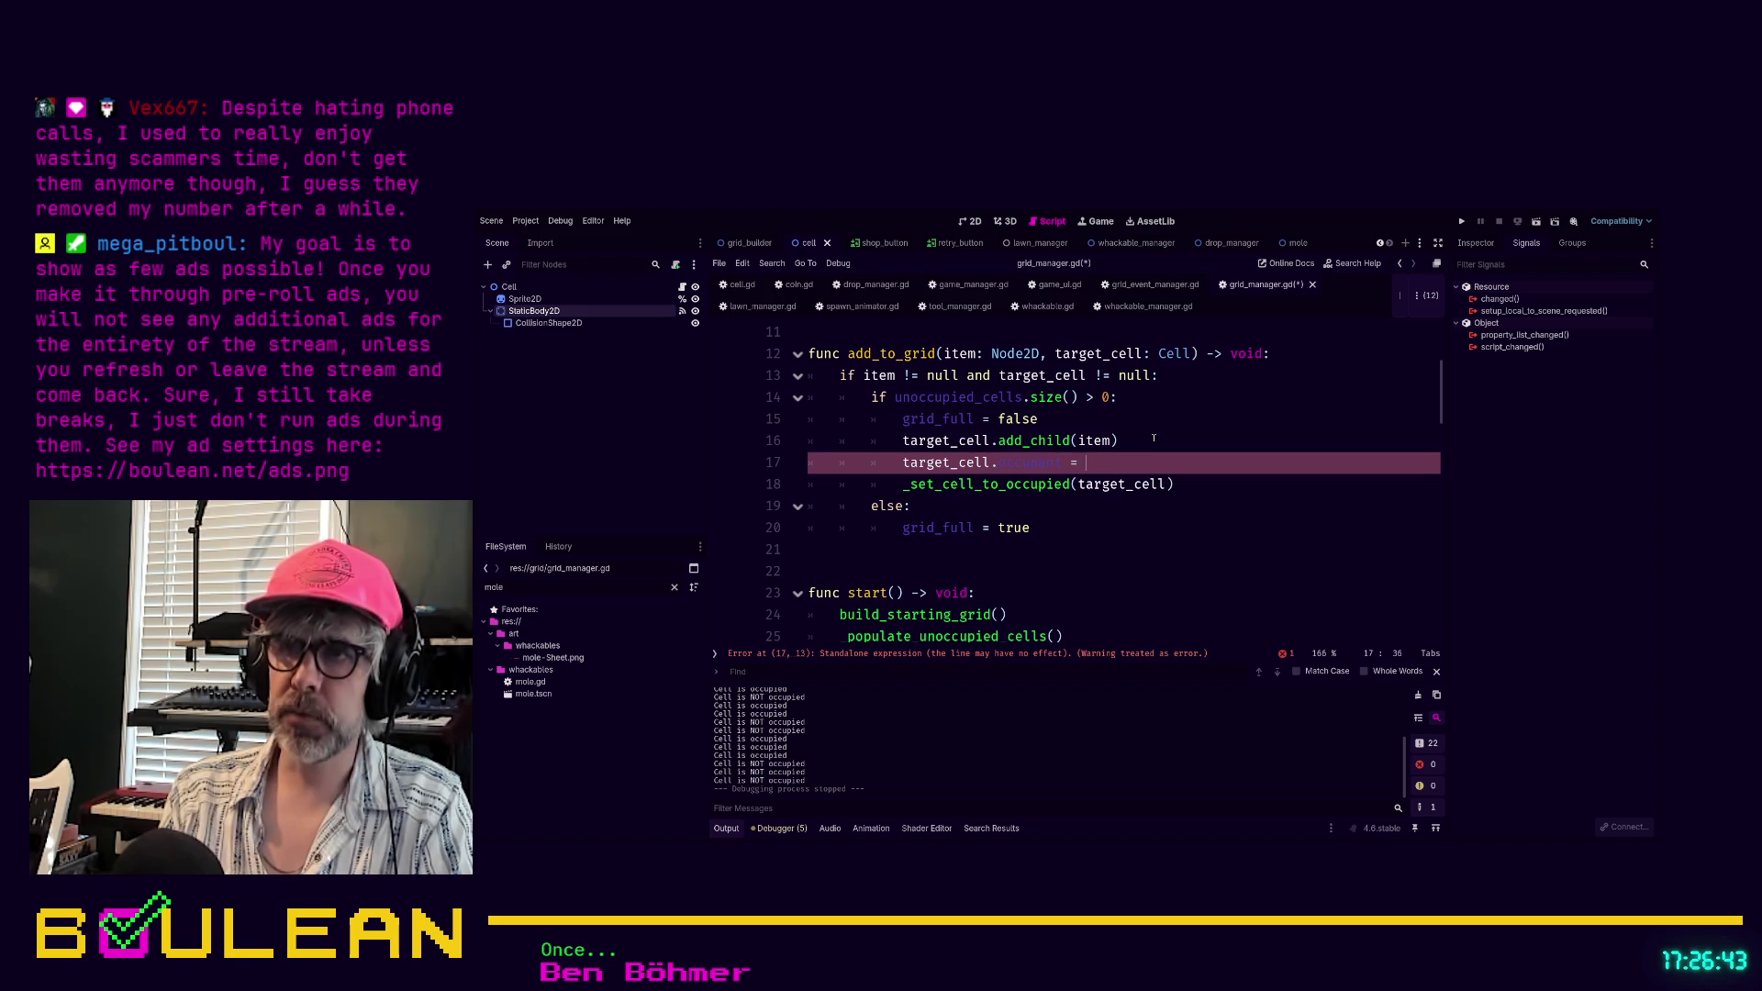
pyautogui.write('item')
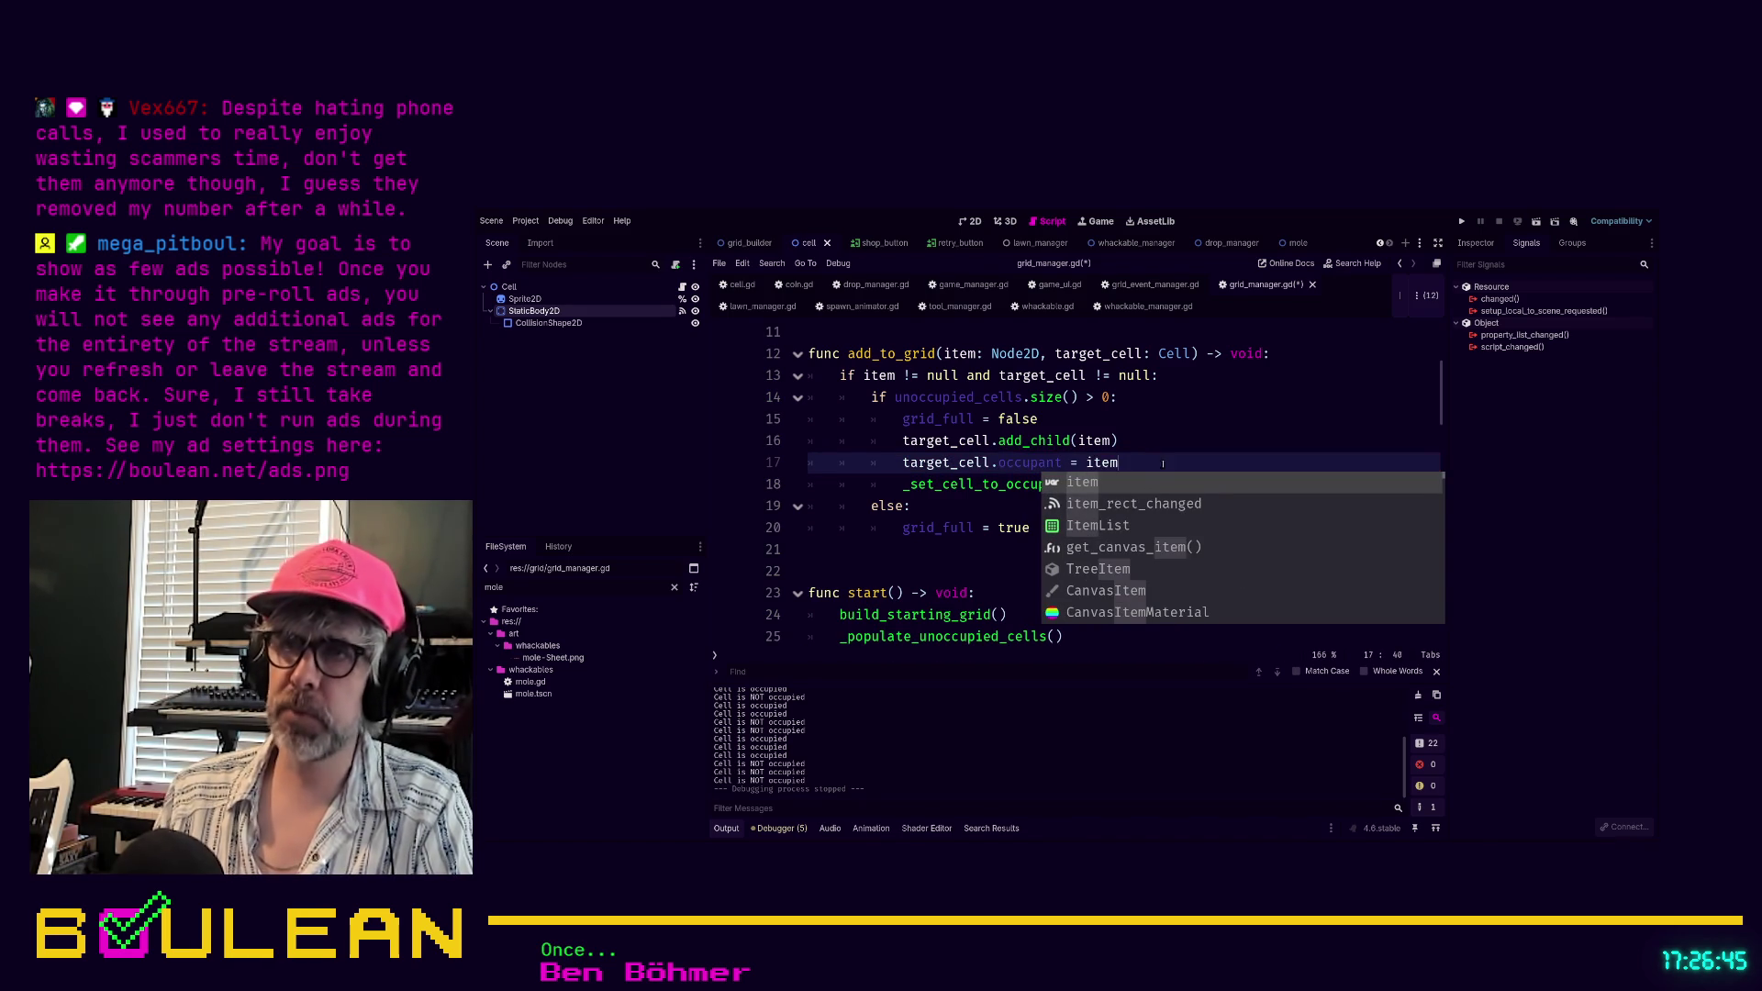
pyautogui.press('Escape')
# Review the add_child and occupant lines in add_to_grid, then go to the _set_cell_to_occupied definition
pyautogui.moveTo(1144, 467); pyautogui.dragTo(802, 439)
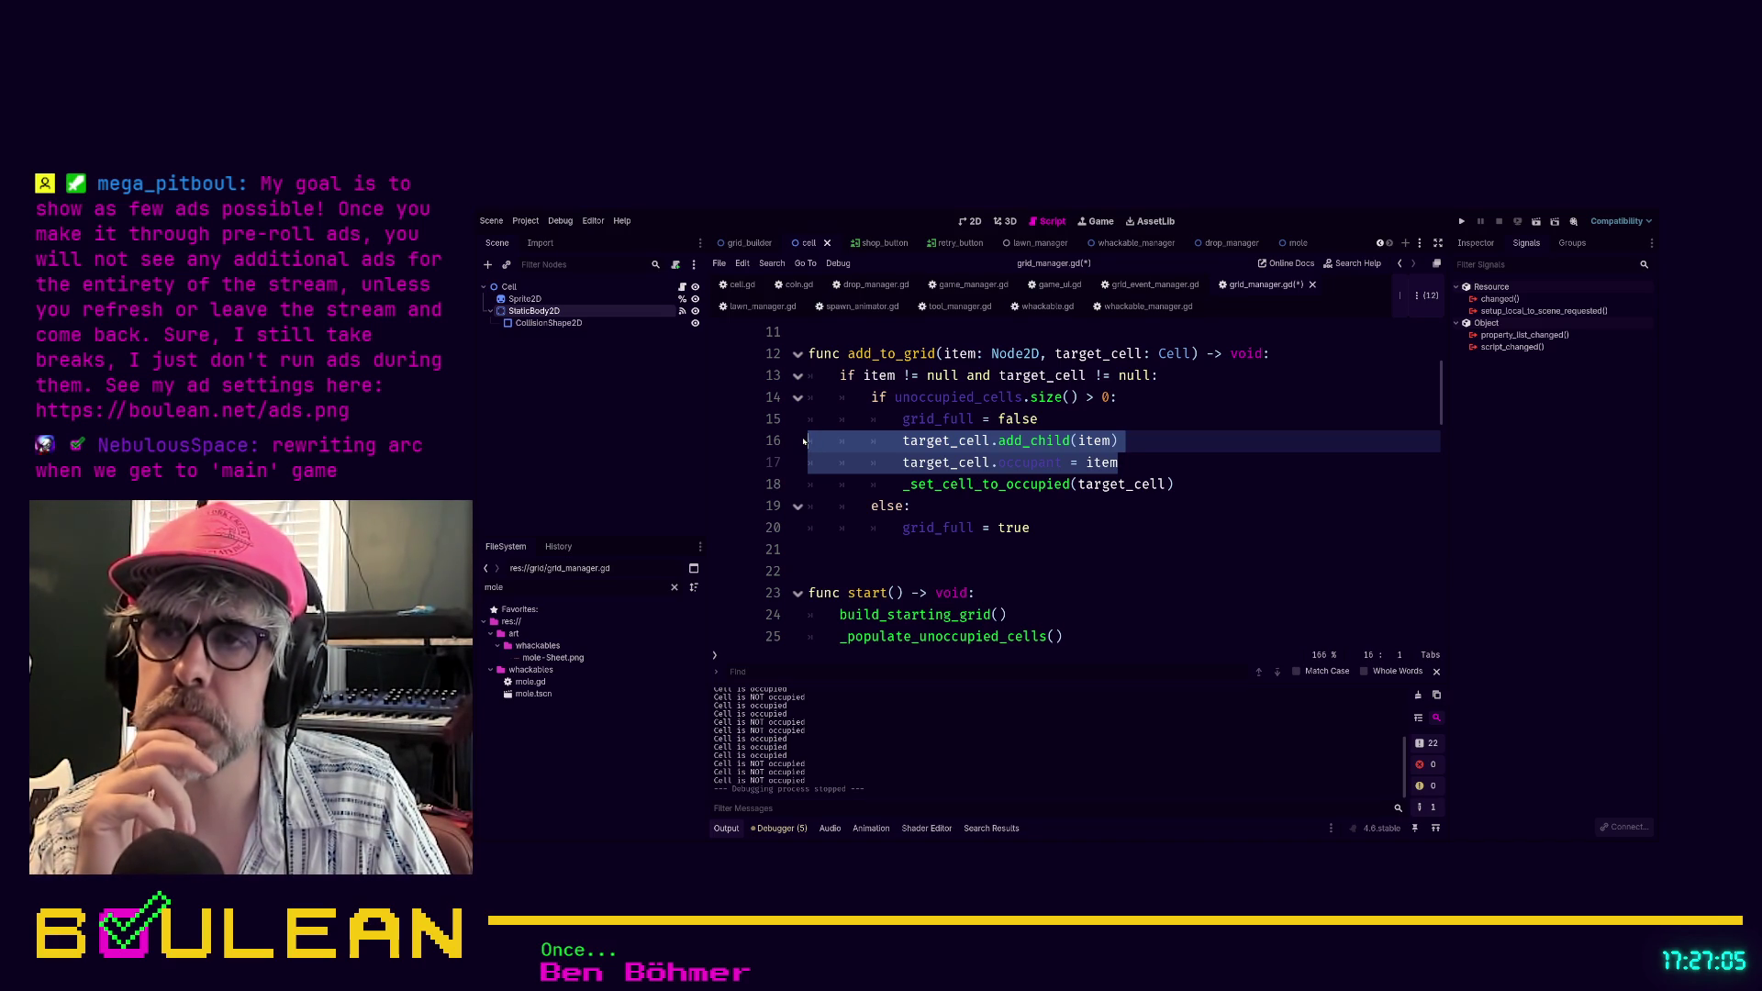
pyautogui.keyDown('ctrl'); pyautogui.click(937, 442); pyautogui.keyUp('ctrl')
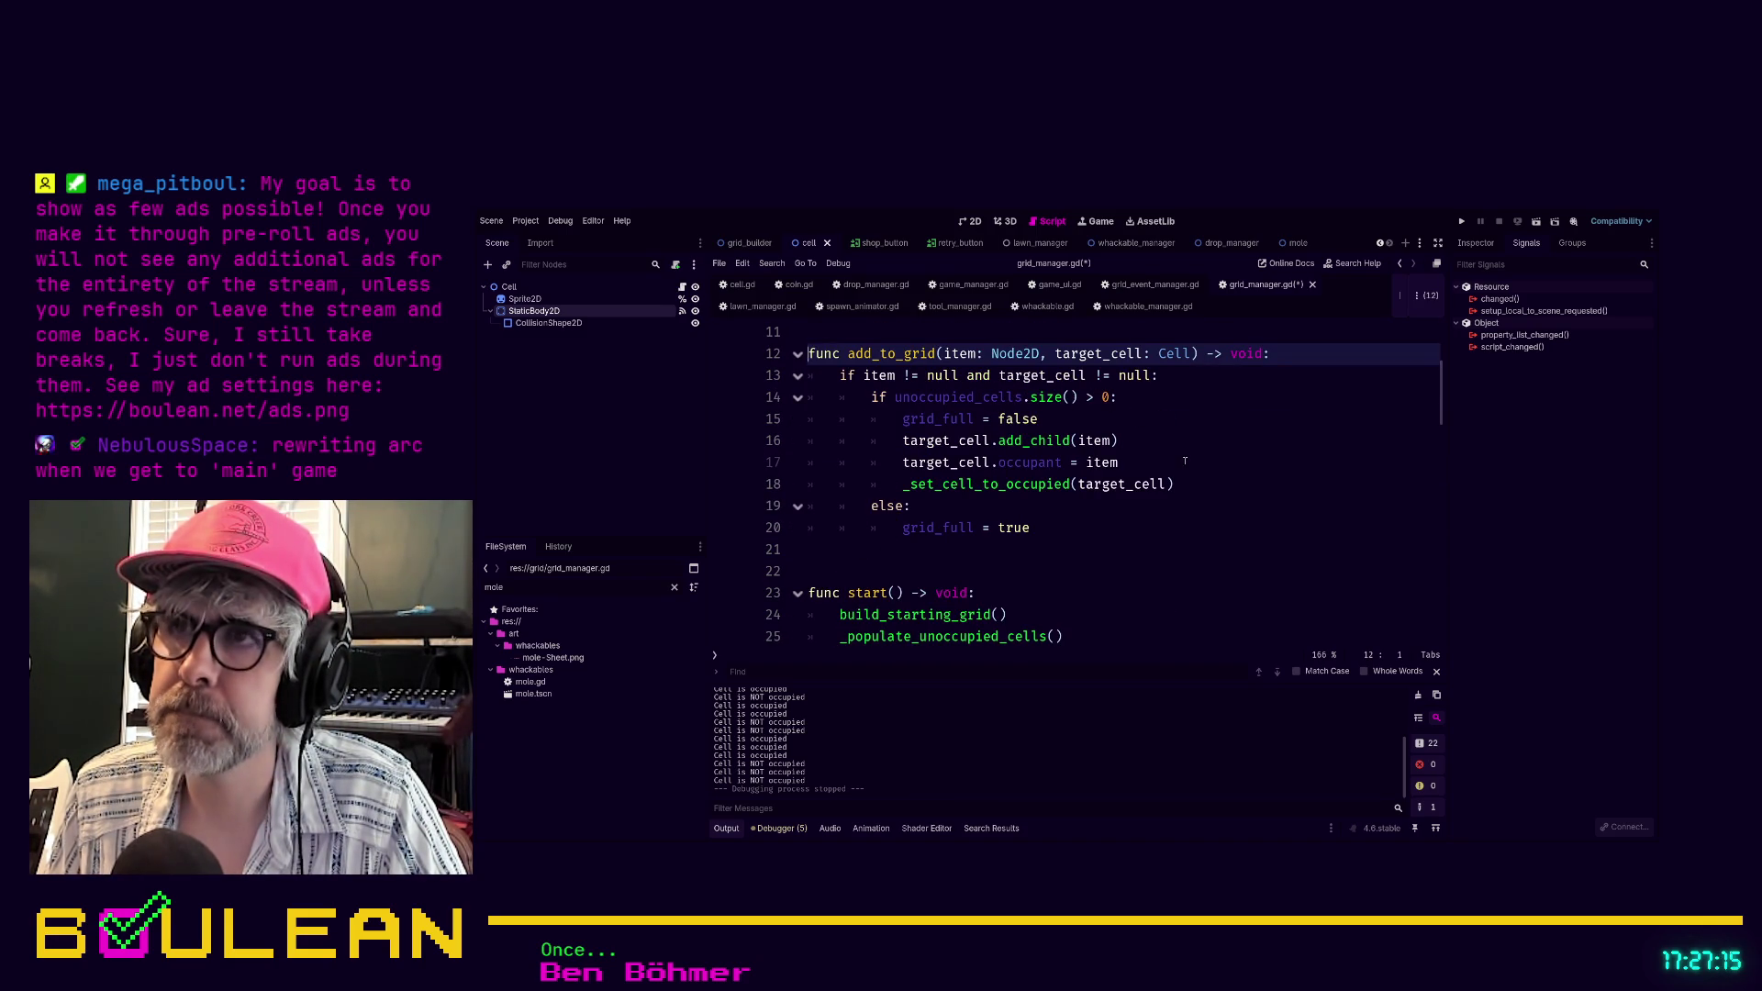
pyautogui.scroll(1, 1184, 459)
pyautogui.scroll(-5, 1190, 467)
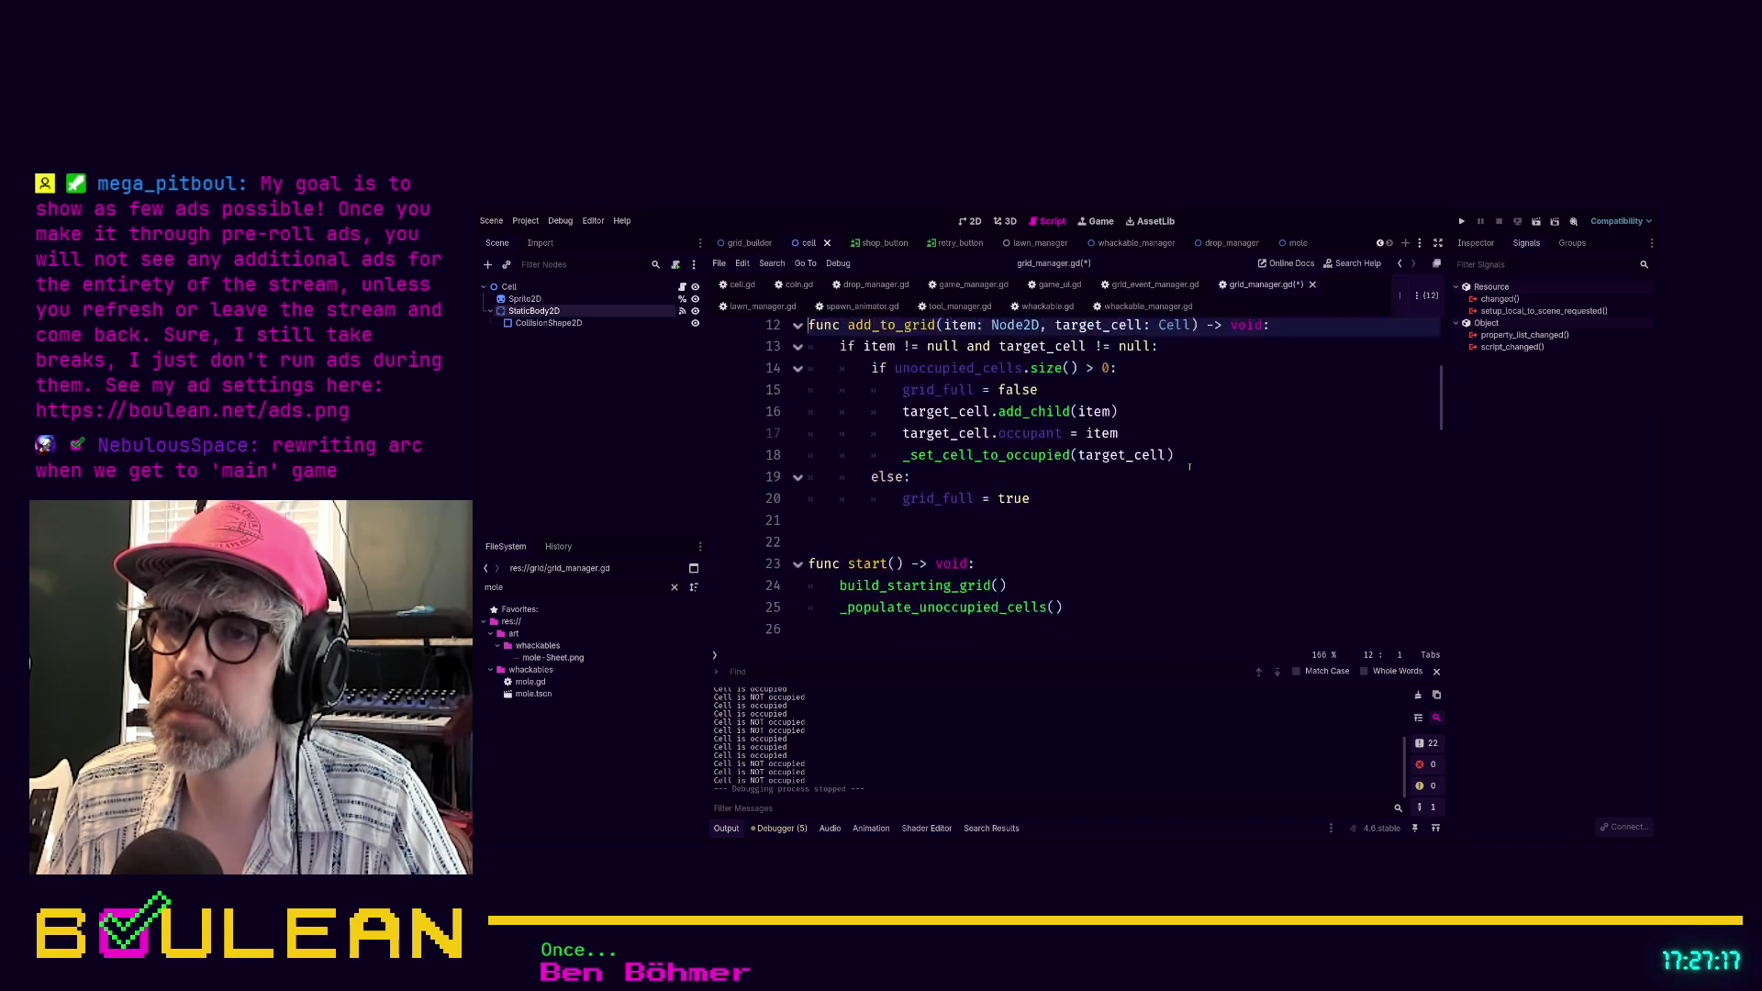
pyautogui.scroll(7, 1189, 467)
pyautogui.scroll(-3, 1189, 467)
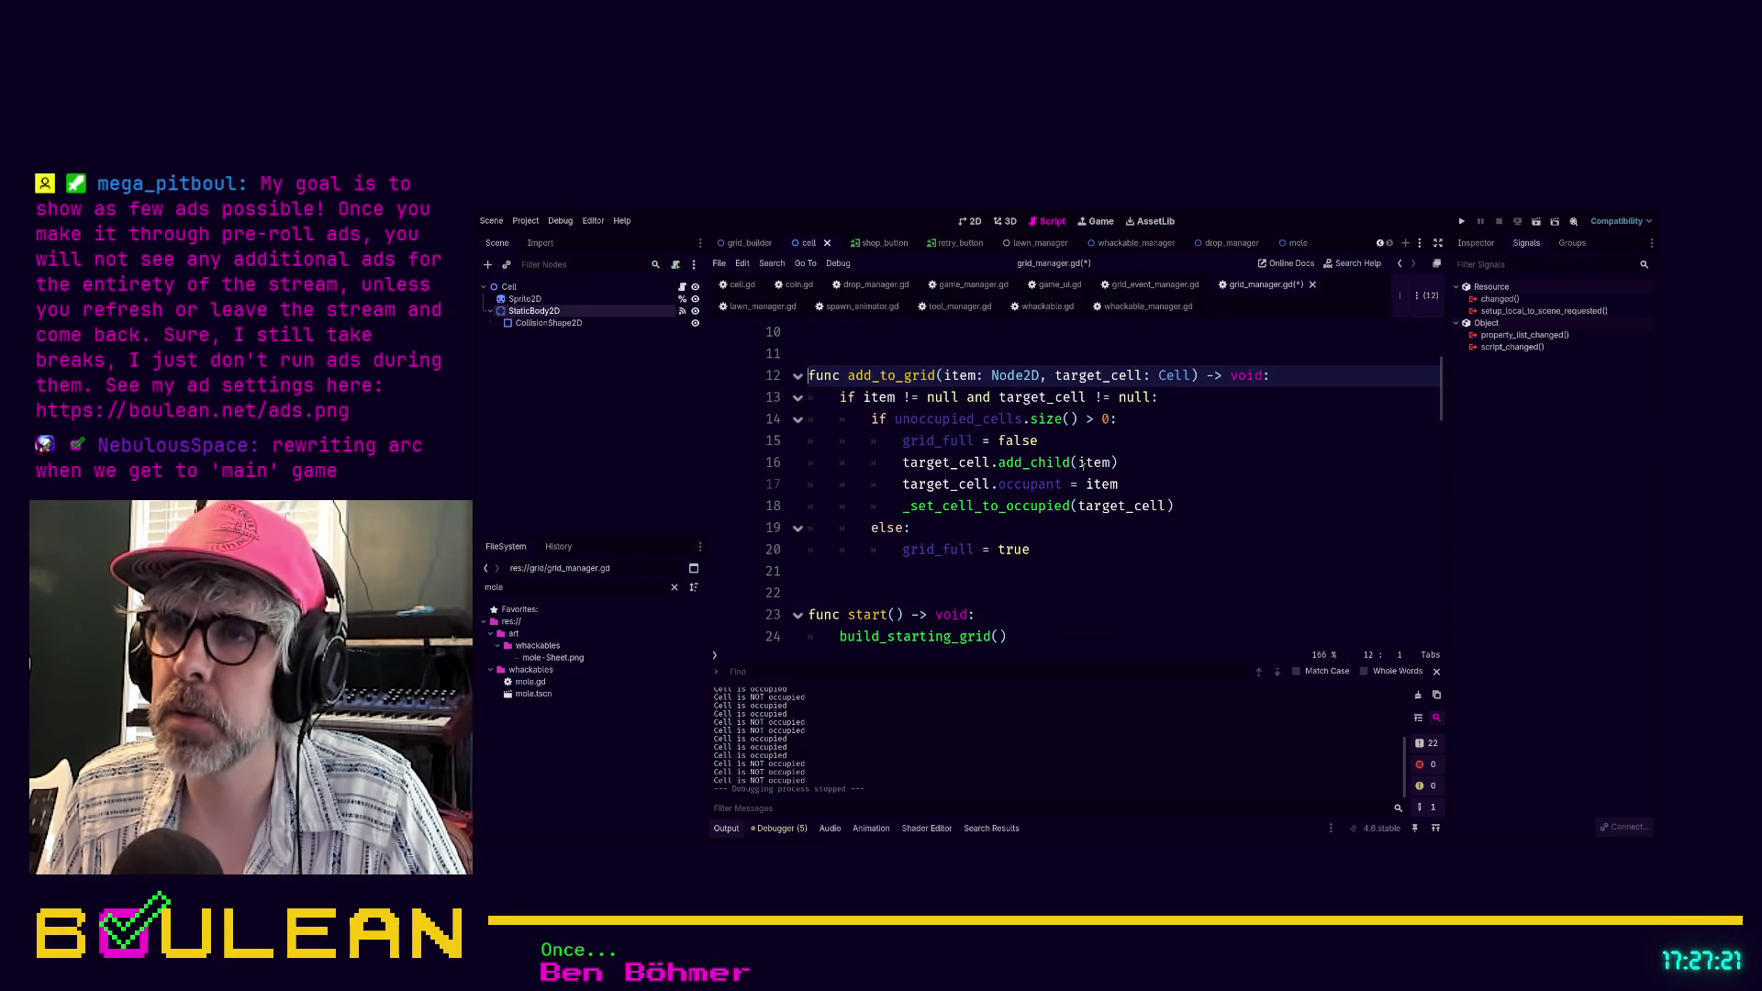
pyautogui.moveTo(1136, 481); pyautogui.dragTo(789, 462)
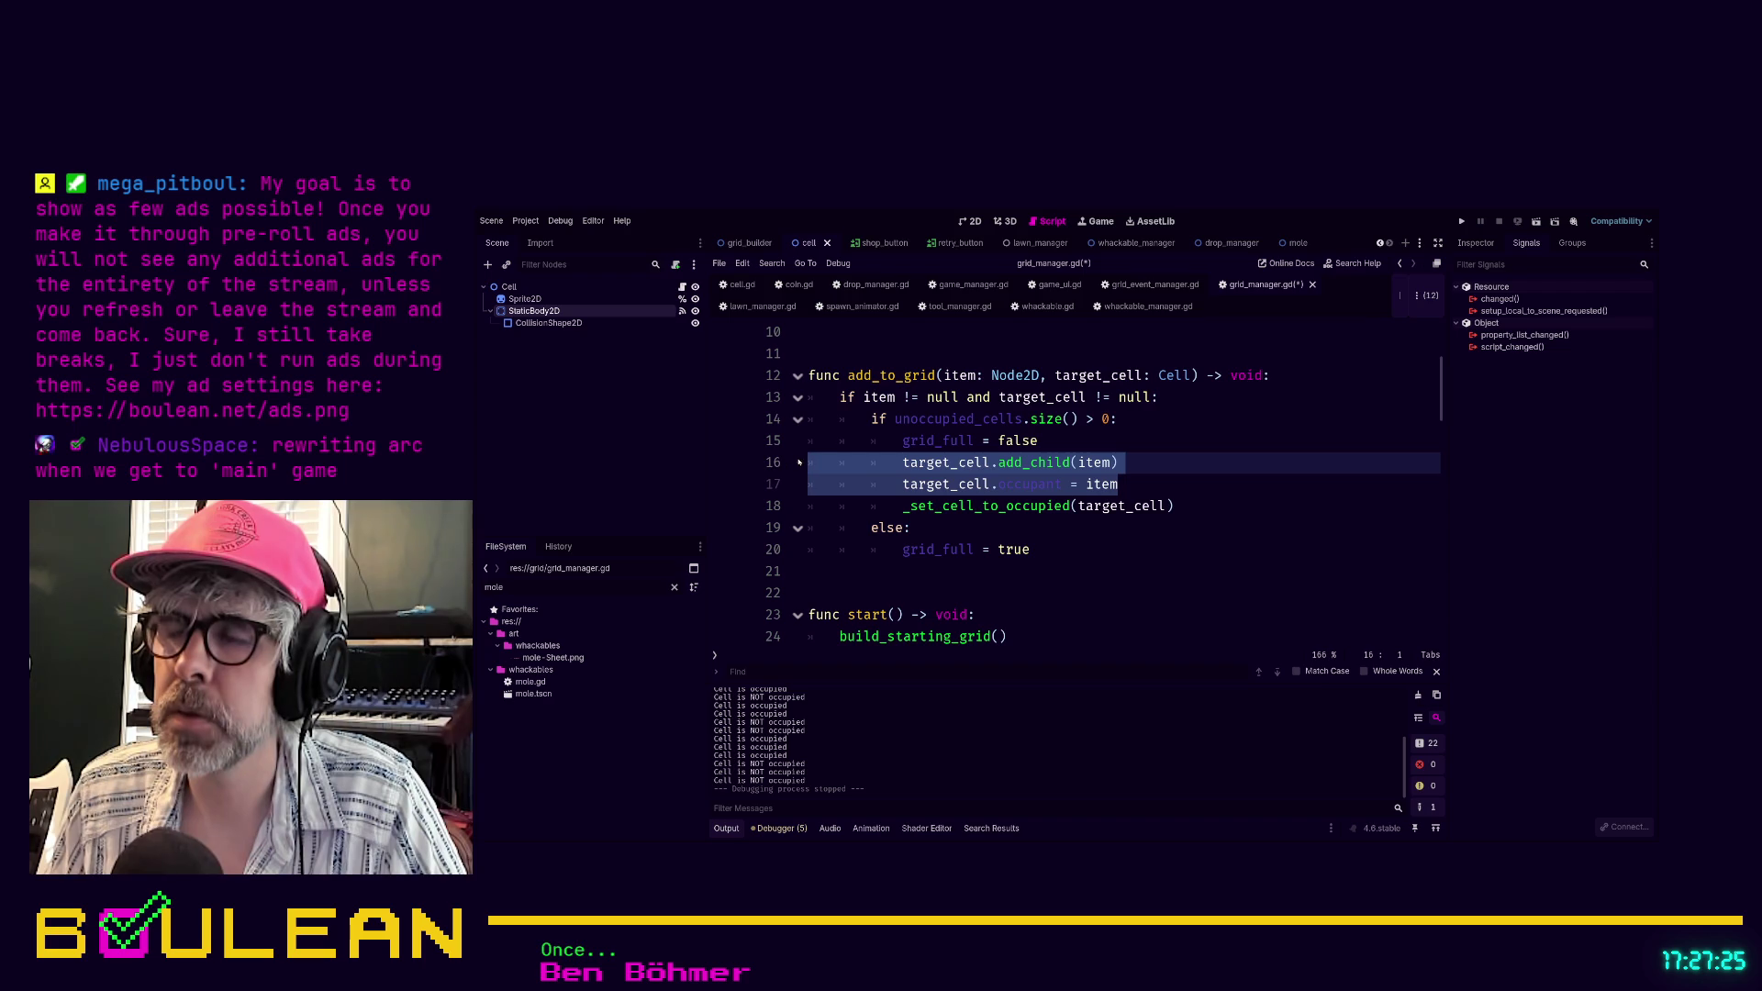
pyautogui.keyDown('ctrl'); pyautogui.click(972, 505); pyautogui.keyUp('ctrl')
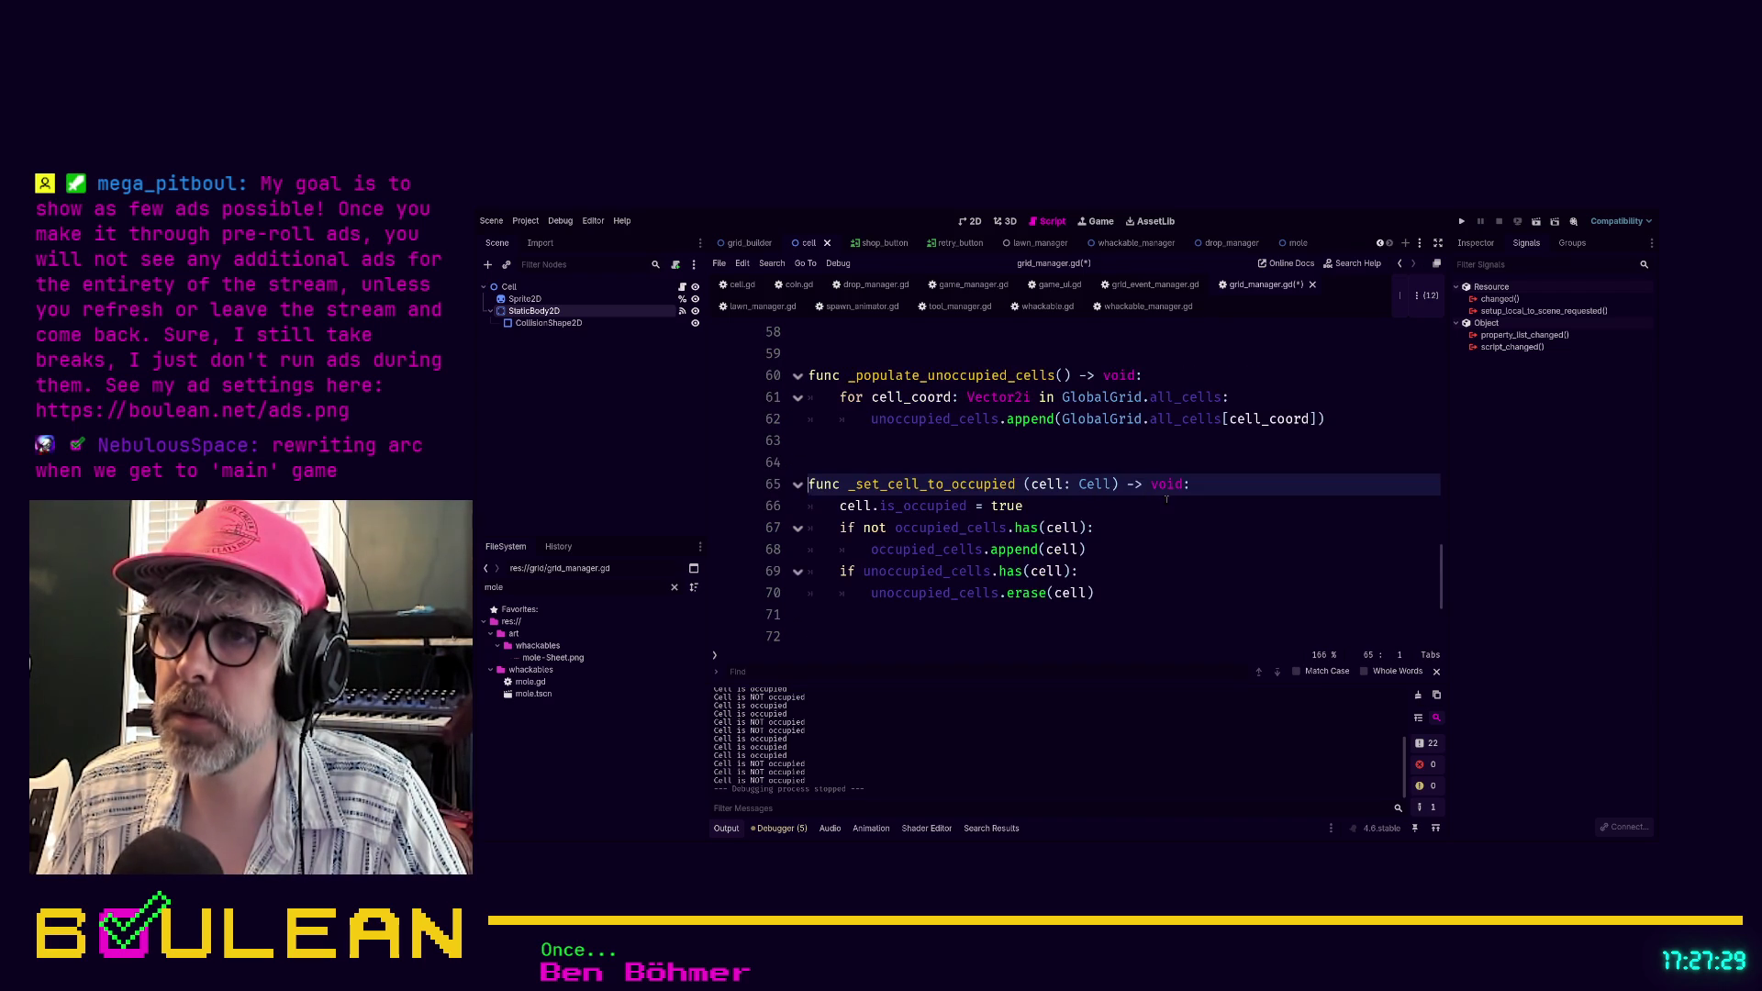
# Comment out the add_child, occupant and _set_cell_to_occupied lines in add_to_grid with Ctrl+K
pyautogui.scroll(-1, 1166, 498)
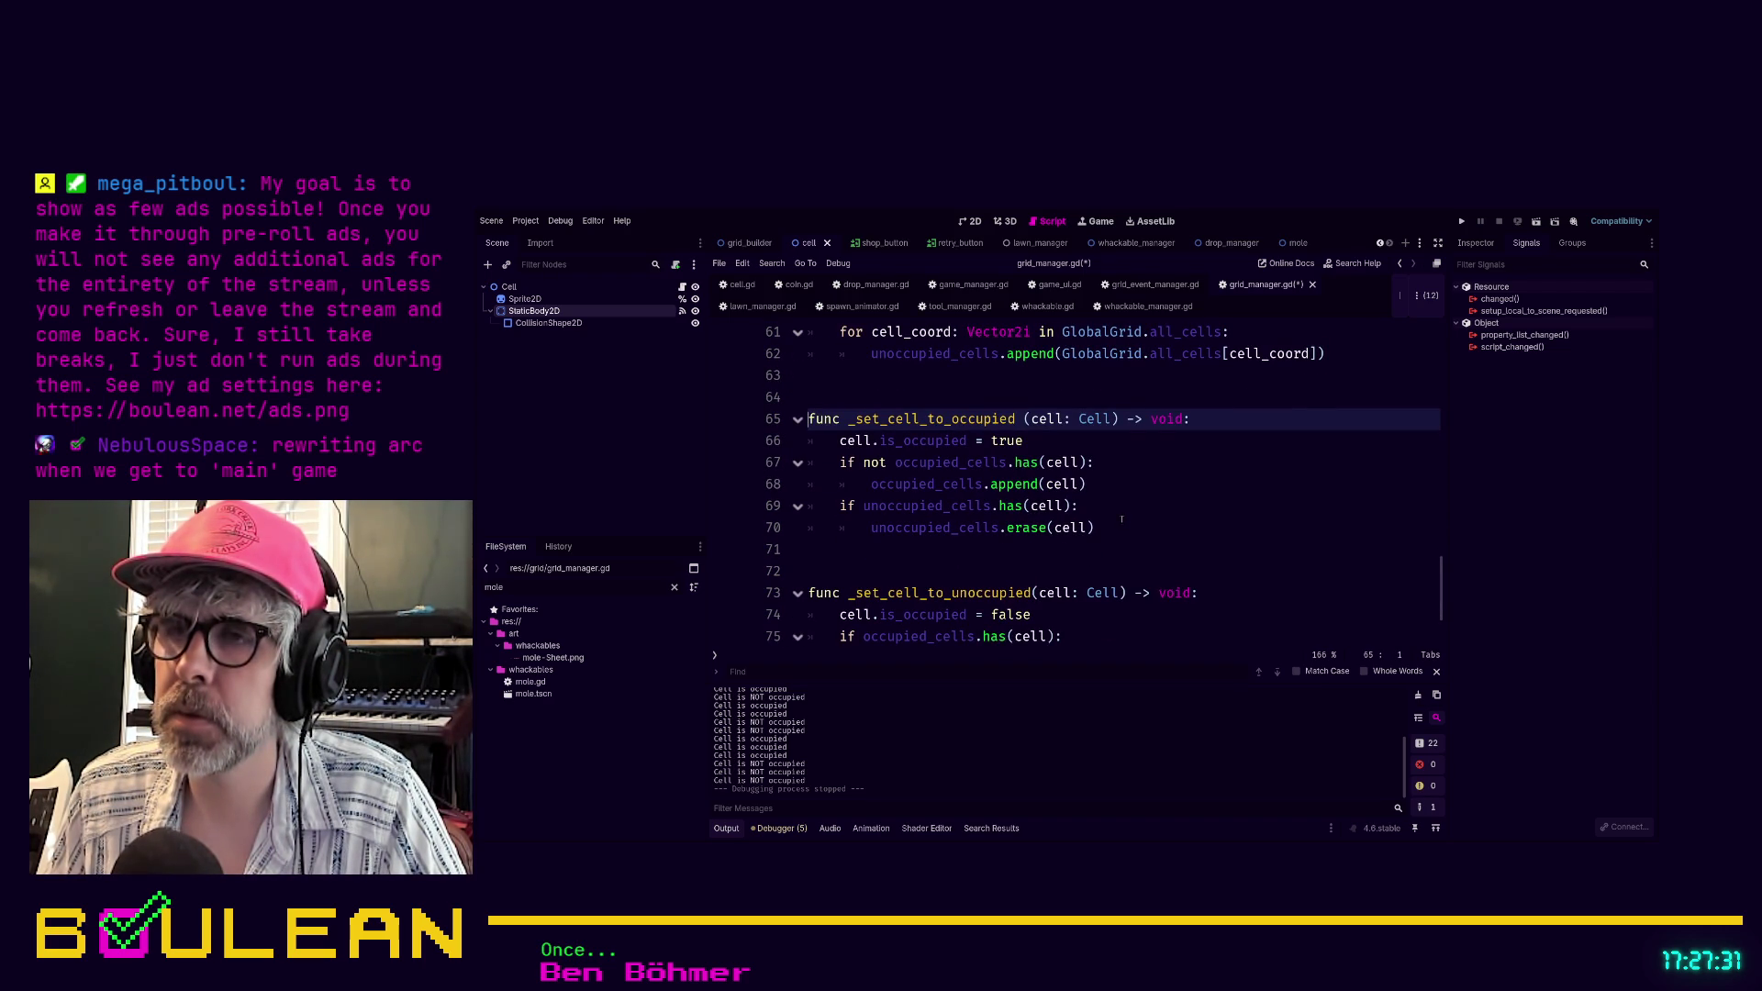
pyautogui.scroll(8, 1121, 519)
pyautogui.scroll(10, 1121, 519)
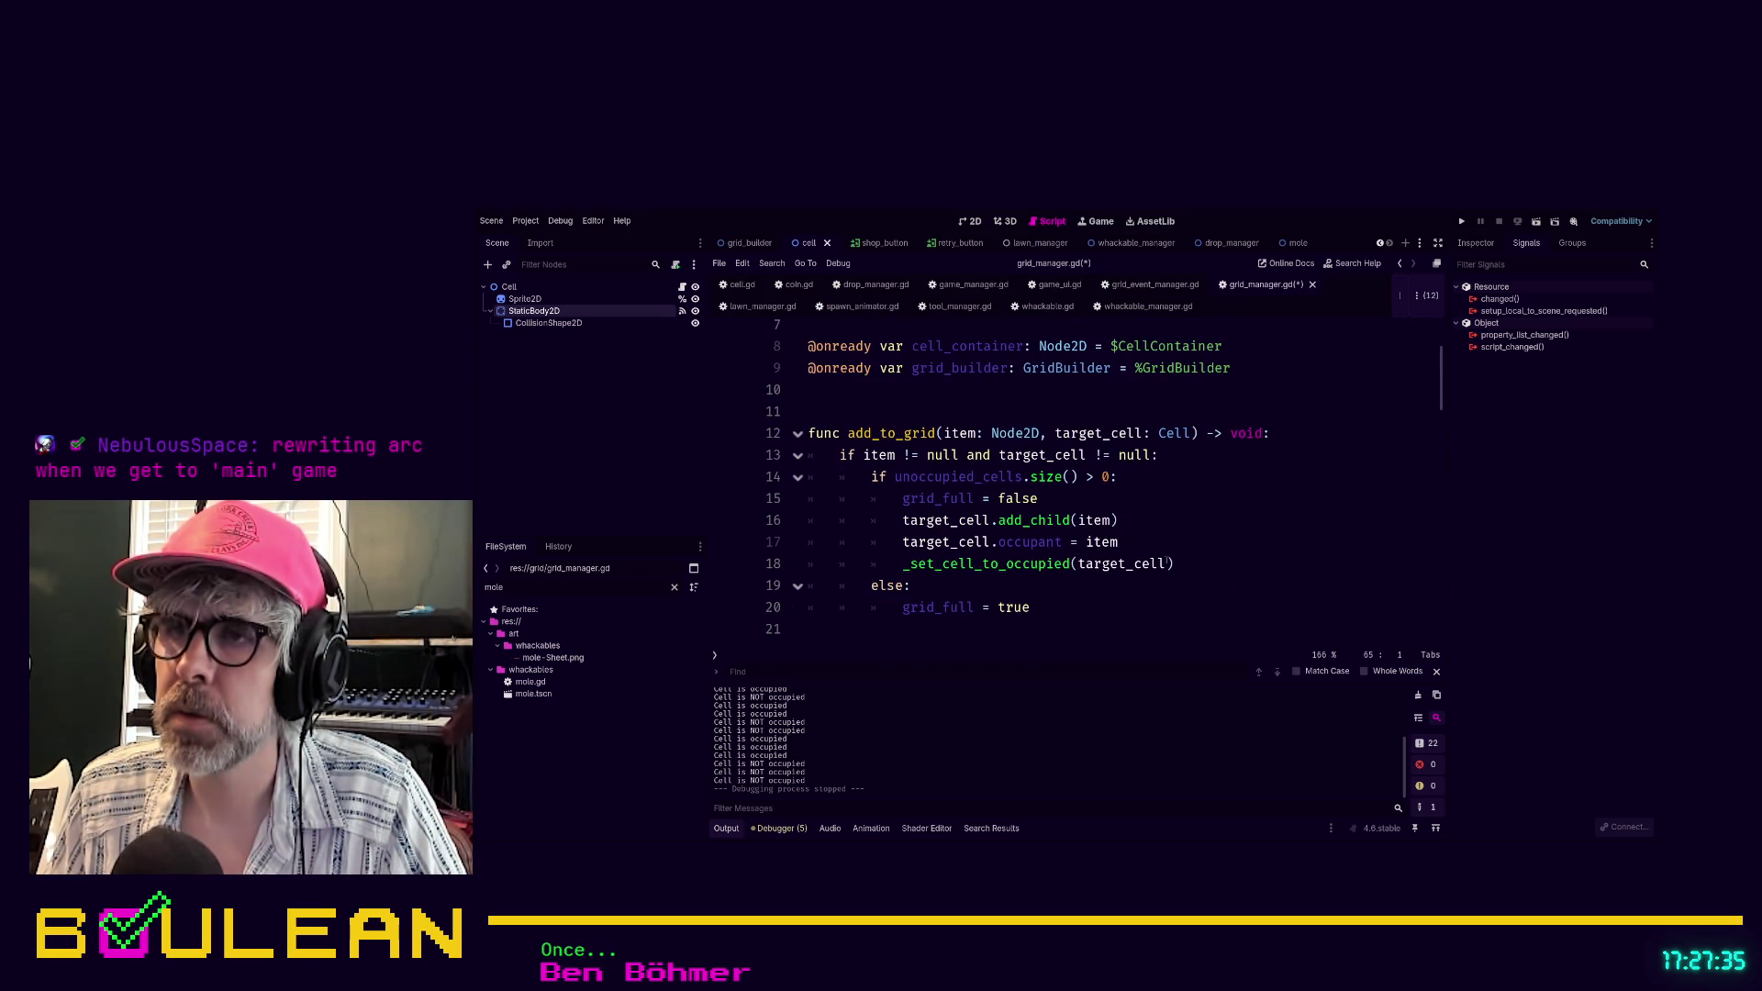
pyautogui.moveTo(1186, 573)
pyautogui.mouseDown()
pyautogui.moveTo(872, 561)
pyautogui.moveTo(801, 529)
pyautogui.mouseUp()
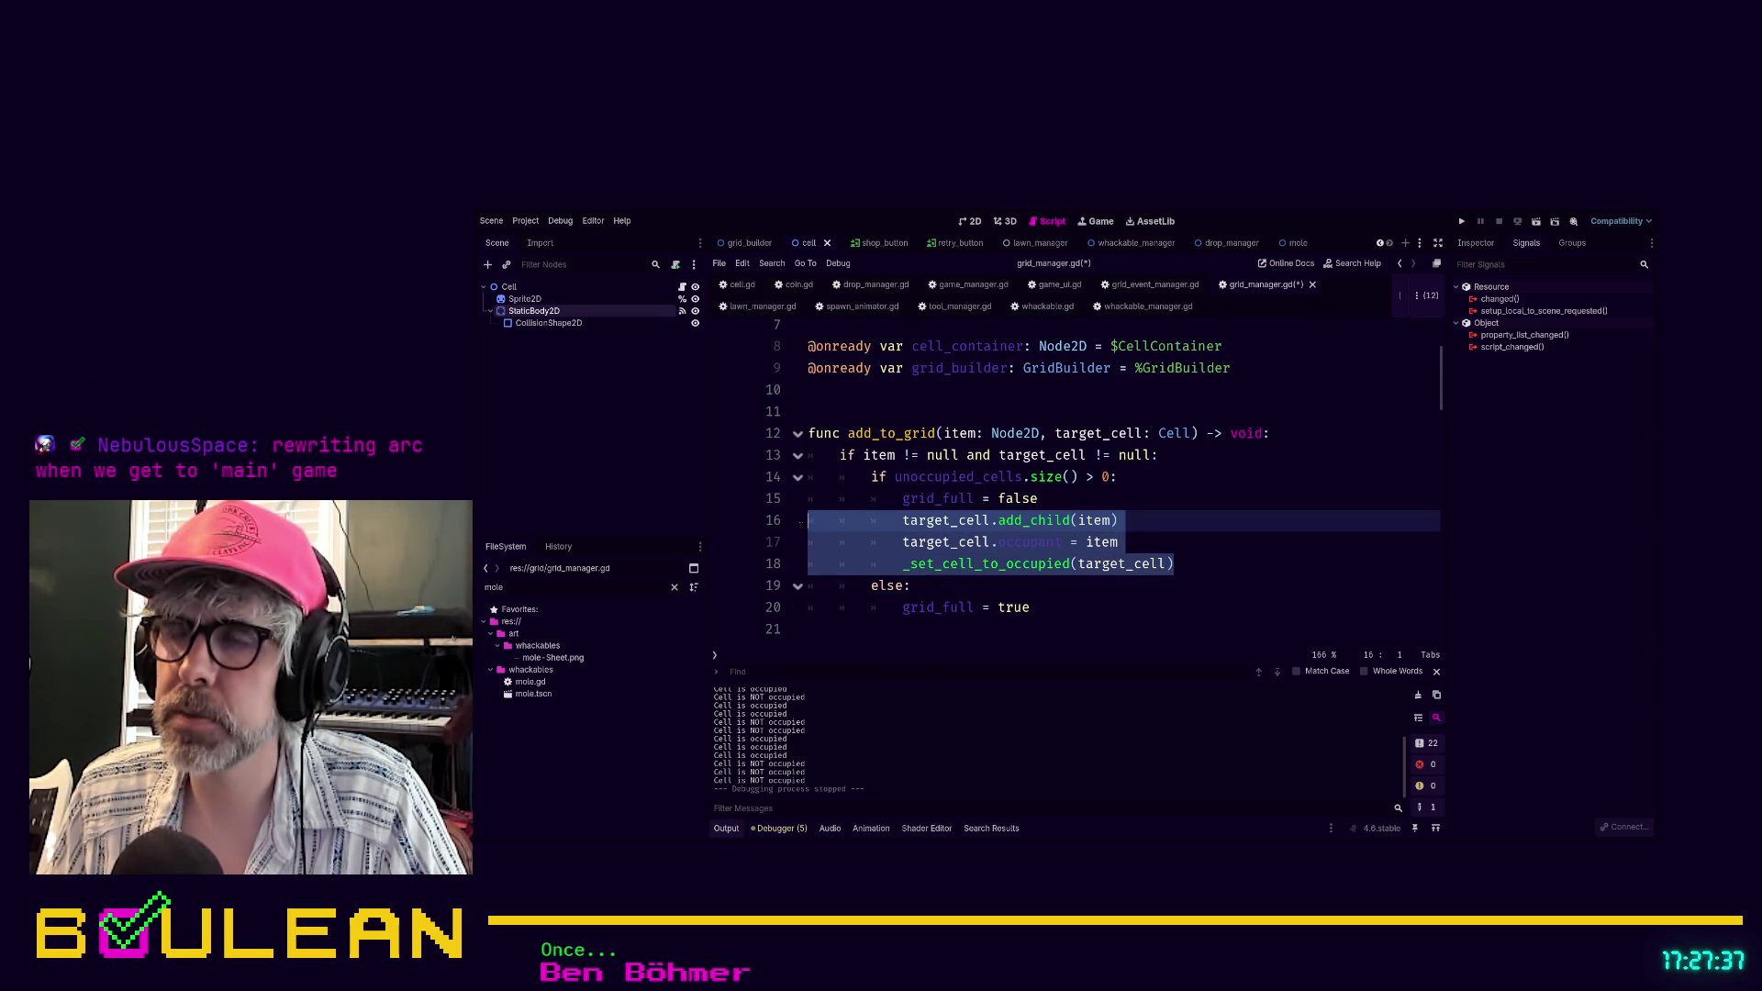
pyautogui.hotkey('ctrl', 'k')
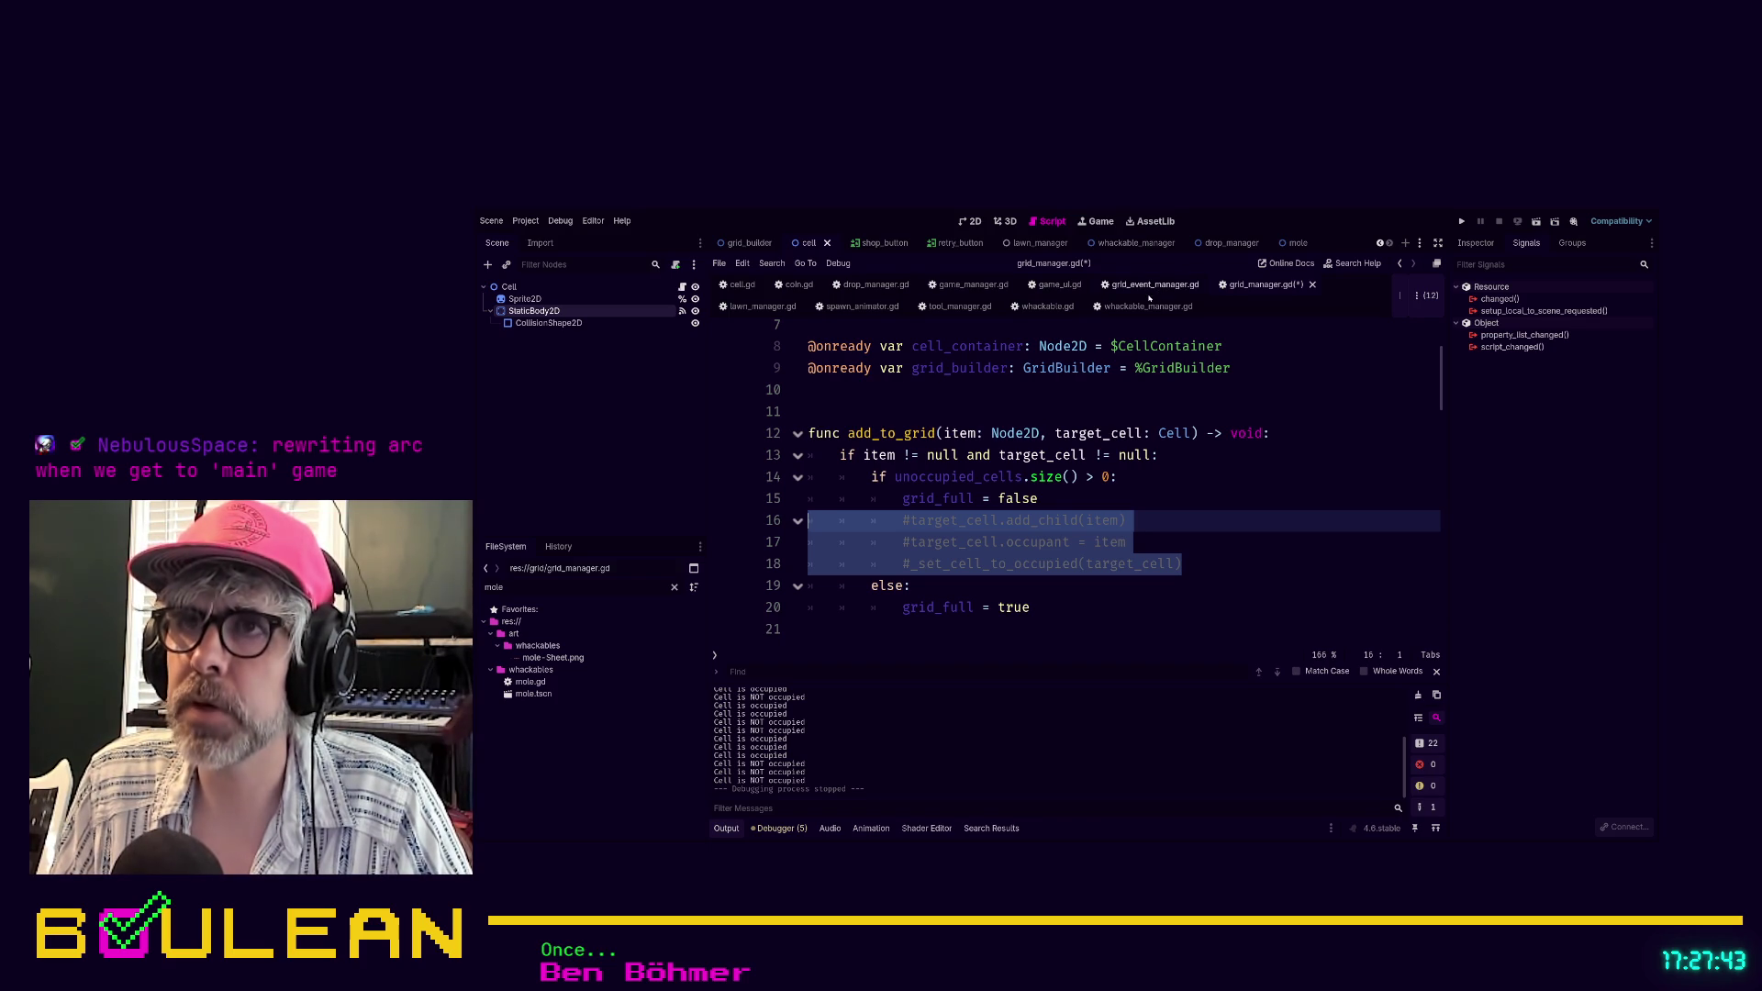
pyautogui.click(742, 284)
pyautogui.scroll(-4, 1029, 503)
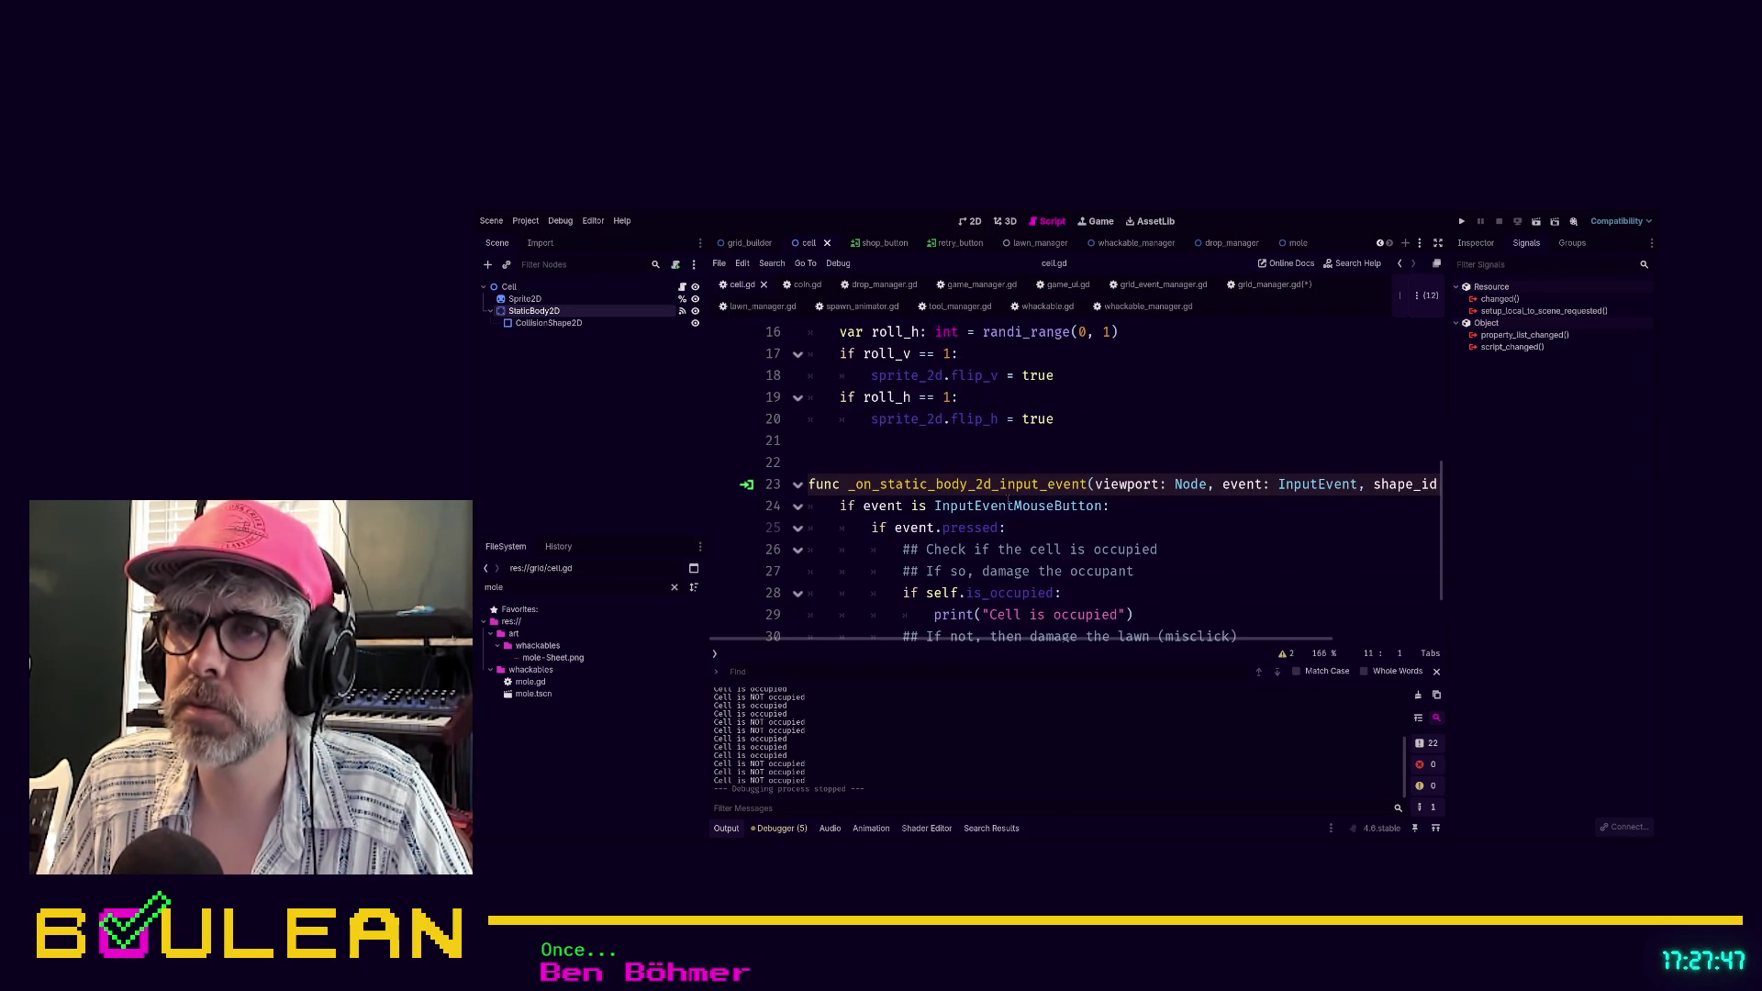
# In cell.gd, create func check_in(whackable: Whackable) -> void: holding the pasted cell-setup lines, properly indented
pyautogui.click(876, 445)
pyautogui.press('Return')
pyautogui.press('Return')
pyautogui.write('fu')
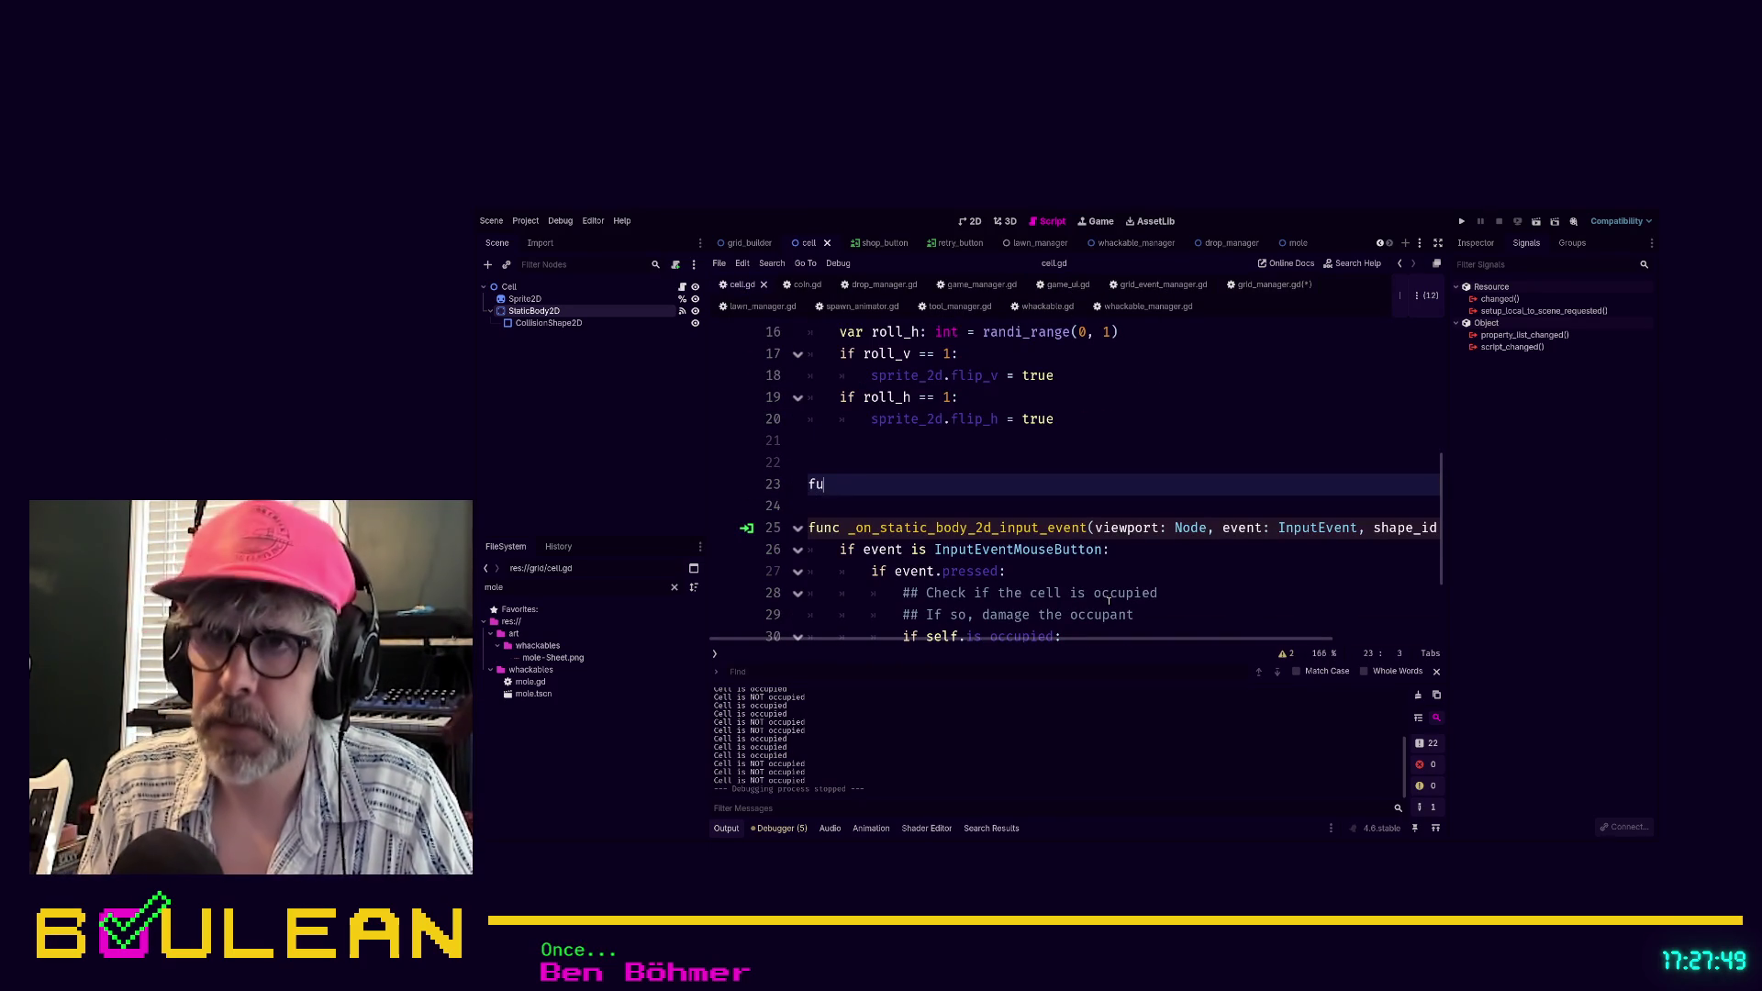
pyautogui.write('nc check_in')
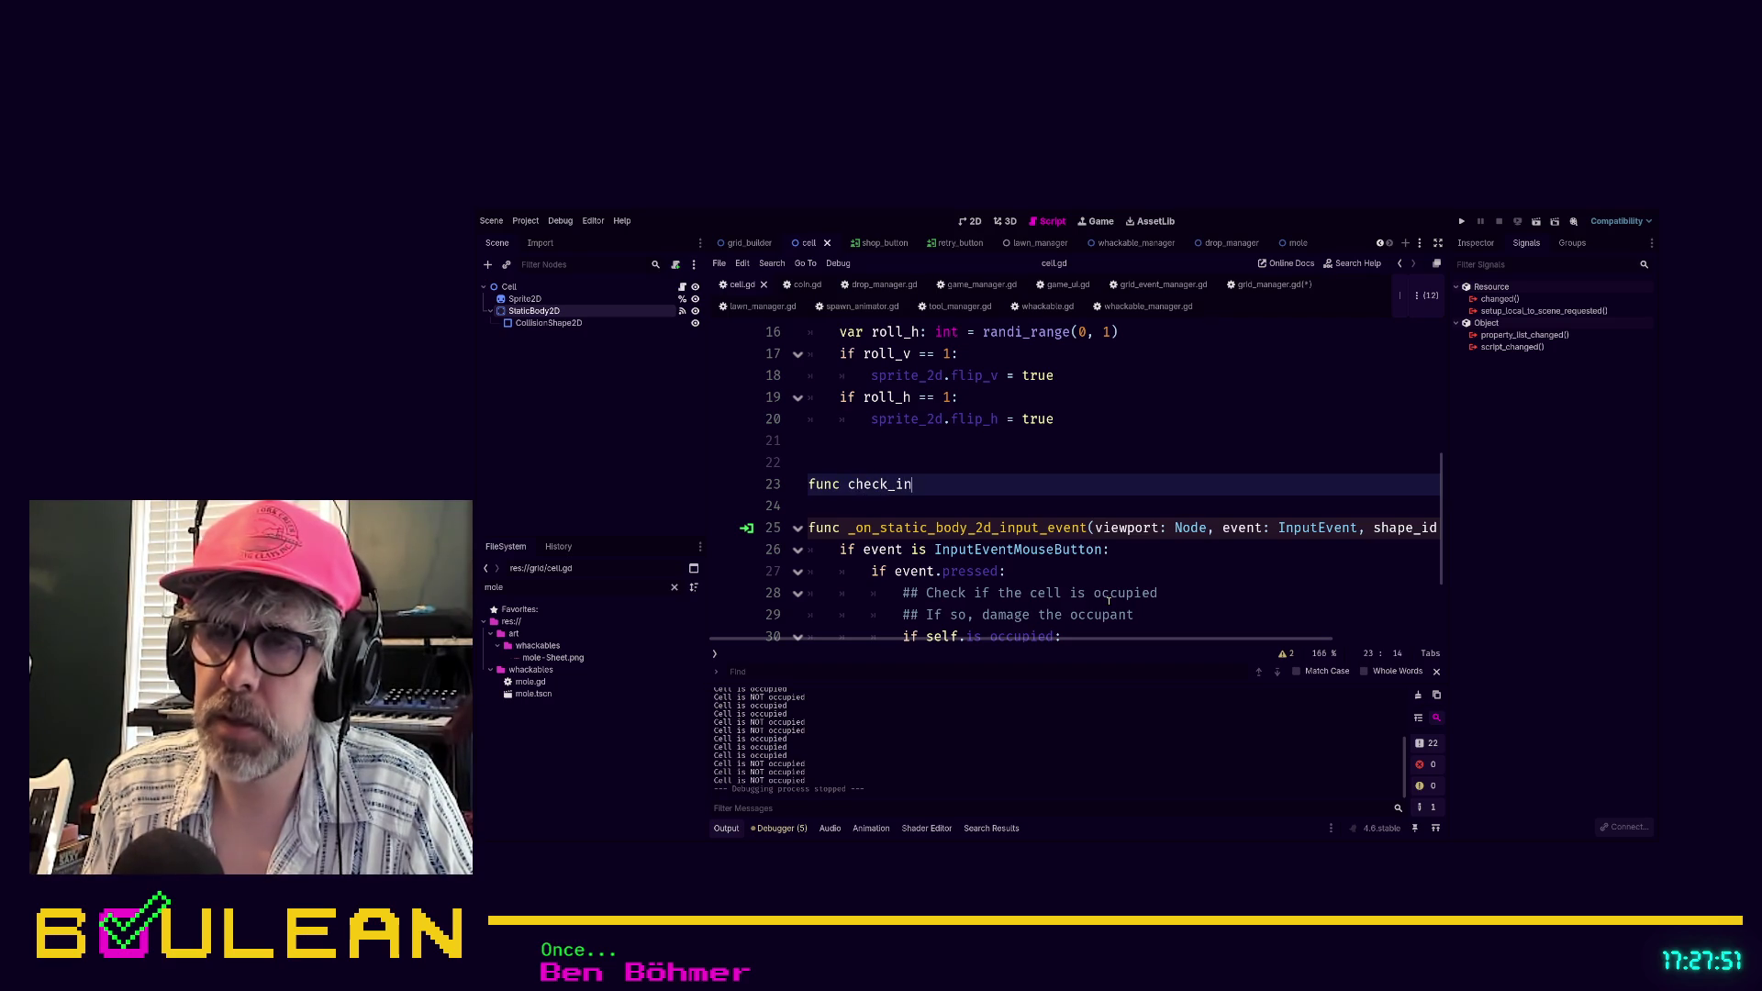
pyautogui.write('(whackable: W')
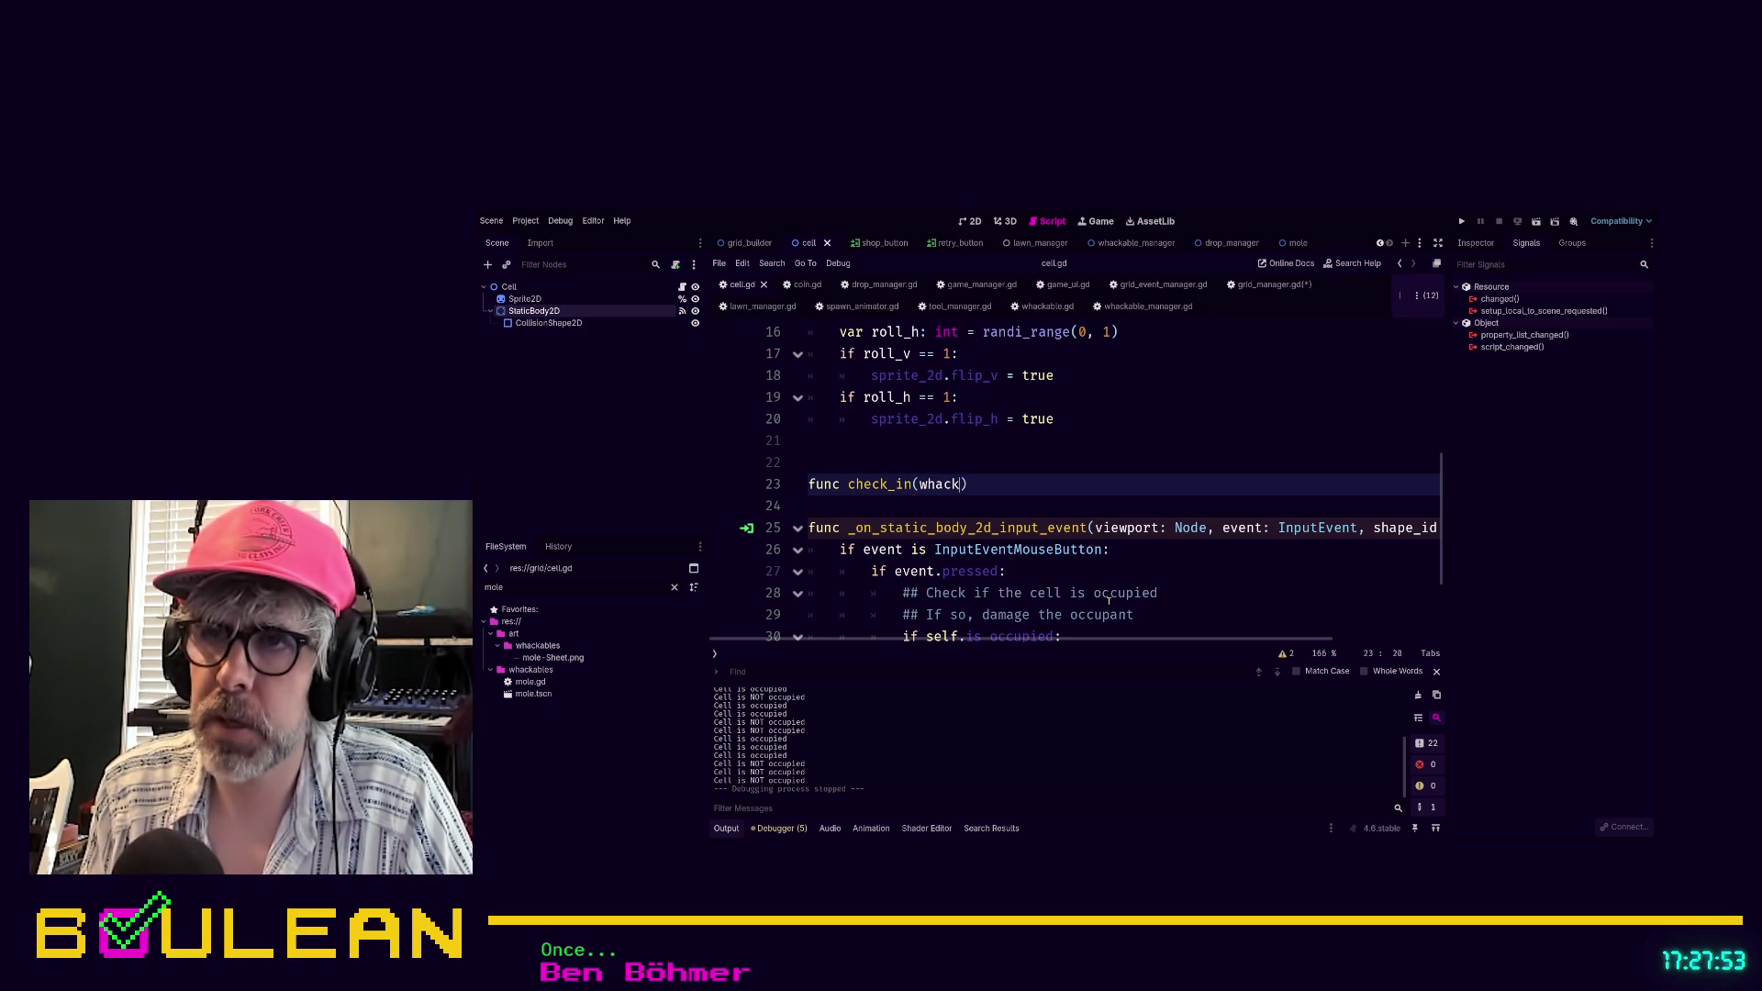
pyautogui.write('hackable) ->')
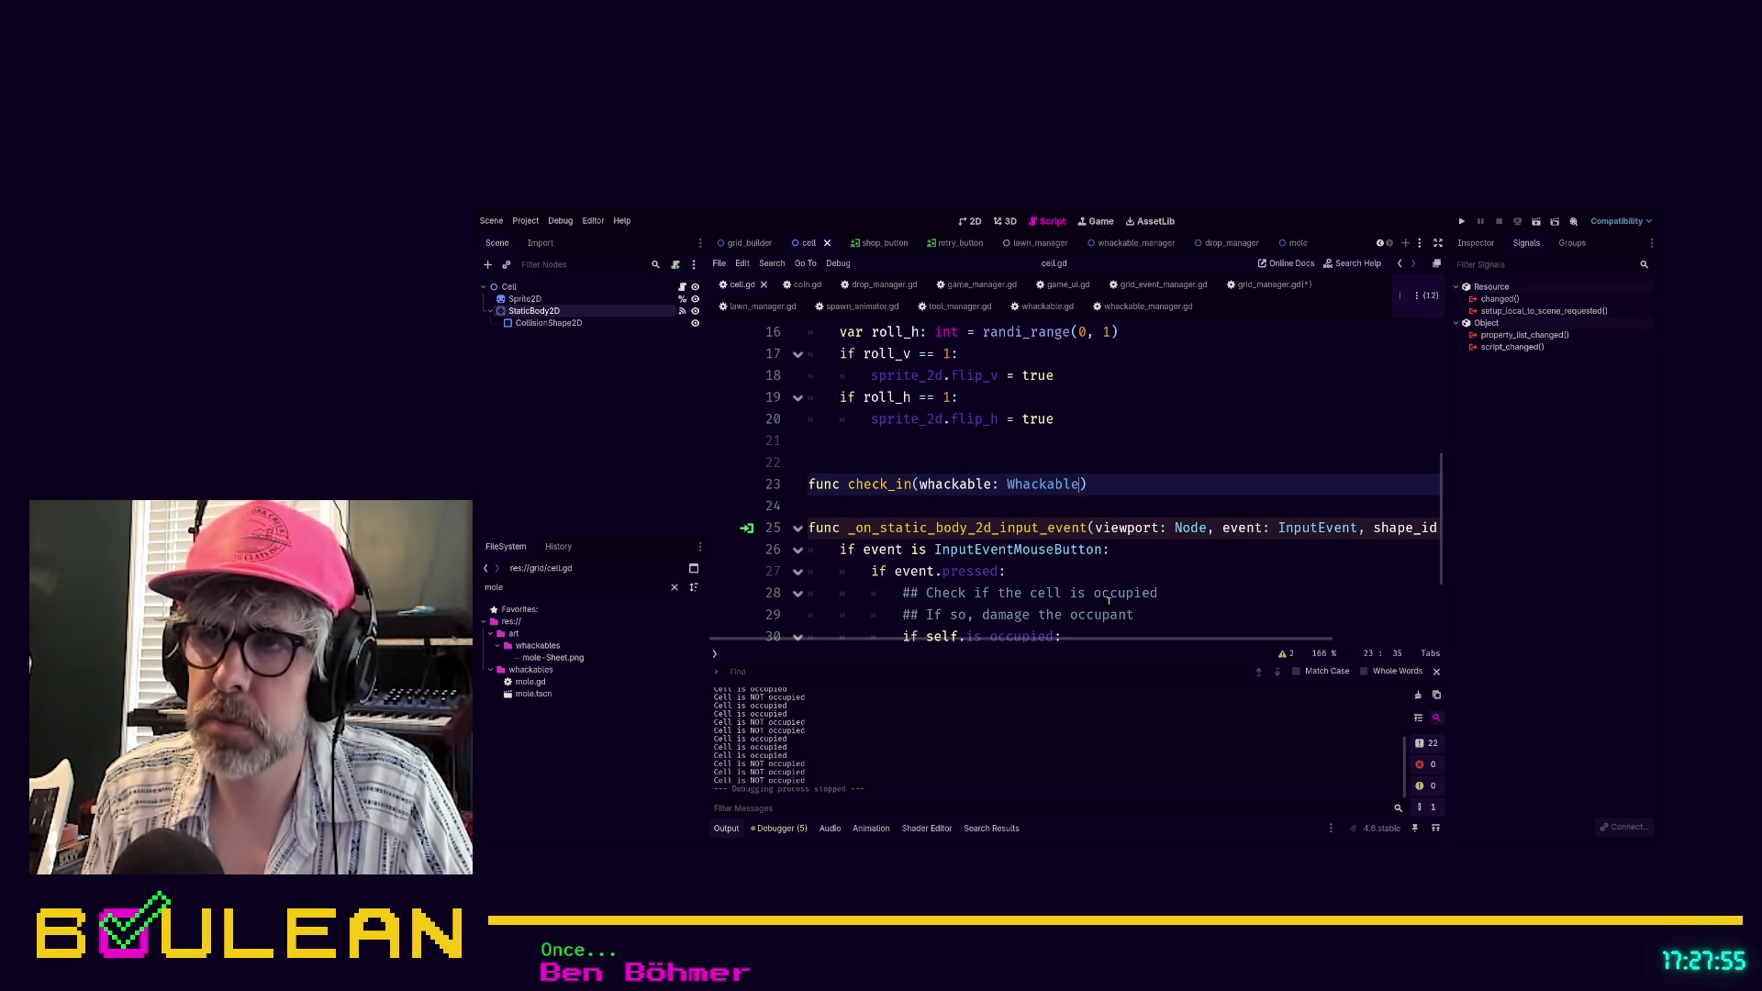
pyautogui.write(' void:')
pyautogui.press('Return')
pyautogui.write('target_cell.add_child(item) \t\t\ttarget_cell.occupant = item \t\t\t_set_cell_to_occupied(target_cell)')
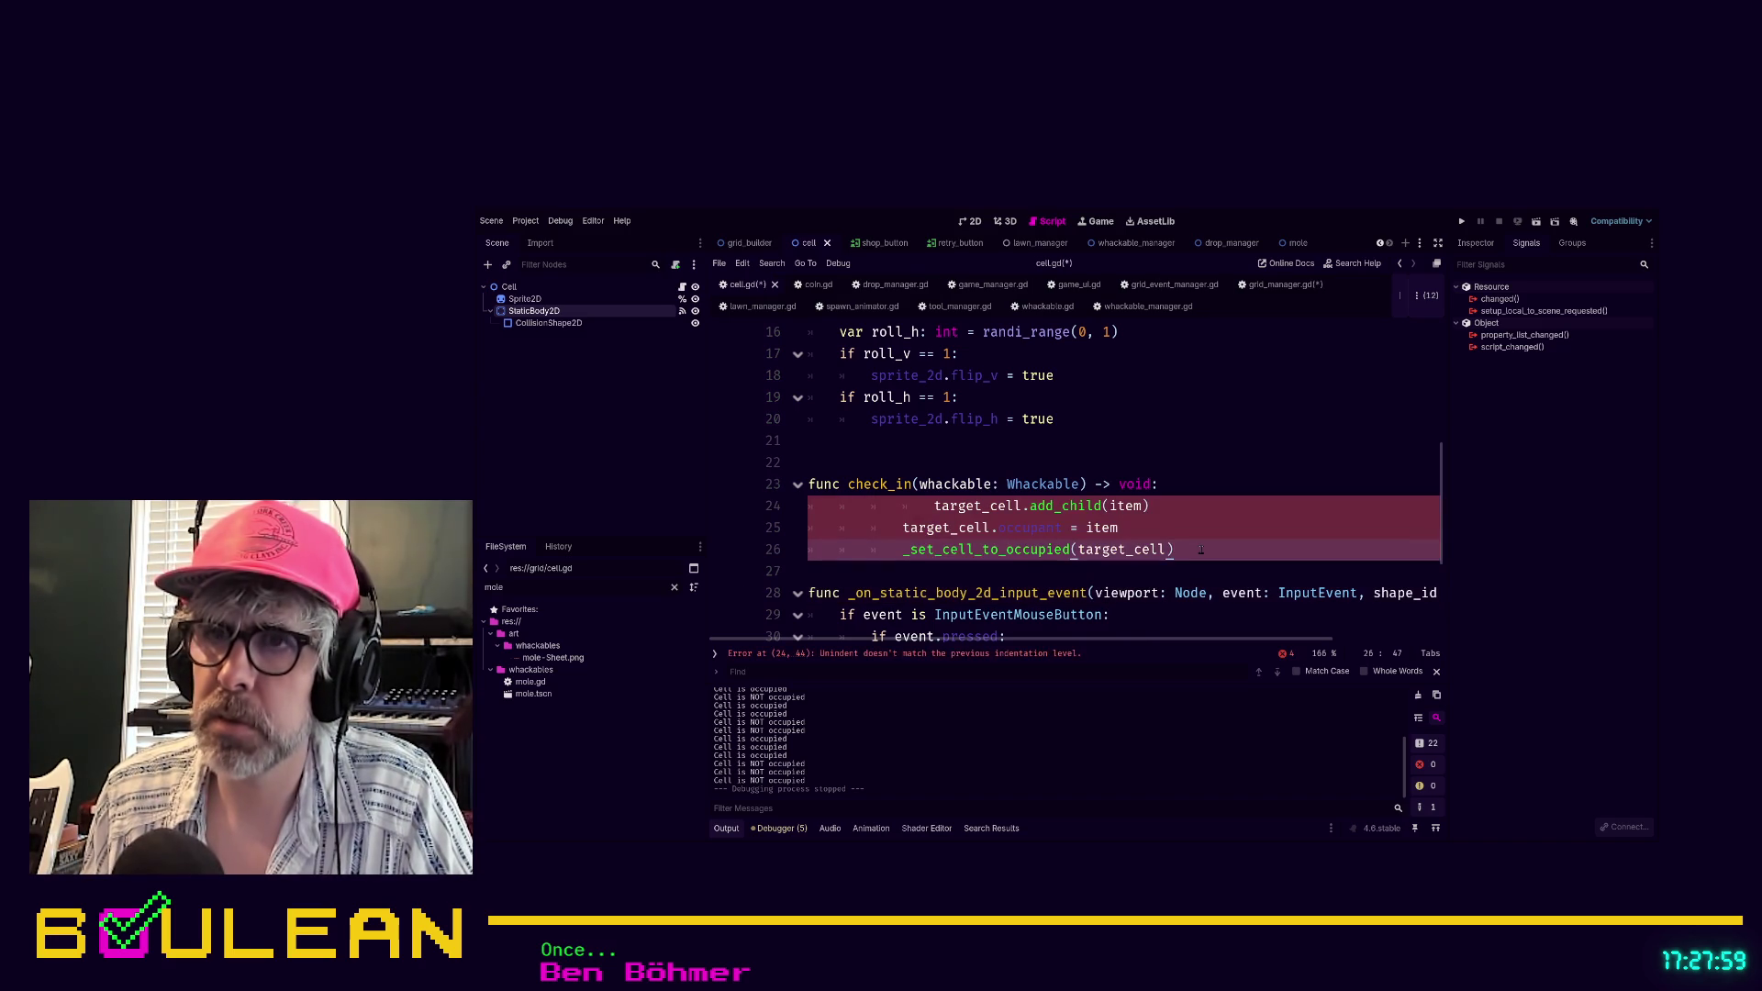
pyautogui.hotkey('shift', 'Tab')
pyautogui.hotkey('shift', 'Tab')
pyautogui.press('Up')
pyautogui.hotkey('shift', 'Tab')
pyautogui.hotkey('shift', 'Tab')
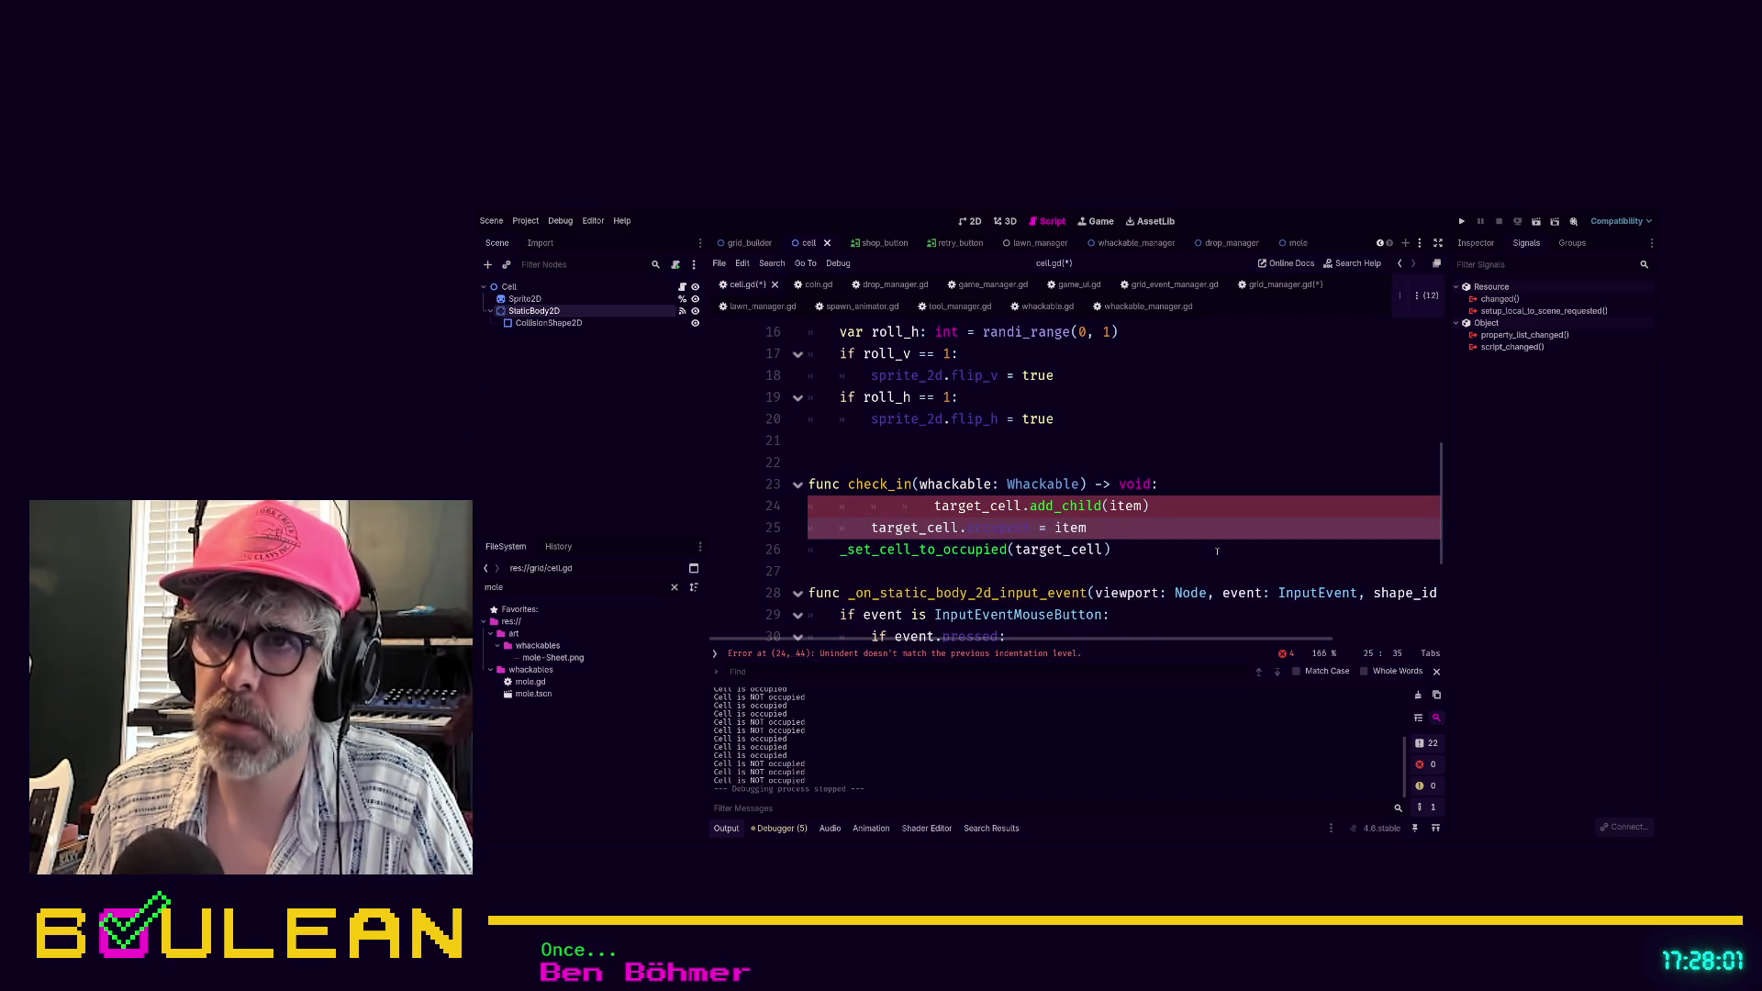
pyautogui.press('Up')
pyautogui.hotkey('shift', 'Tab')
pyautogui.hotkey('shift', 'Tab')
pyautogui.hotkey('shift', 'Tab')
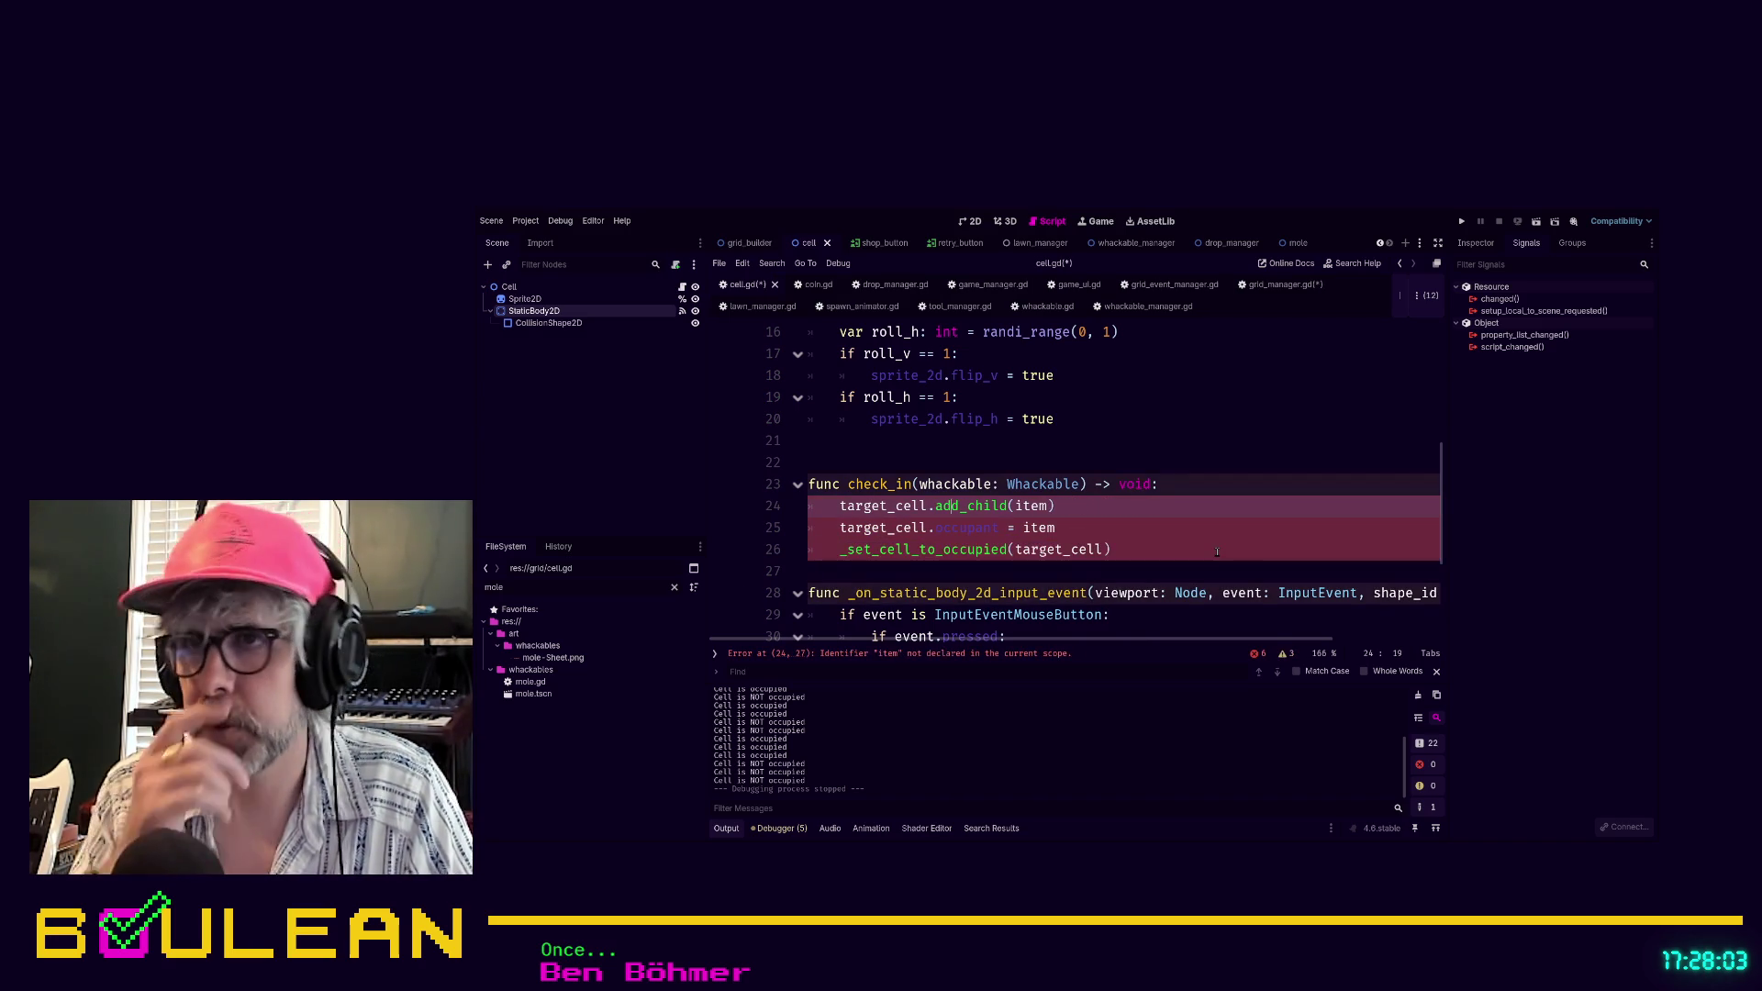
# Change the first check_in line to add_child(whackable)
pyautogui.click(930, 508)
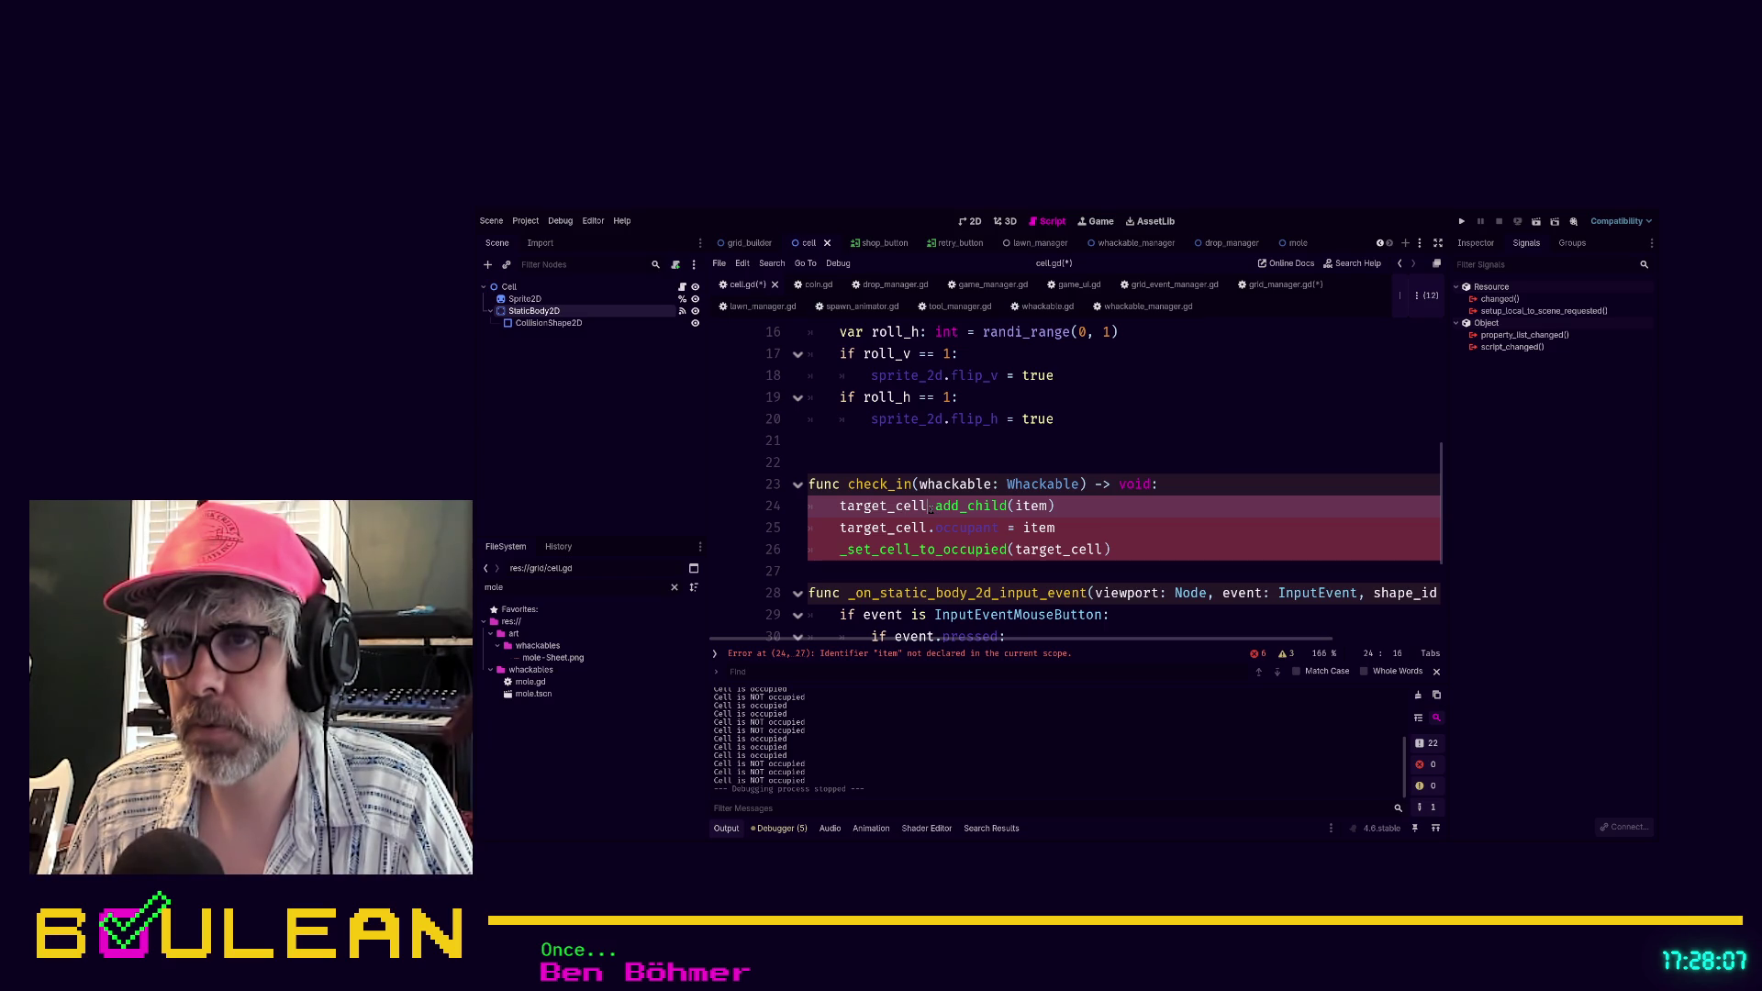
pyautogui.hotkey('shift', 'Home')
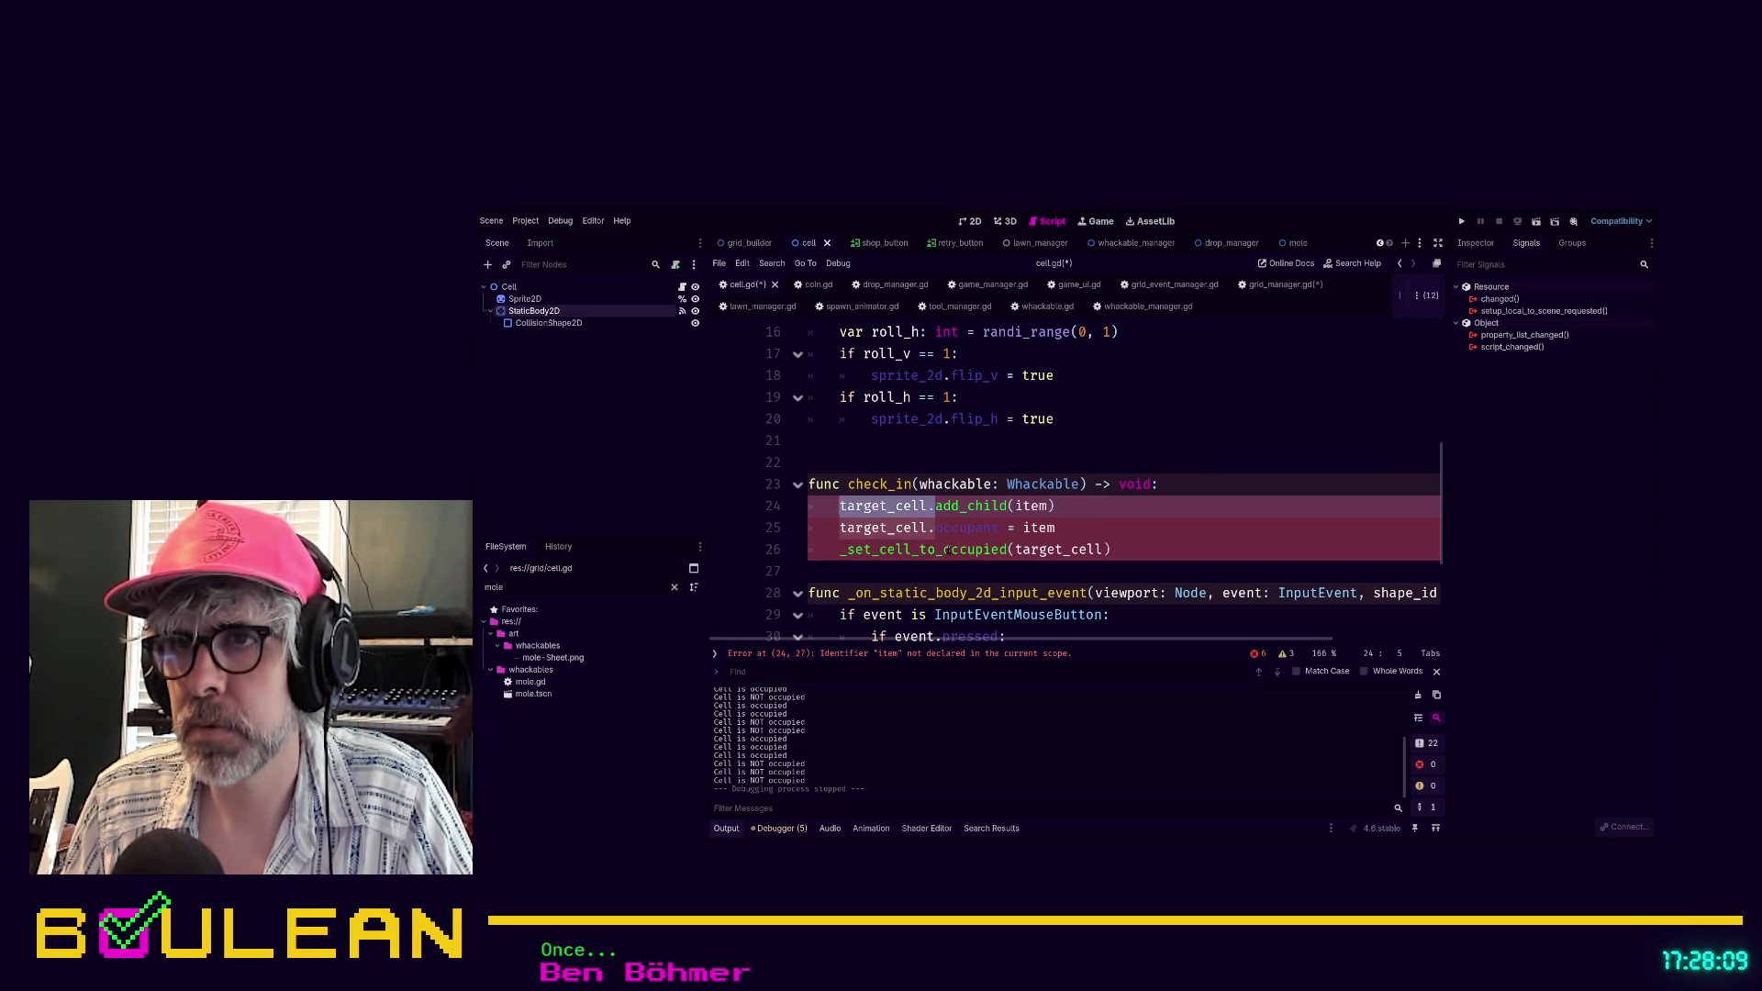
pyautogui.press('BackSpace')
pyautogui.doubleClick(957, 484)
pyautogui.hotkey('ctrl', 'c')
pyautogui.doubleClick(943, 506)
pyautogui.hotkey('ctrl', 'v')
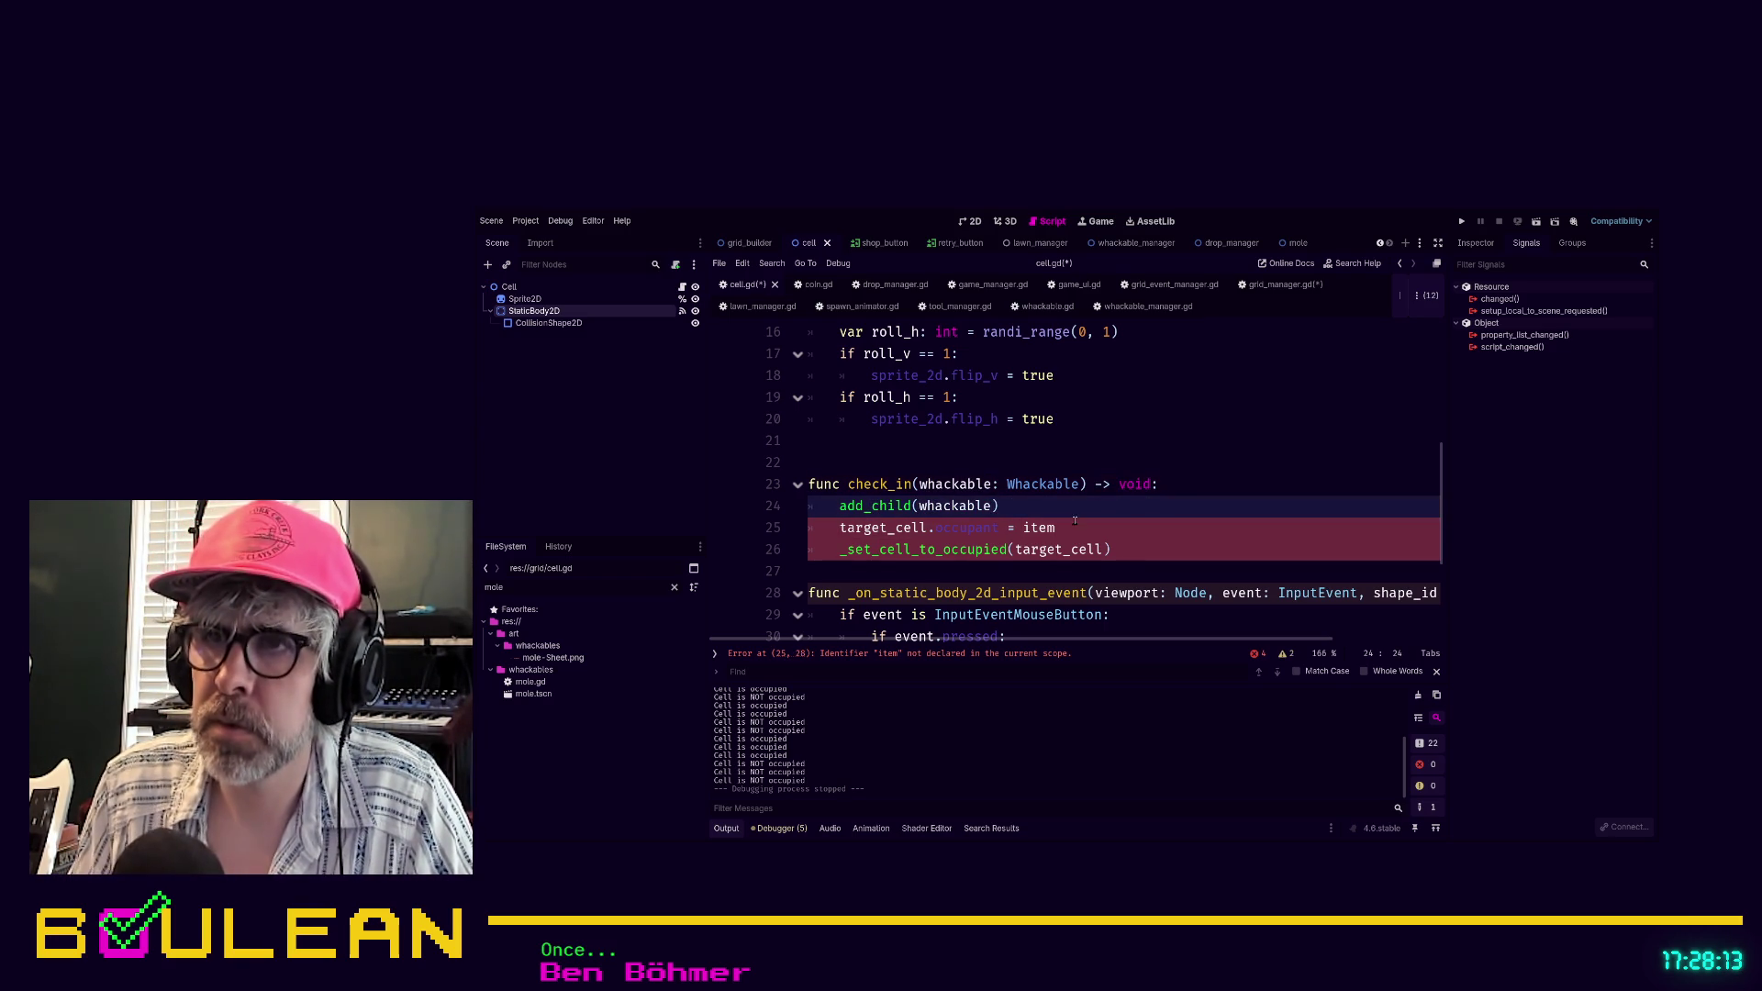
# Rewrite the remaining lines as occupant = whackable and is_occupied = true
pyautogui.click(932, 528)
pyautogui.hotkey('ctrl', 'BackSpace')
pyautogui.hotkey('ctrl', 'BackSpace')
pyautogui.doubleClick(942, 527)
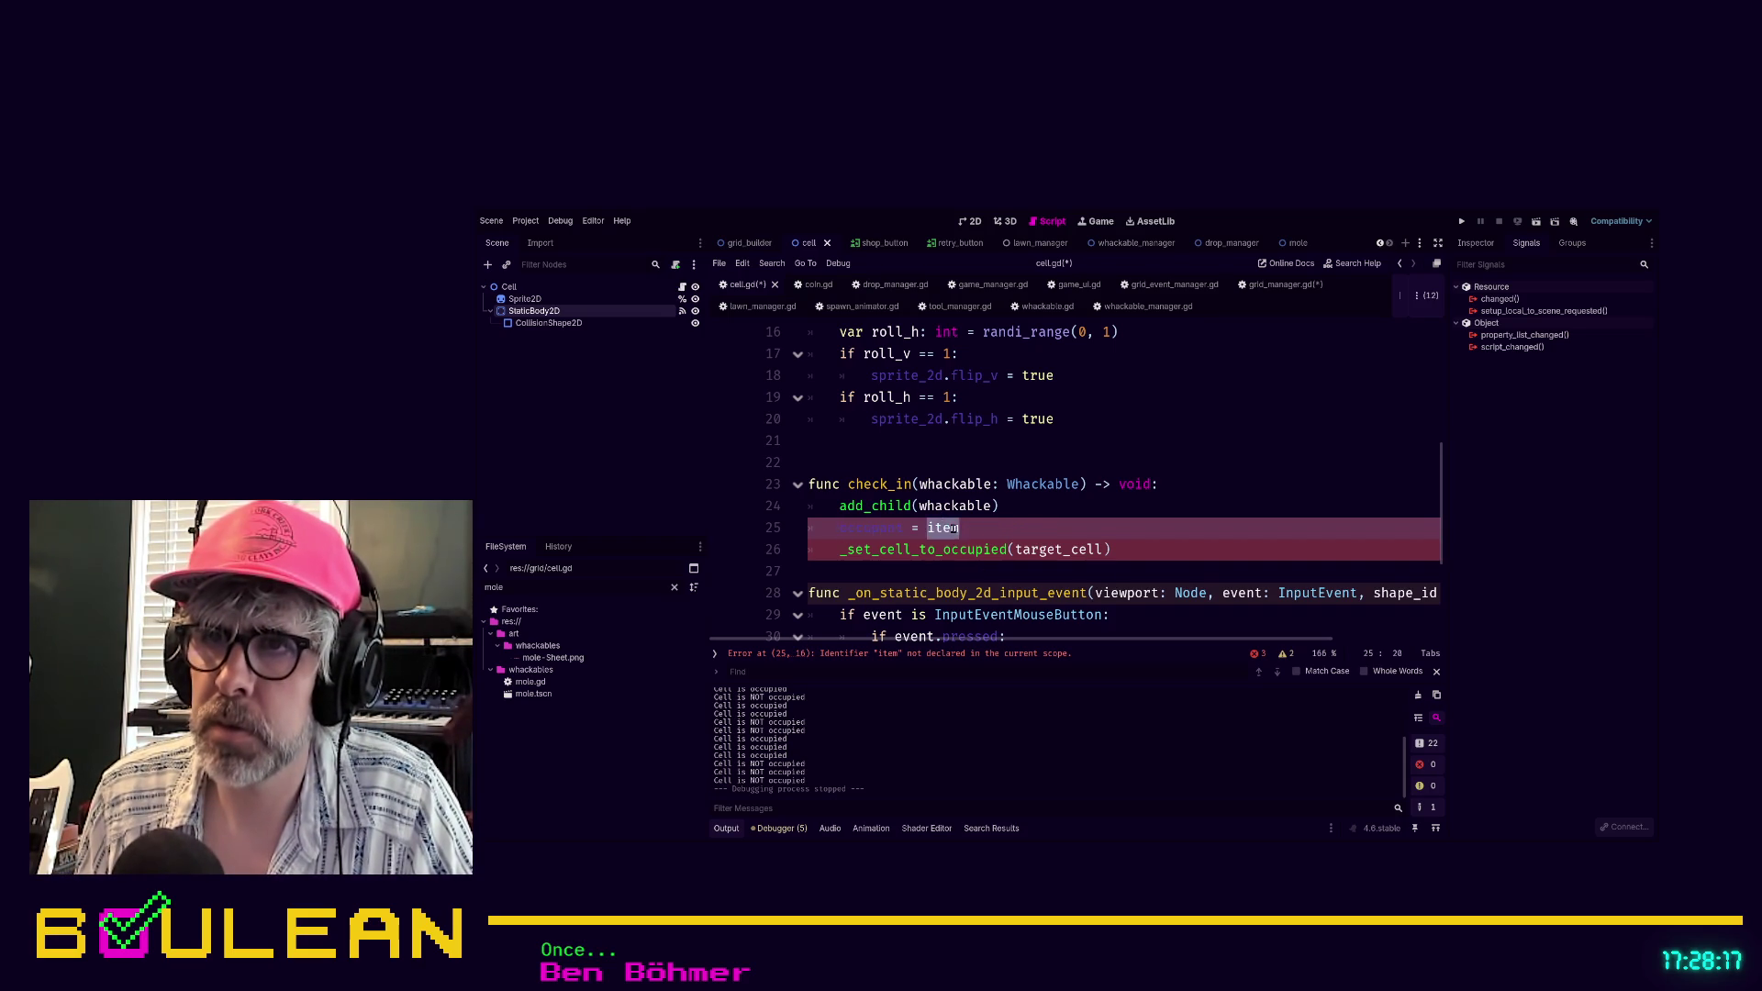
pyautogui.write('whackable')
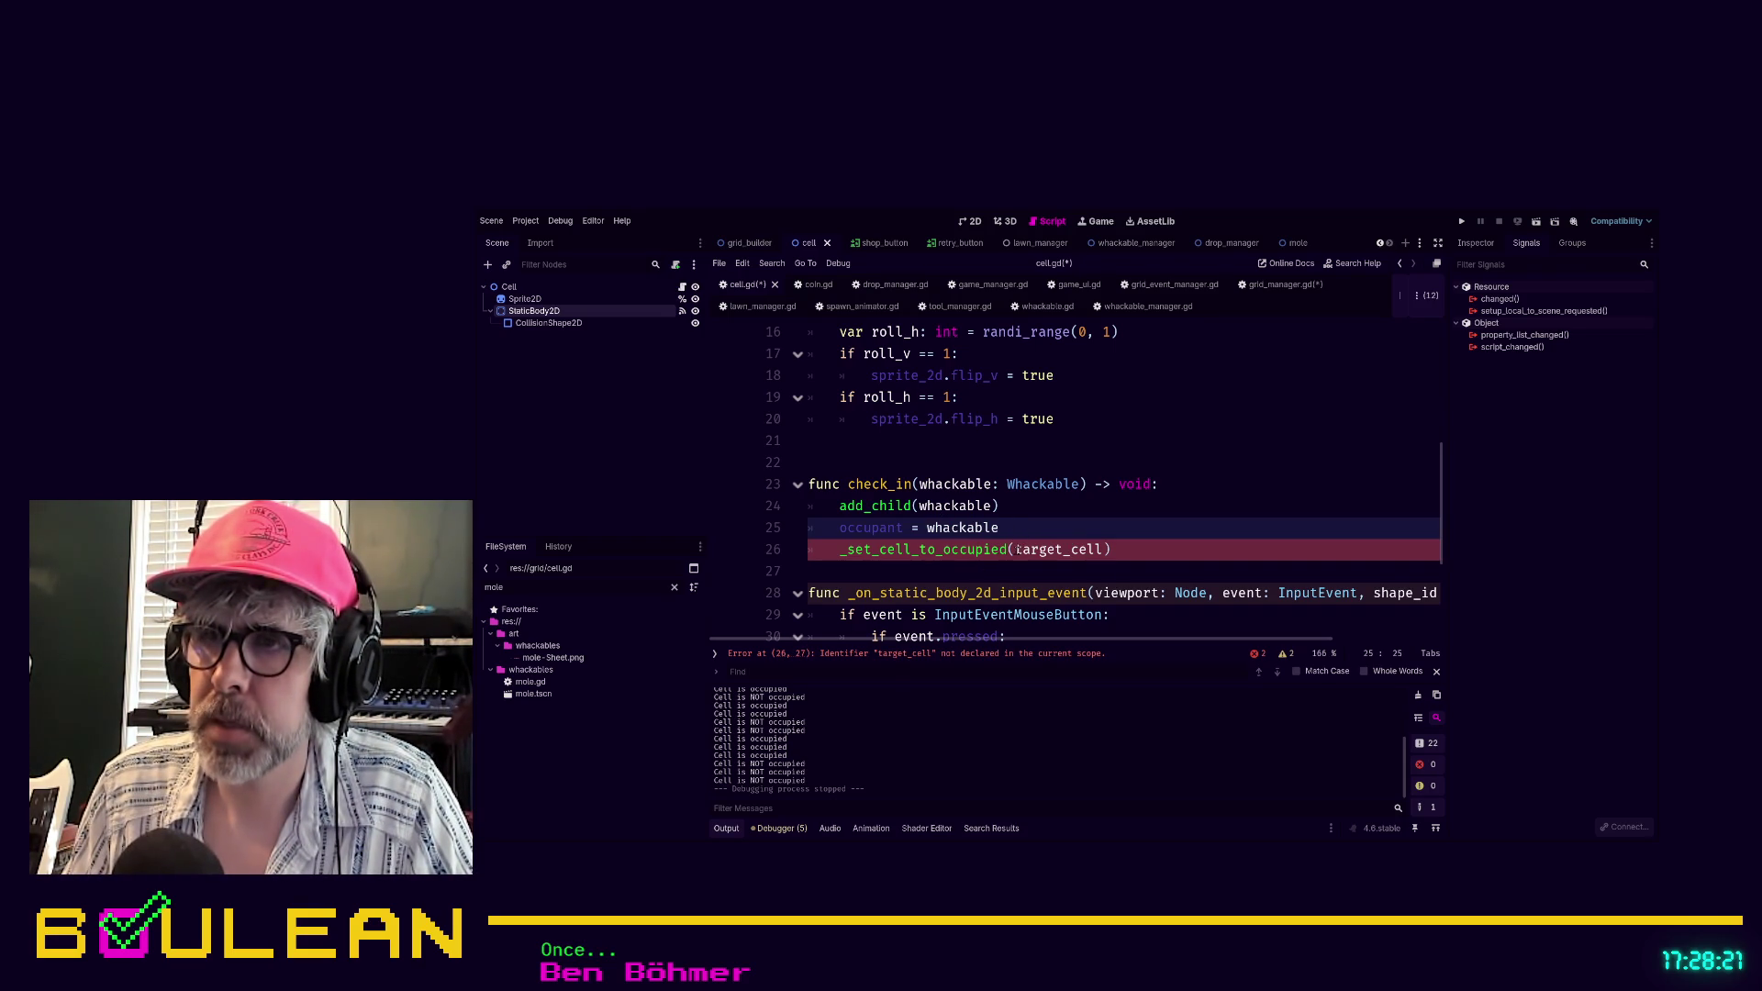
pyautogui.click(1018, 549)
pyautogui.doubleClick(840, 551)
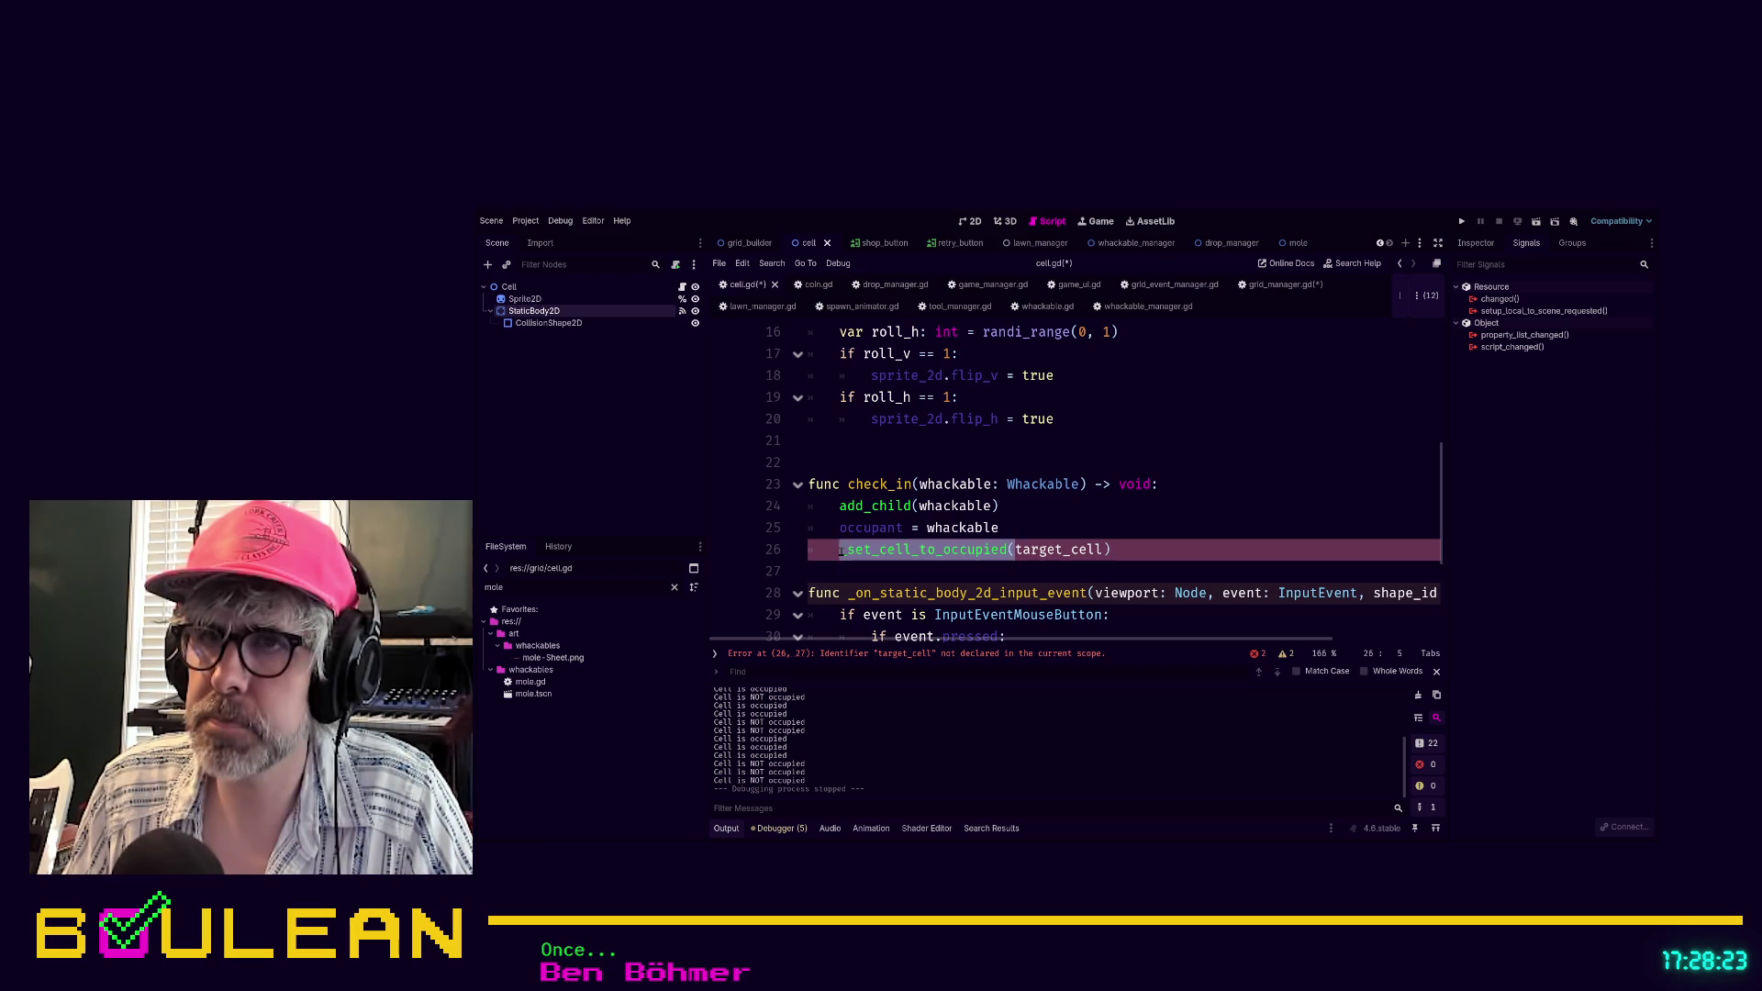
pyautogui.write('occupie')
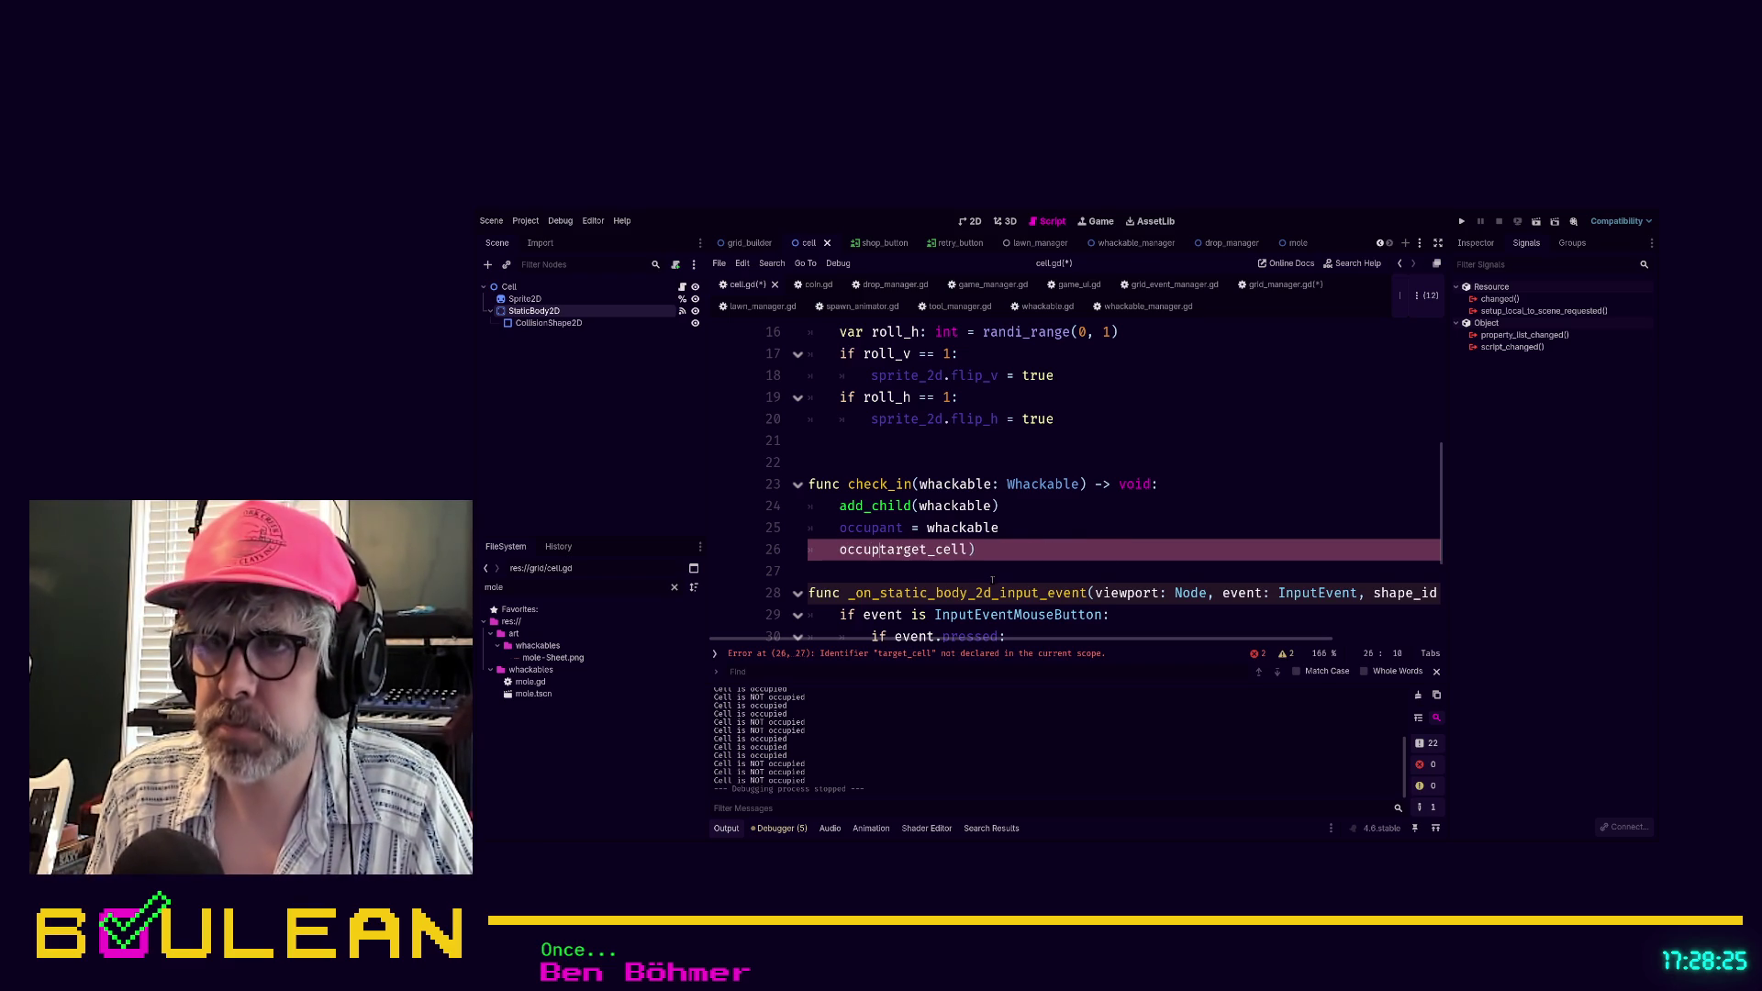
pyautogui.write('d')
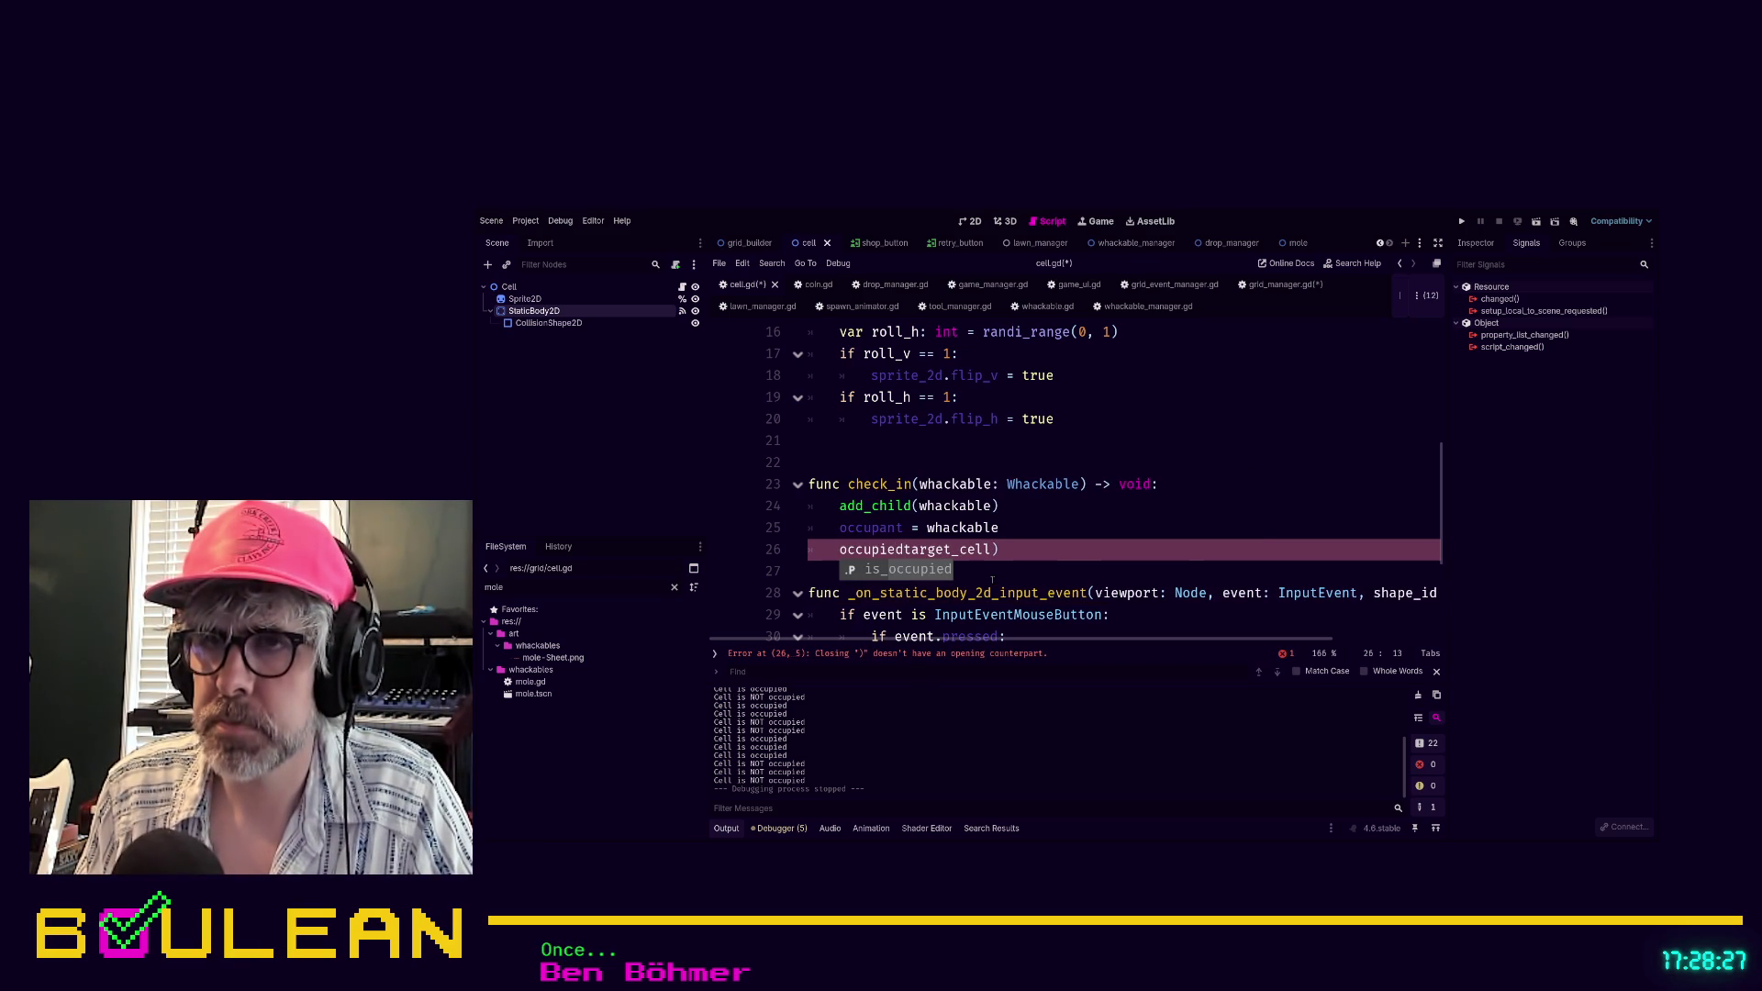
pyautogui.press('Tab')
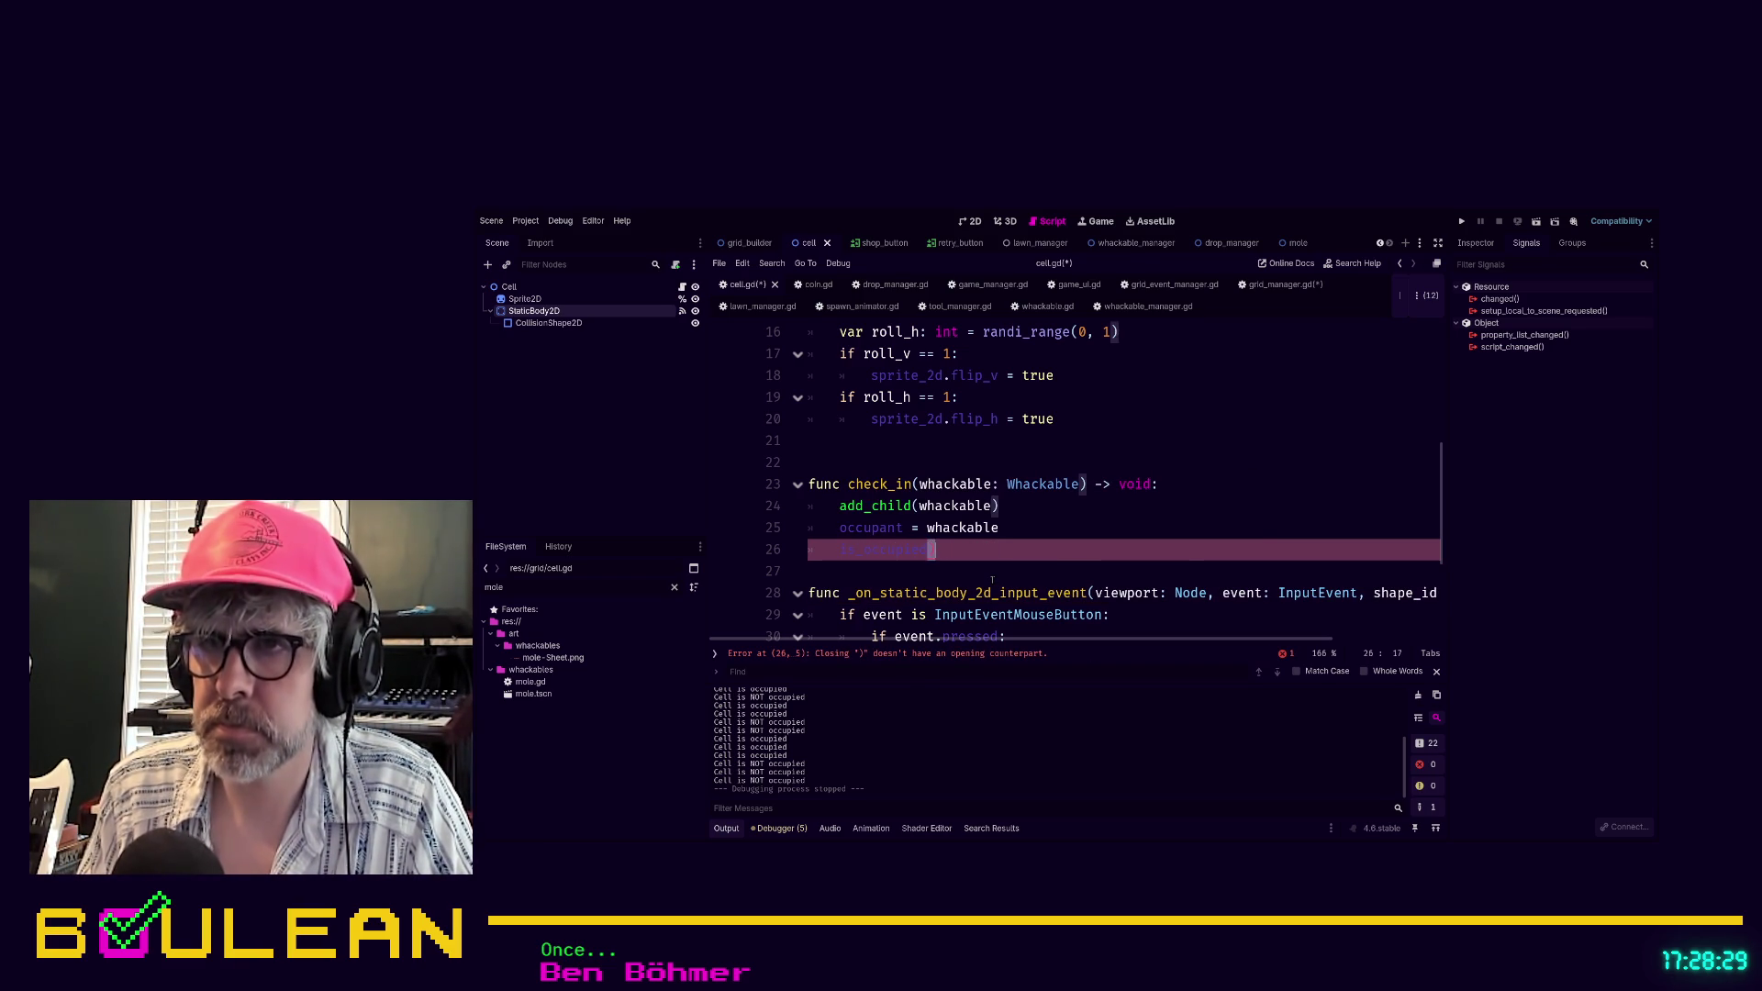
pyautogui.press('BackSpace')
pyautogui.write('= true')
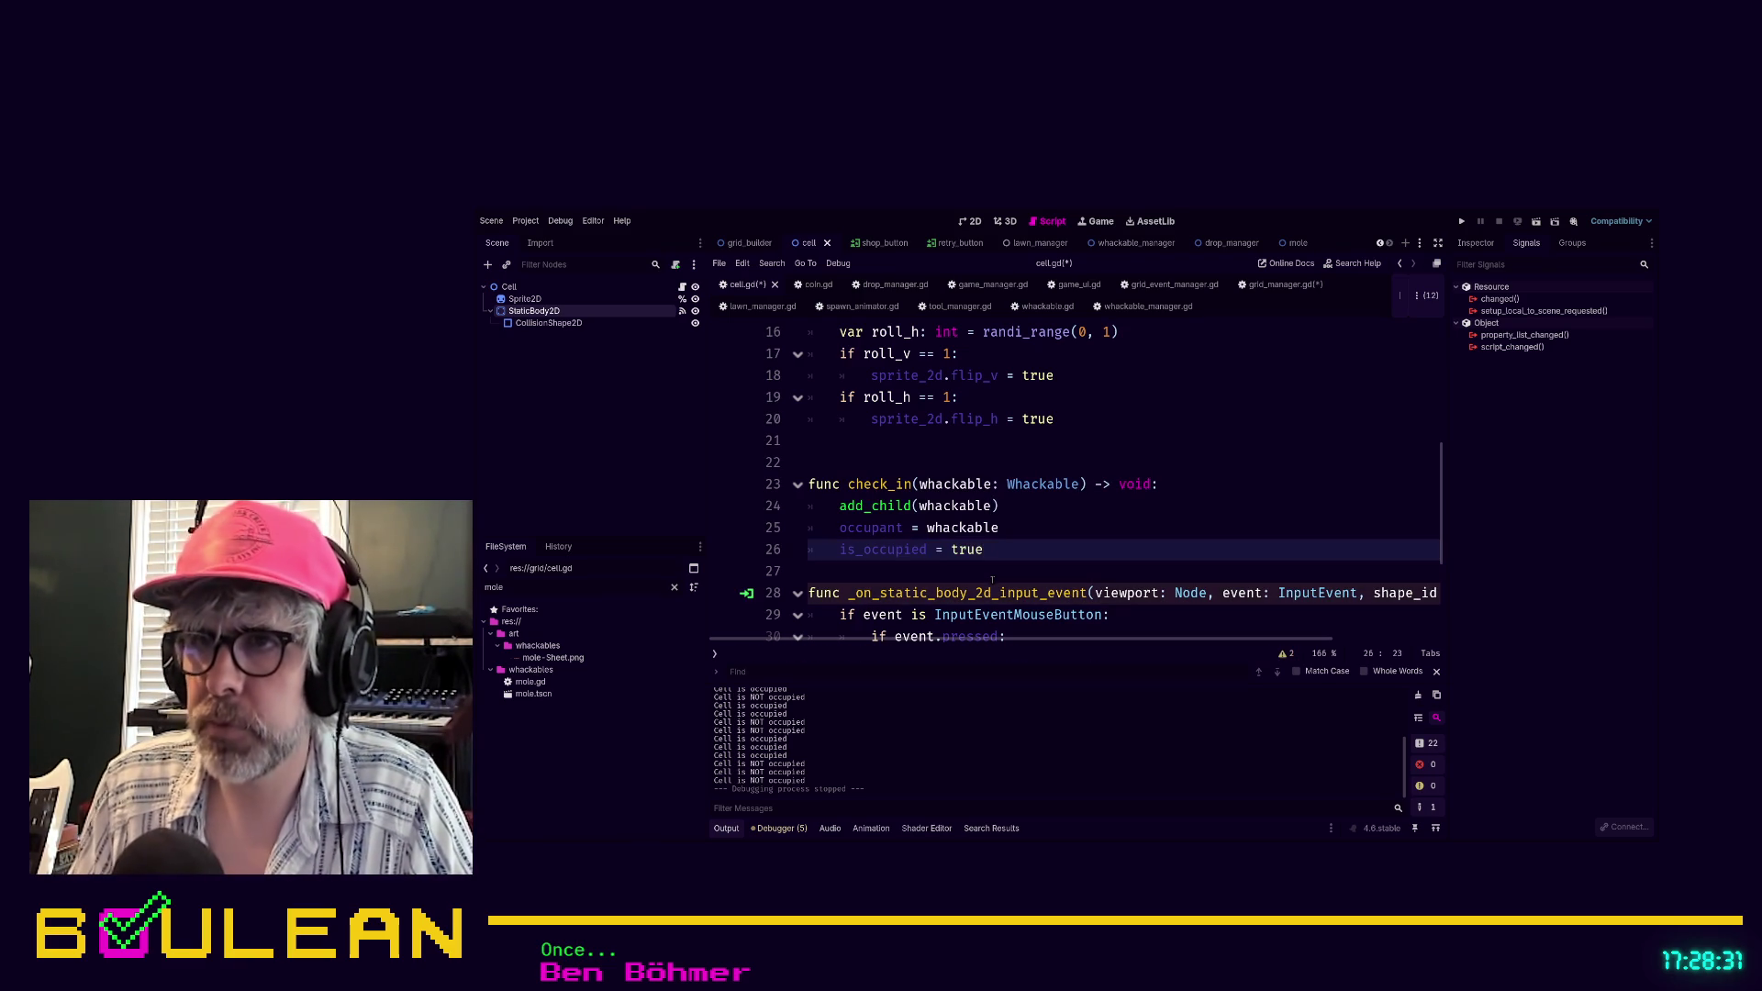
# Add a blank line after check_in and save cell.gd
pyautogui.click(1044, 566)
pyautogui.press('Return')
pyautogui.click(1040, 568)
pyautogui.hotkey('ctrl', 's')
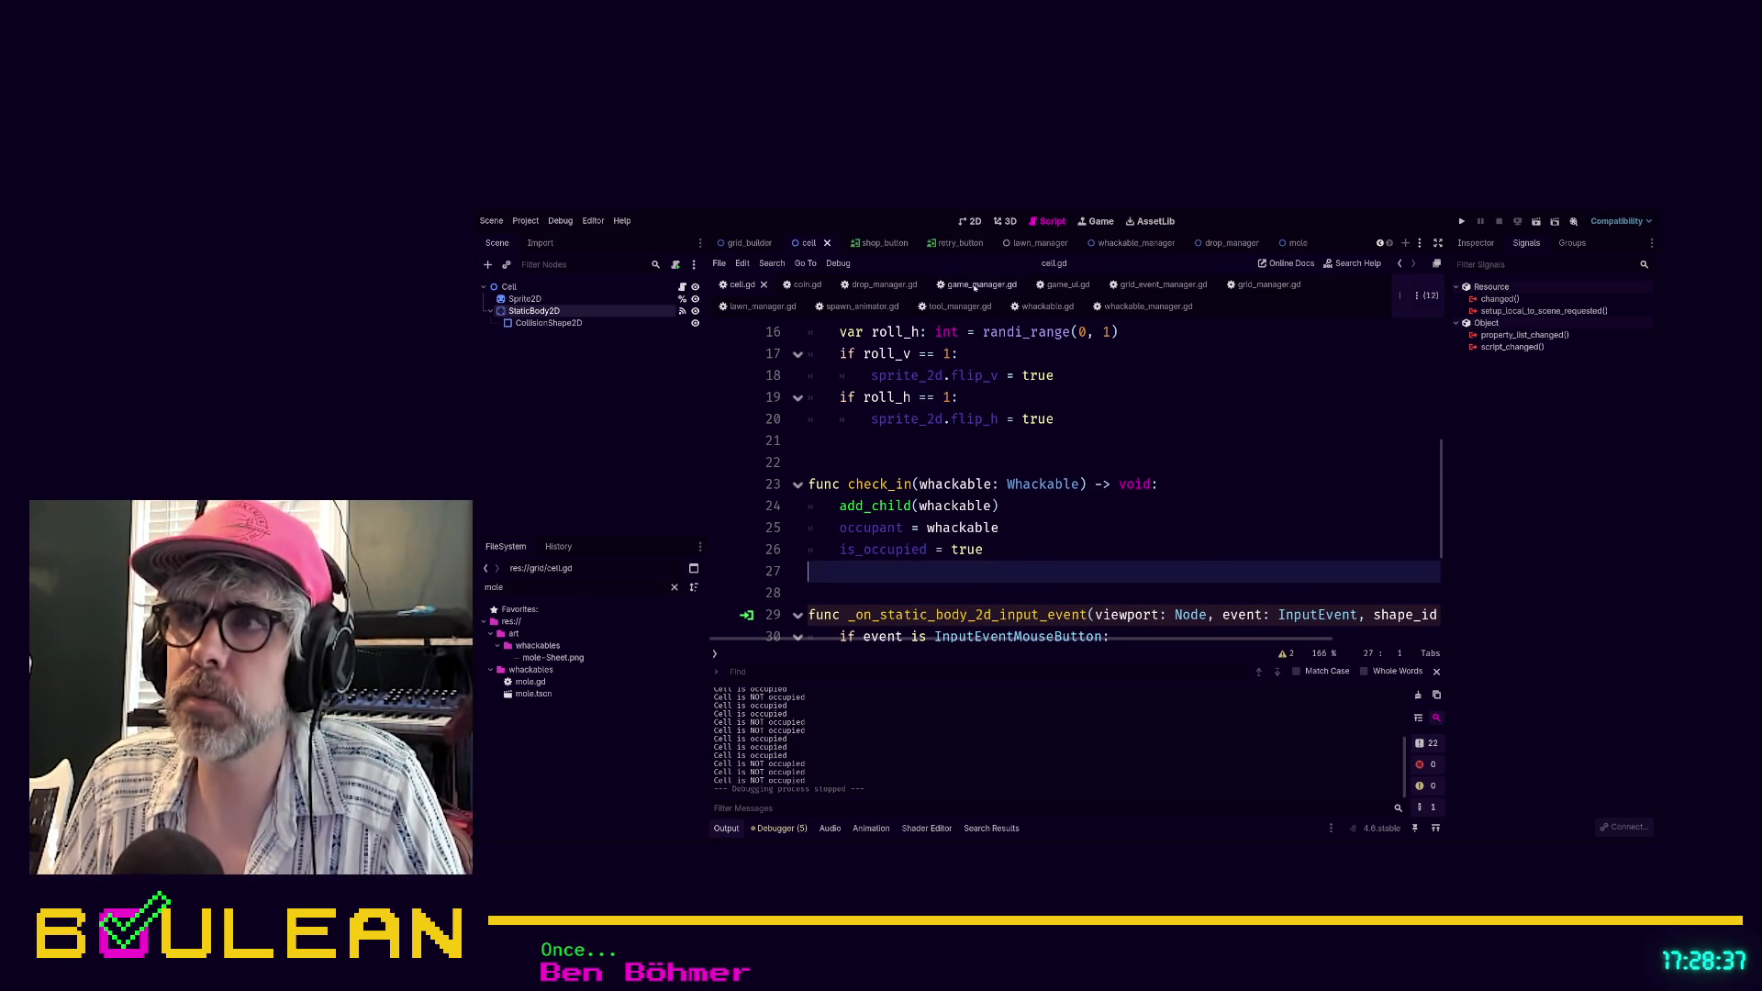
pyautogui.click(1252, 286)
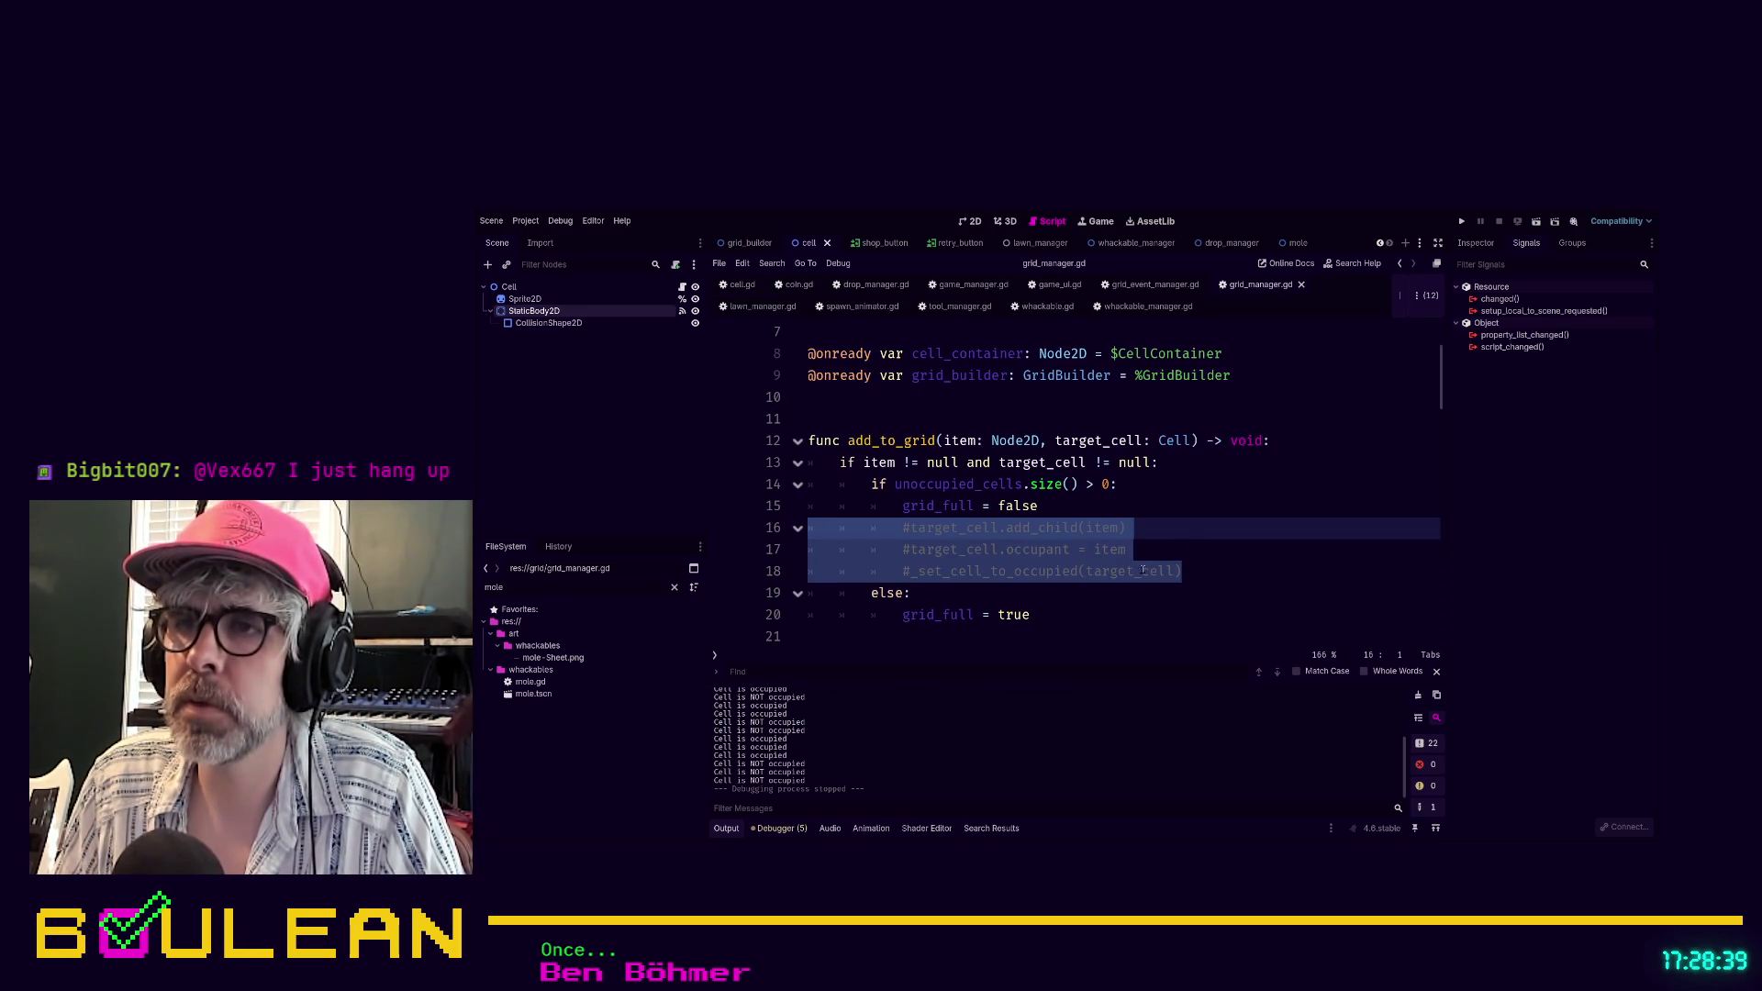
# Search grid_manager.gd for set_cell_to_oc to reach the _set_cell_to_occupied function
pyautogui.click(1289, 549)
pyautogui.hotkey('ctrl', 'f')
pyautogui.write('set_cell')
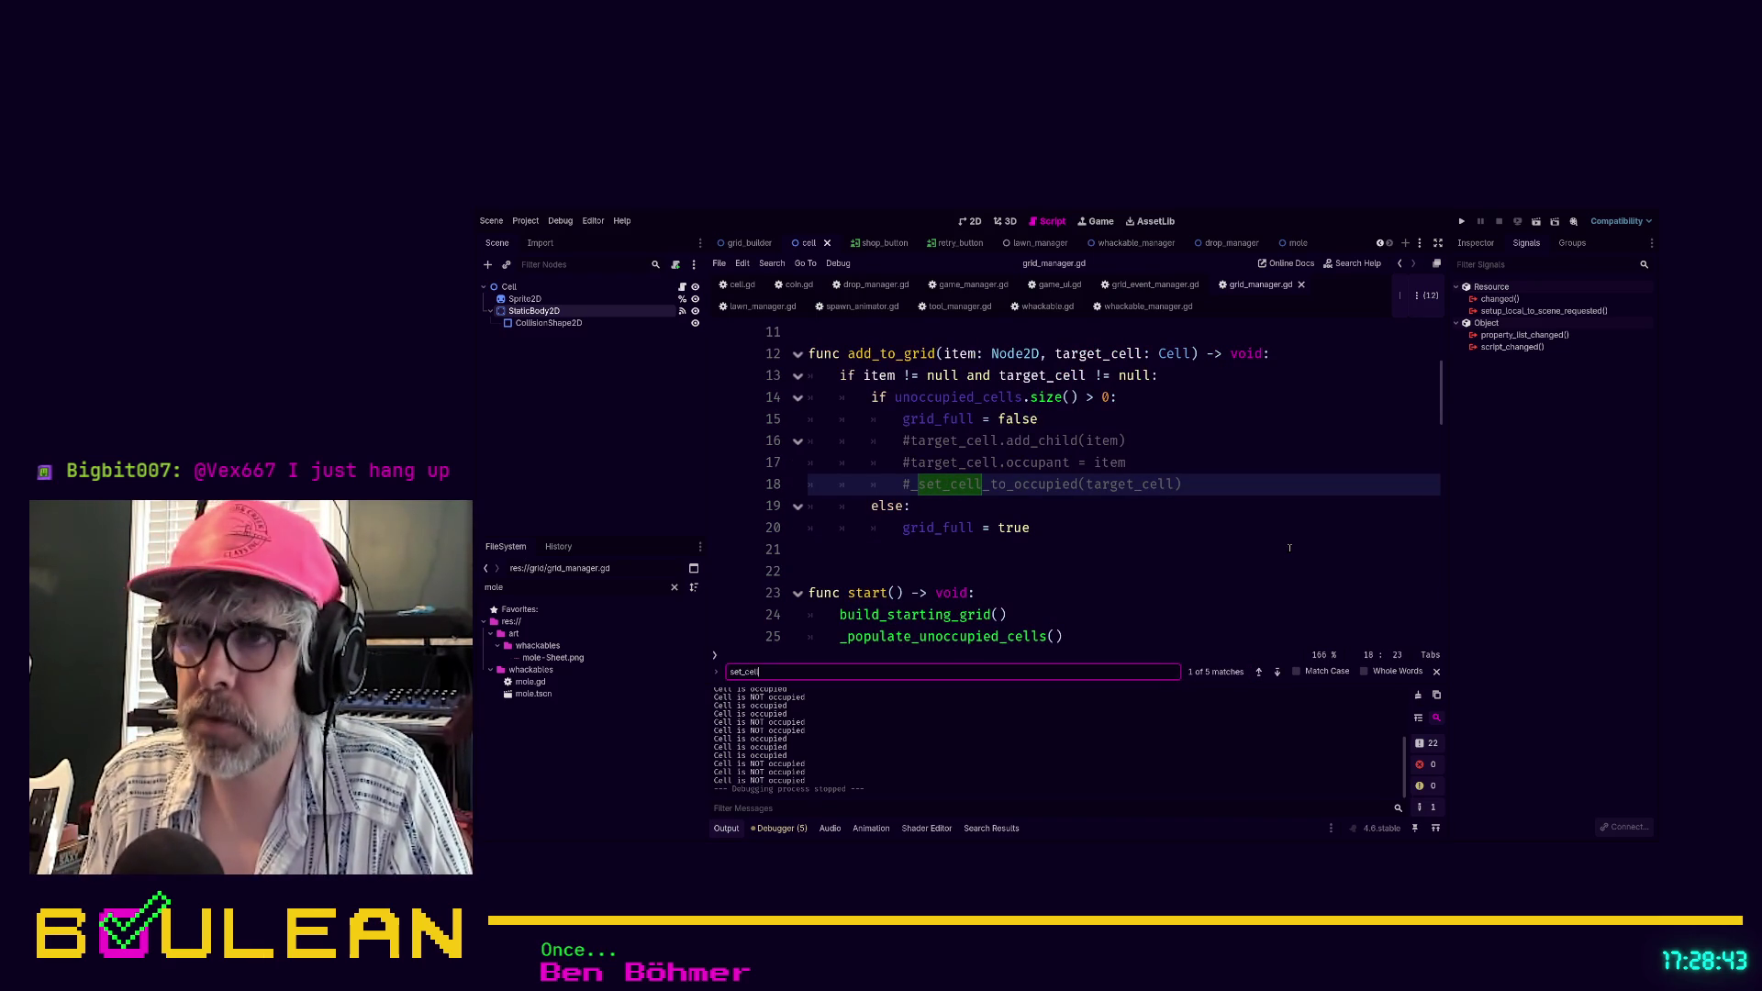
pyautogui.write('_to_oc')
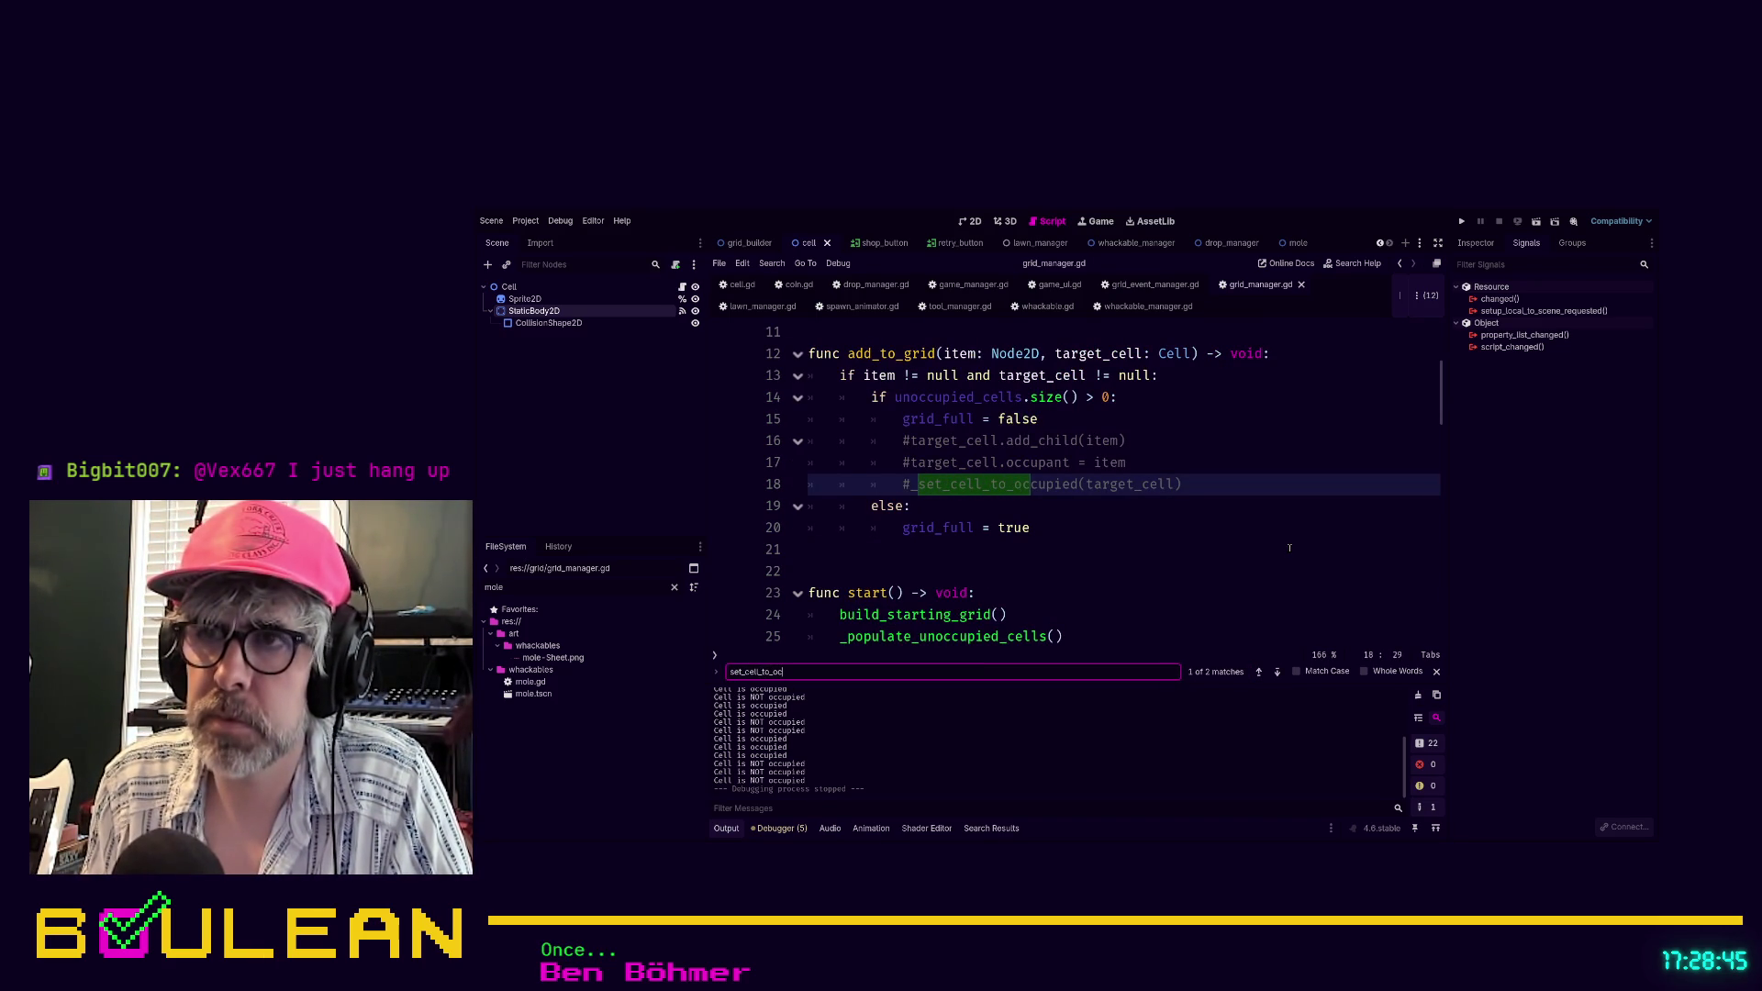
pyautogui.press('Return')
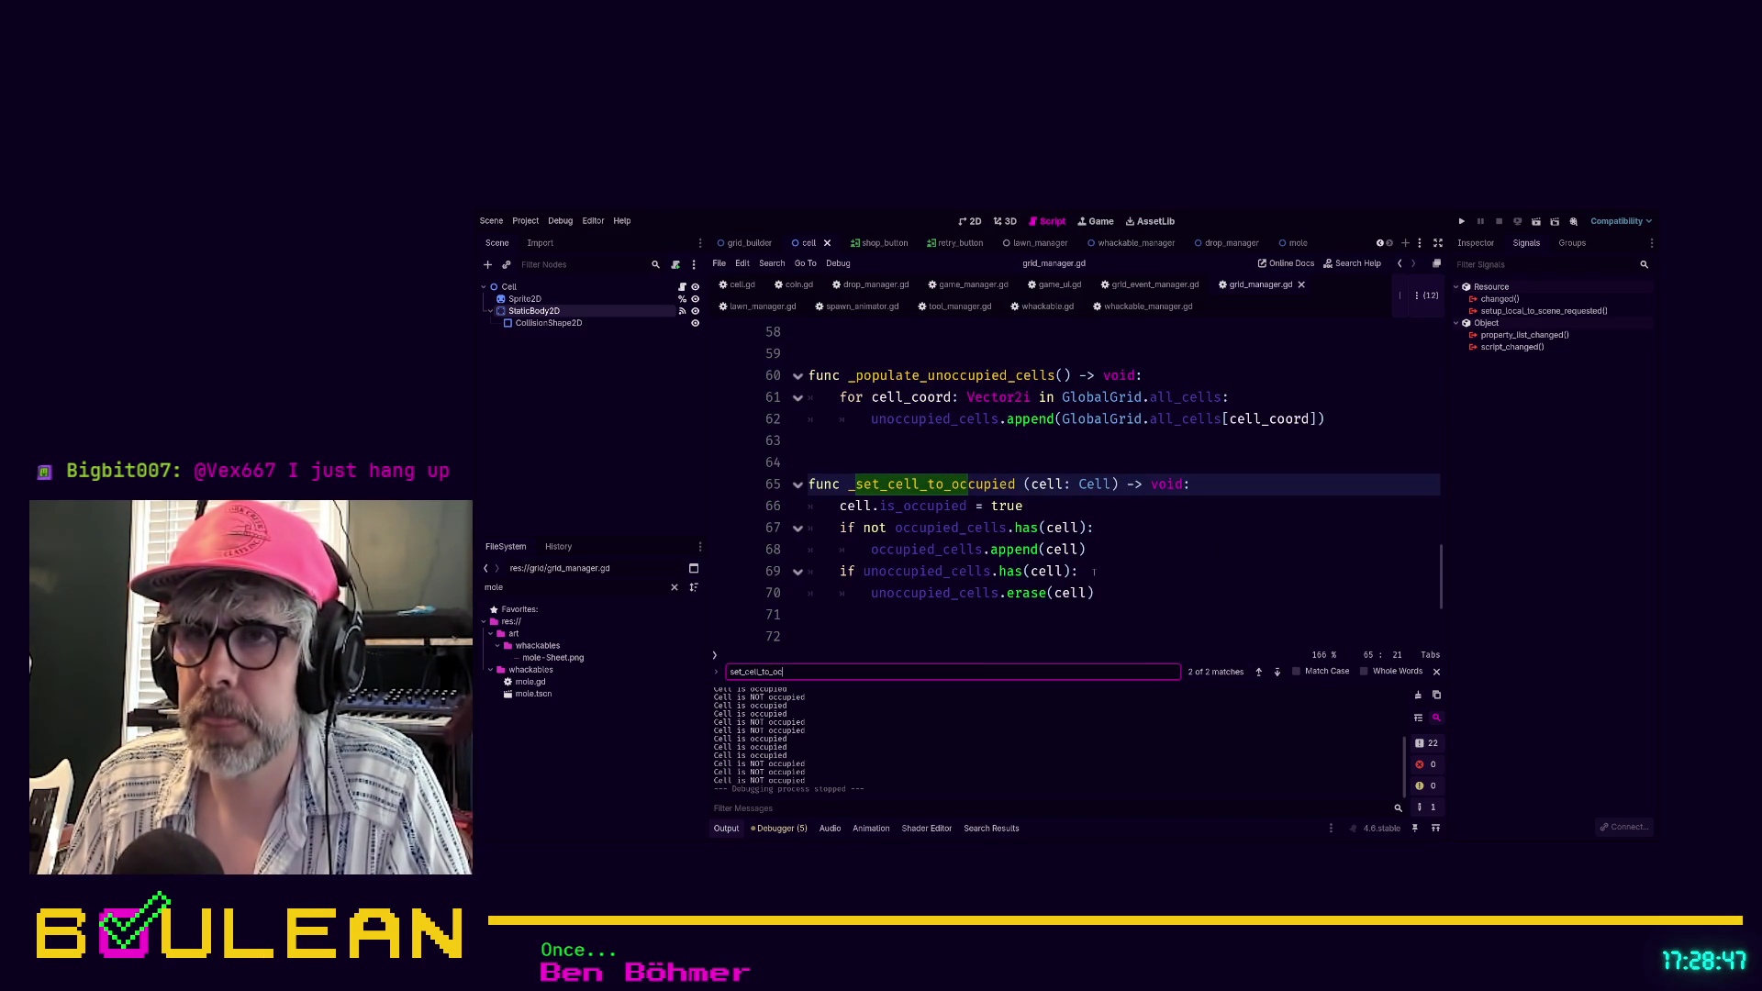
pyautogui.click(1093, 571)
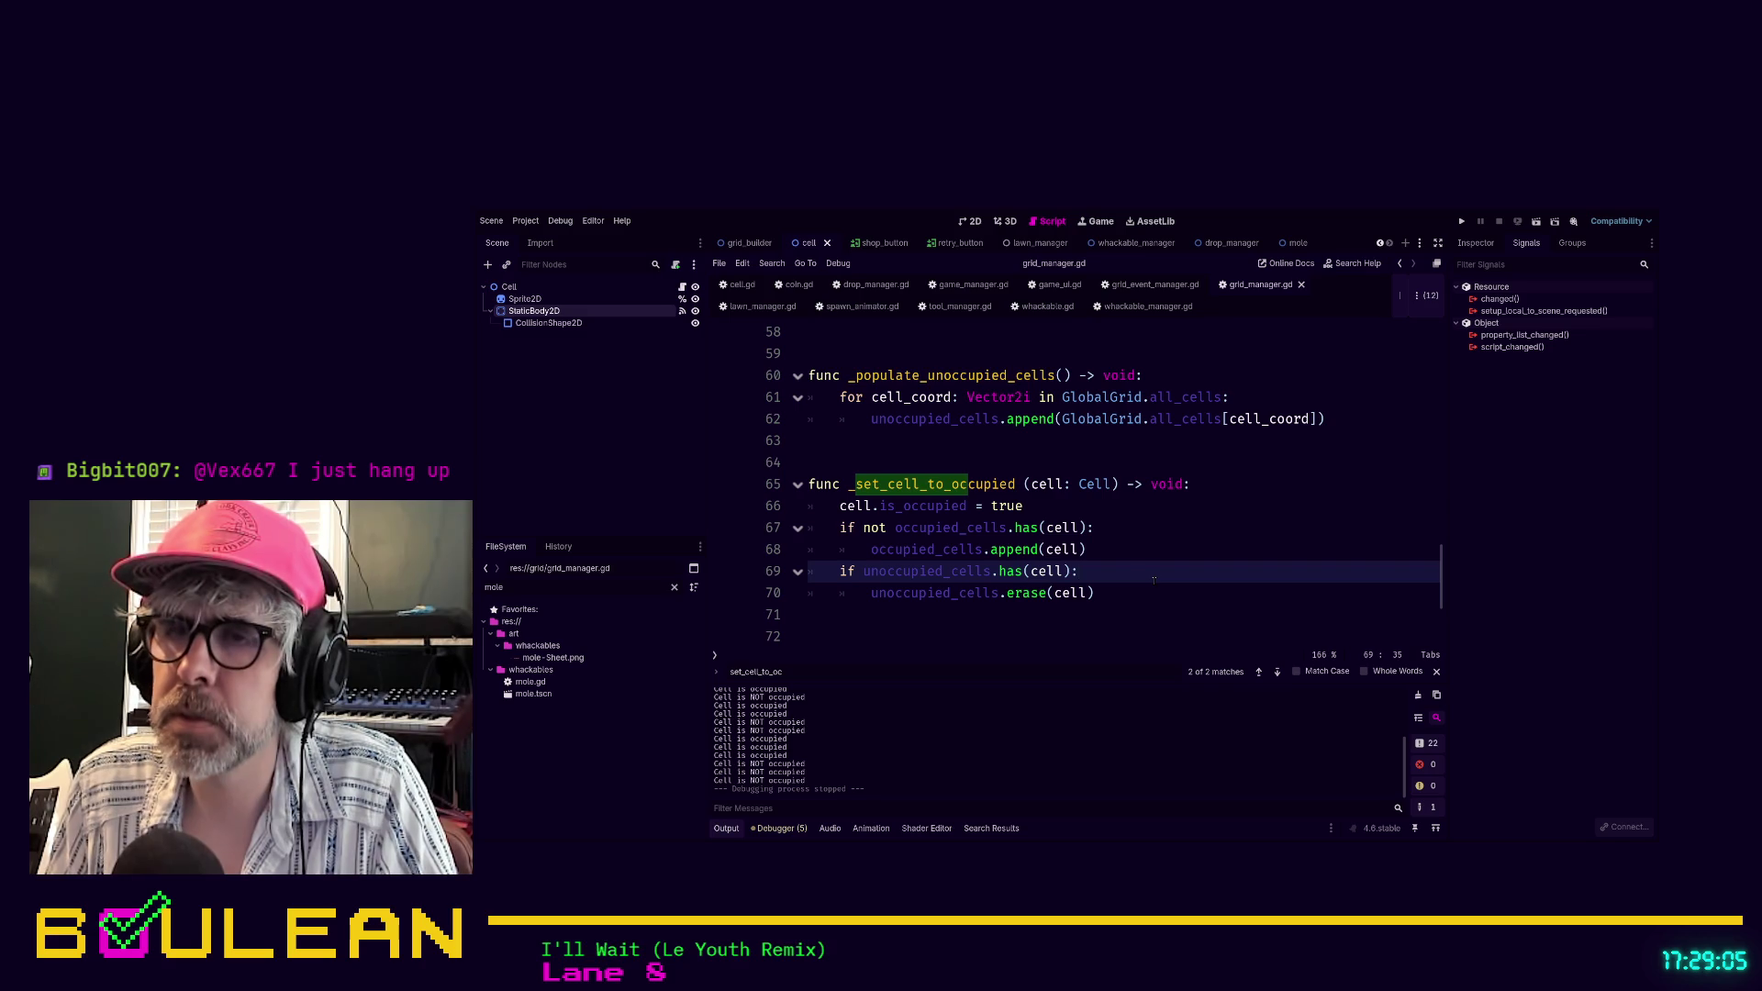
# Uncomment the call on line 18 of add_to_grid and rename it to _update_occupied_cells_array
pyautogui.keyDown('ctrl'); pyautogui.click(939, 553); pyautogui.keyUp('ctrl')
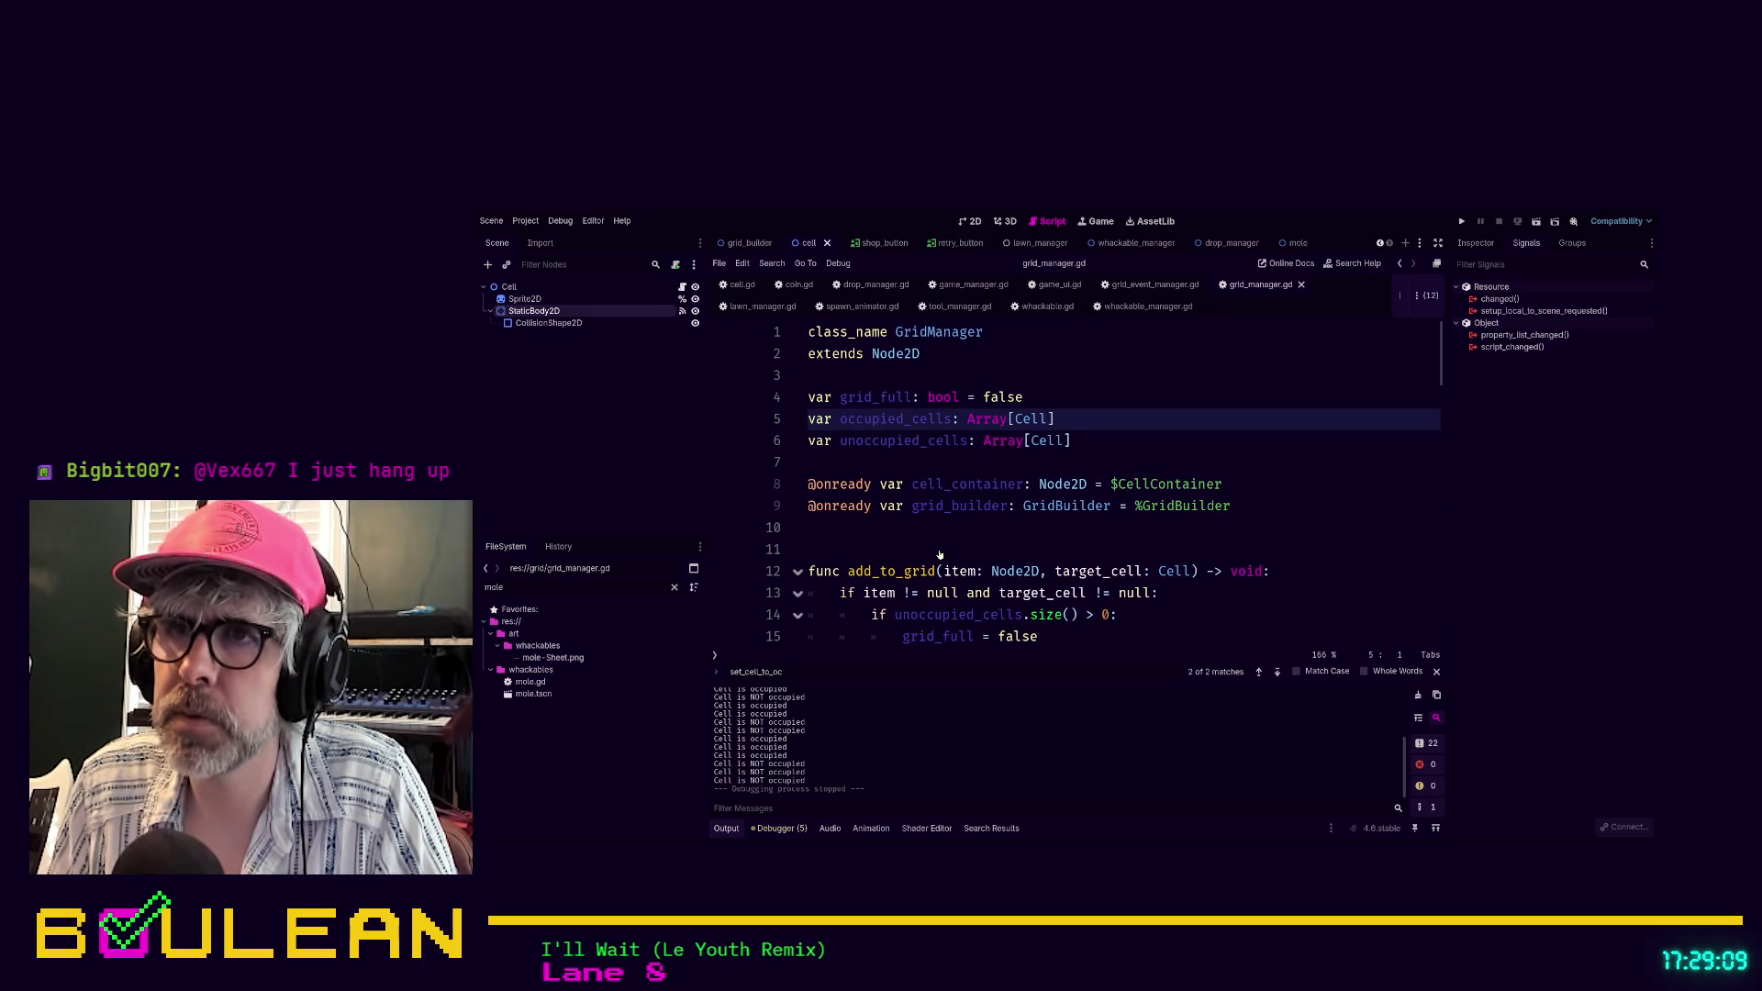
pyautogui.scroll(-3, 1167, 517)
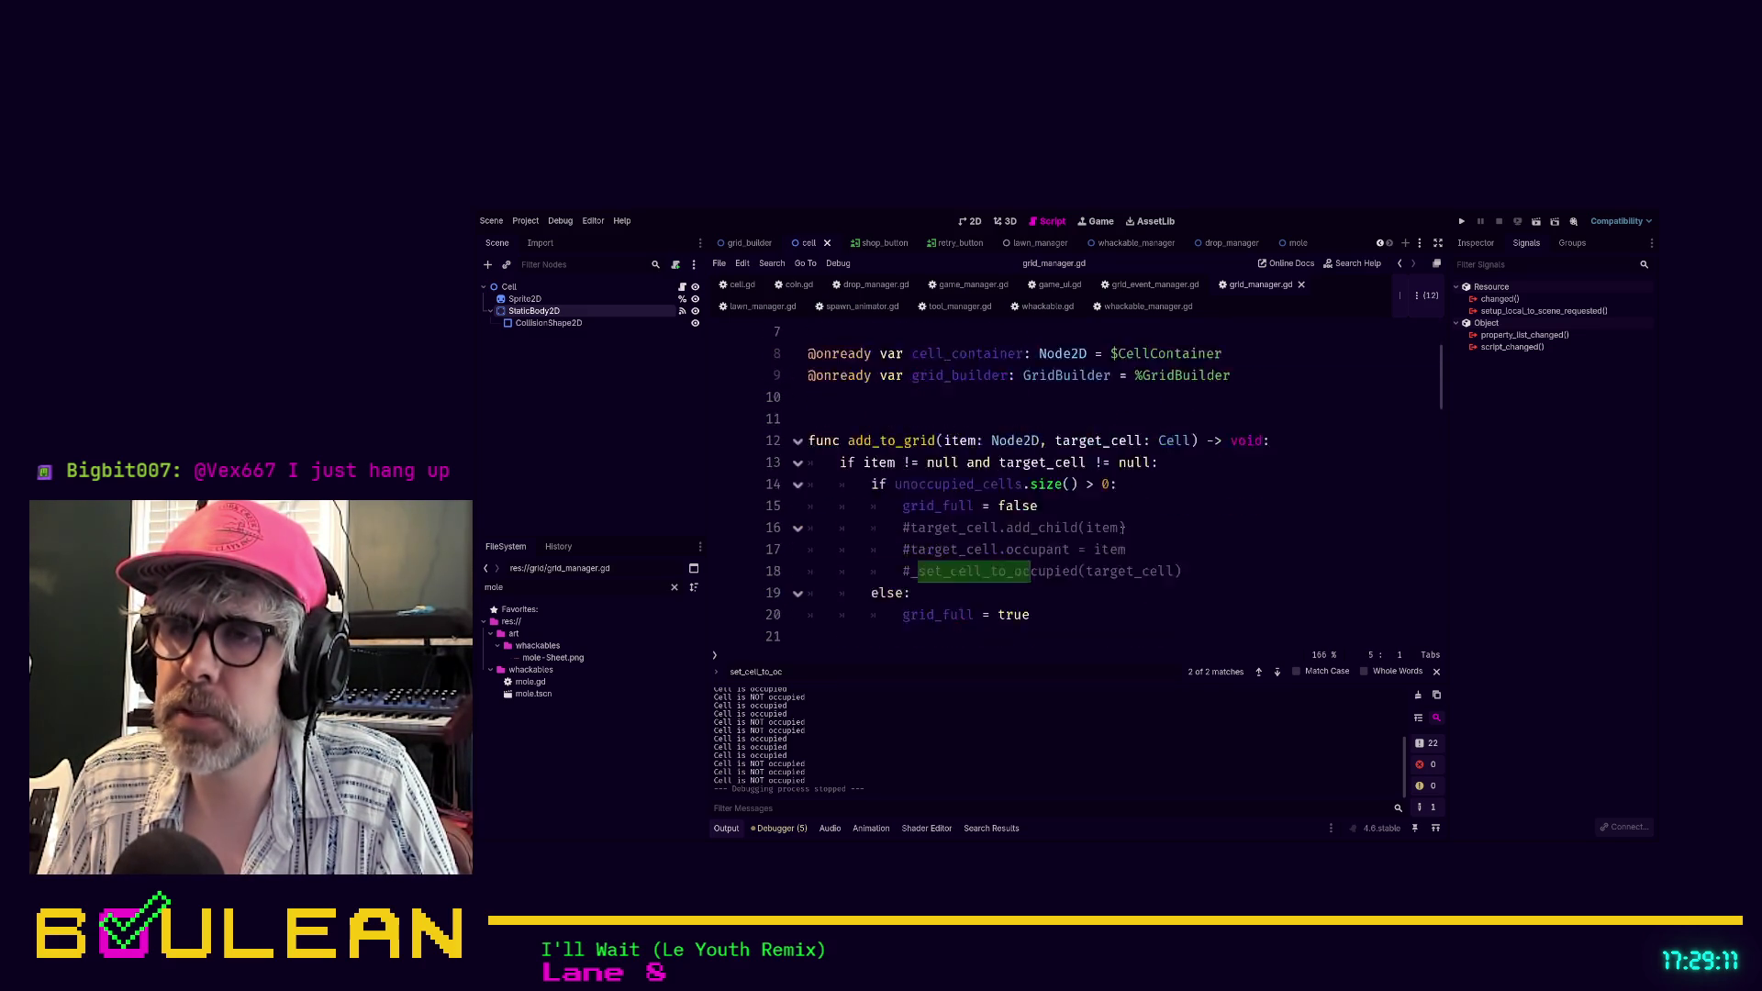
pyautogui.click(923, 507)
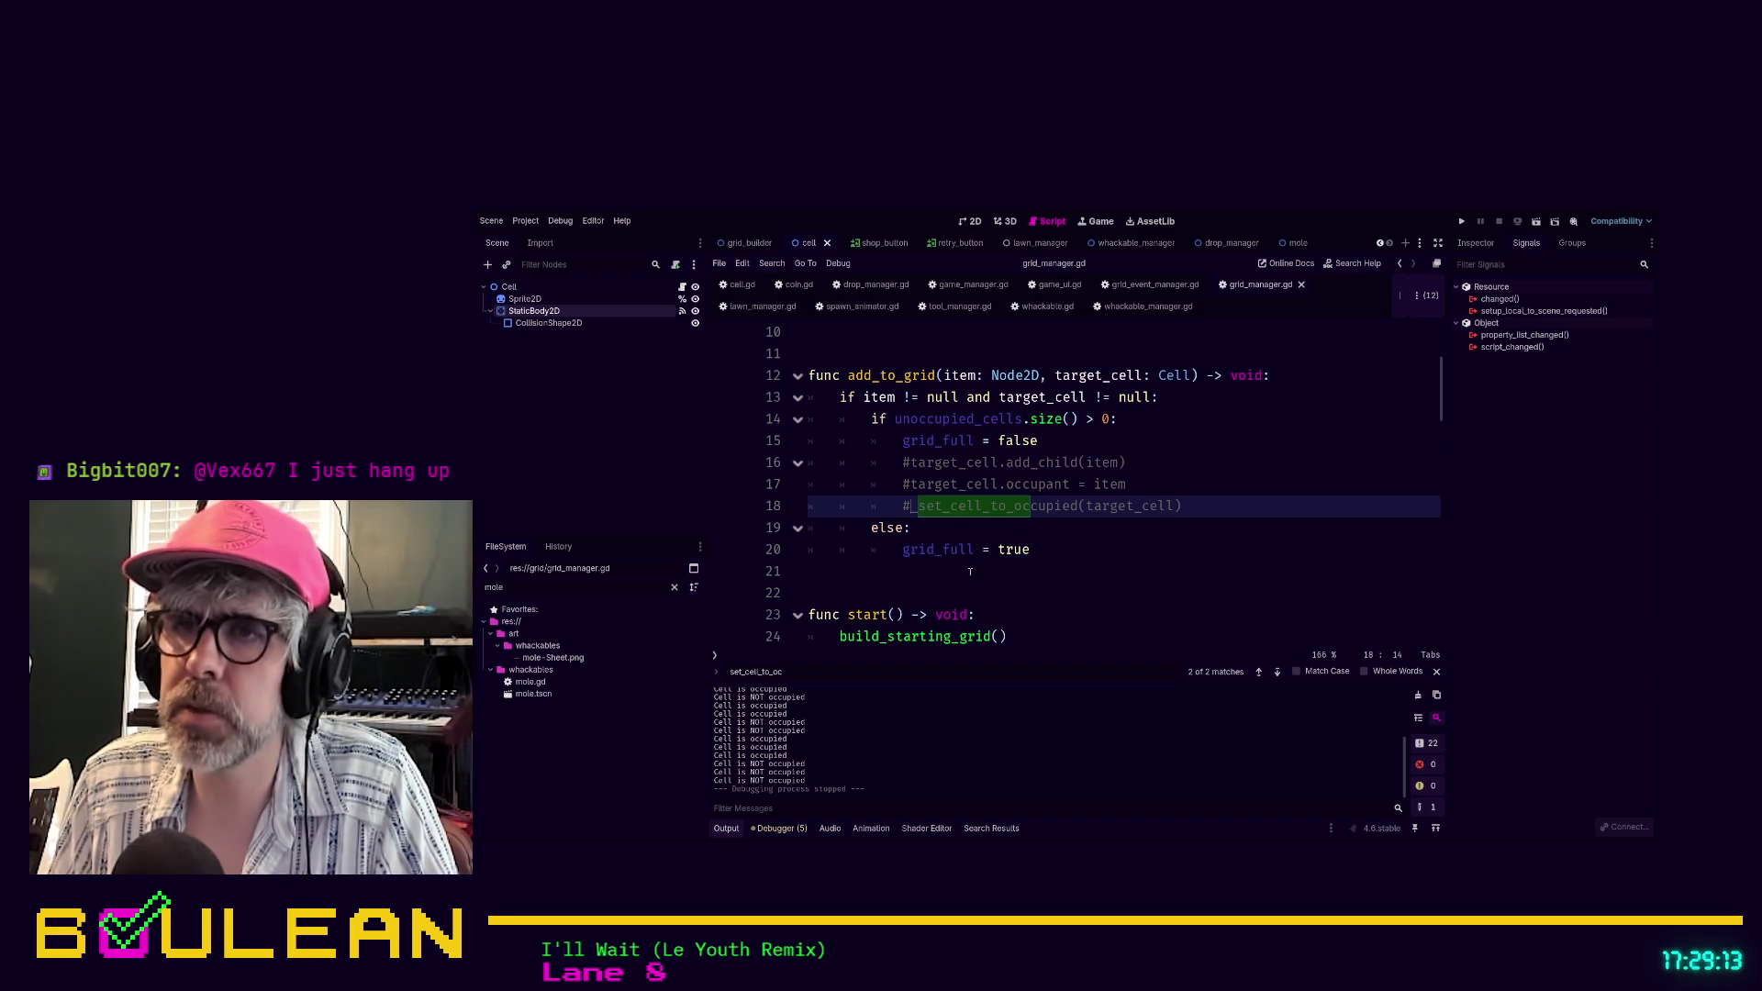
pyautogui.hotkey('ctrl', 'k')
pyautogui.press('Right')
pyautogui.hotkey('shift', 'Right')
pyautogui.hotkey('shift', 'Right')
pyautogui.hotkey('shift', 'Right')
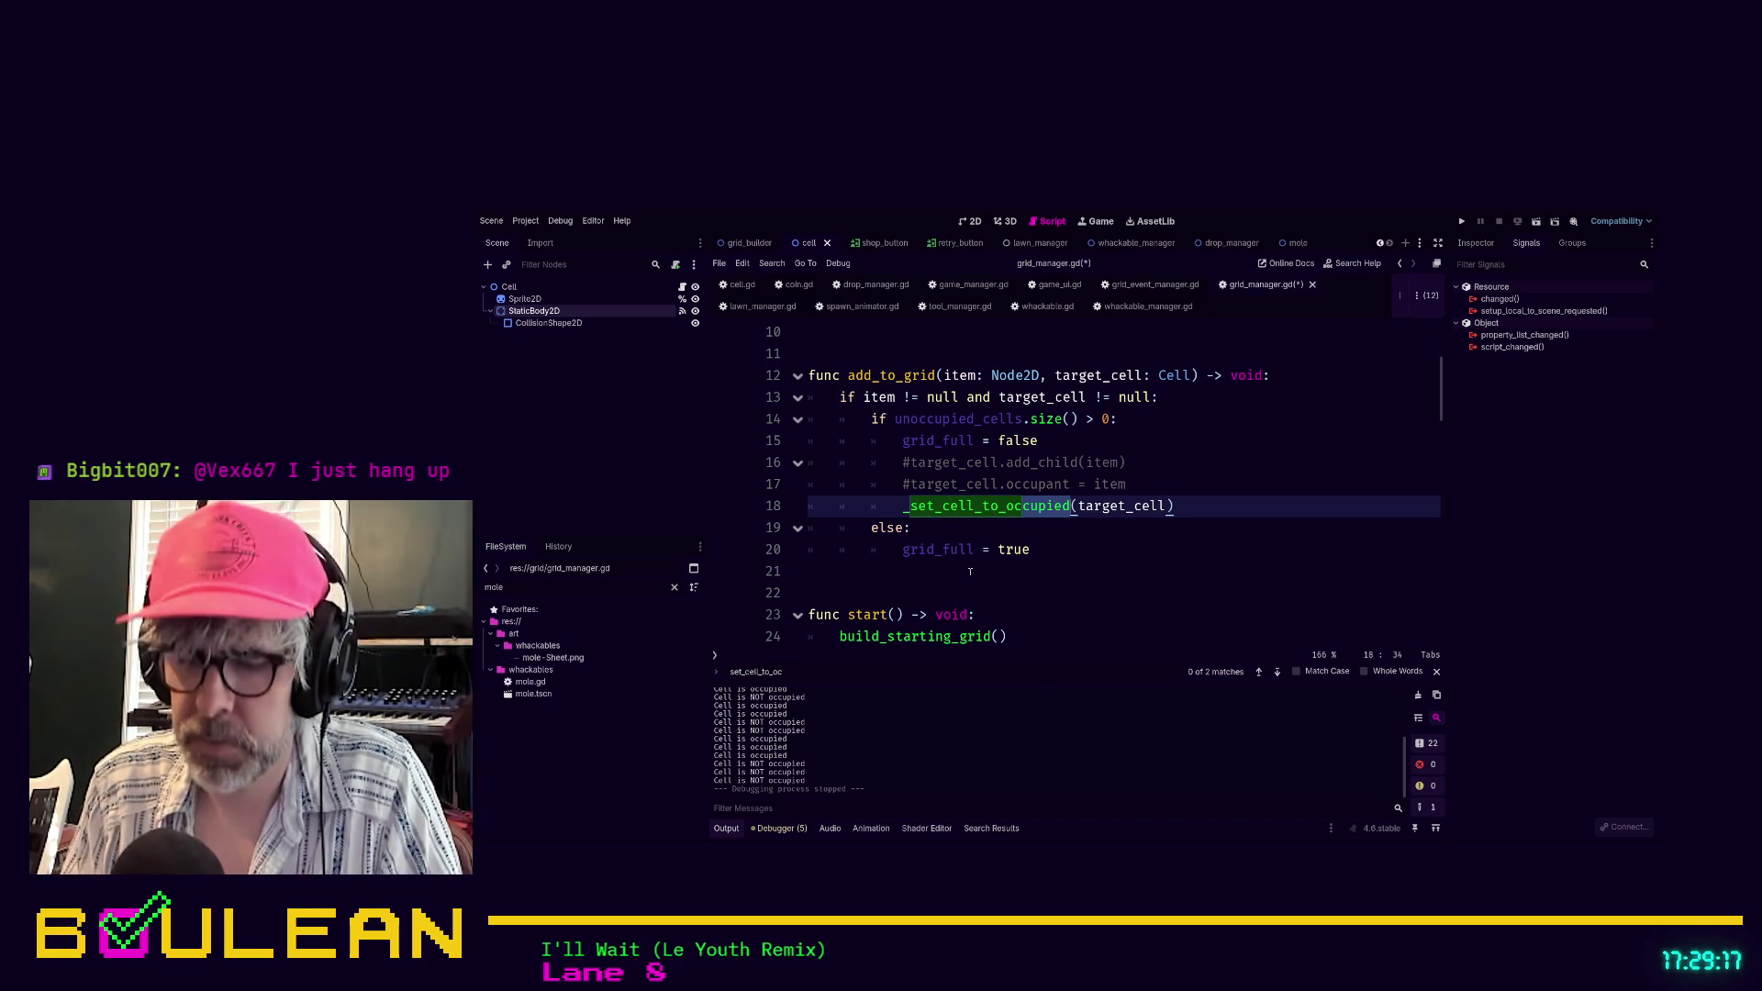
pyautogui.press('BackSpace')
pyautogui.write('update_occupied_cells_array')
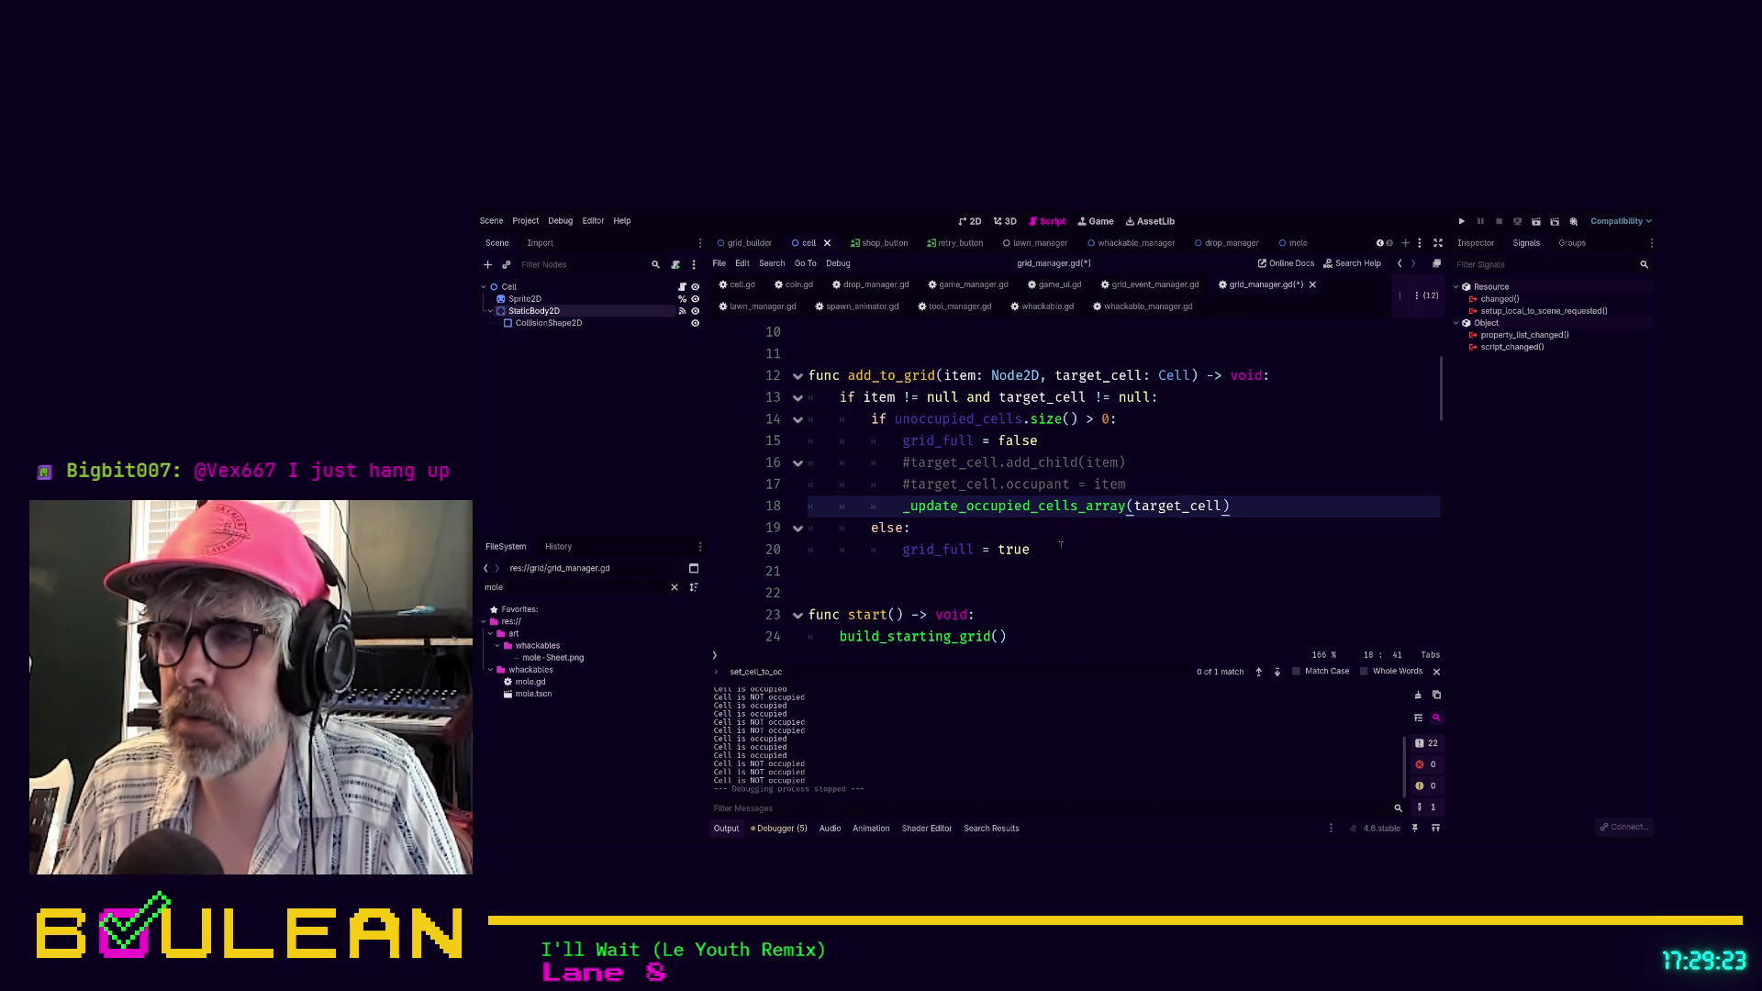
# Rename the function definition to _update_occupied_cells_array, delete its cell.is_occupied line, and save
pyautogui.scroll(-8, 1065, 537)
pyautogui.scroll(-8, 1071, 526)
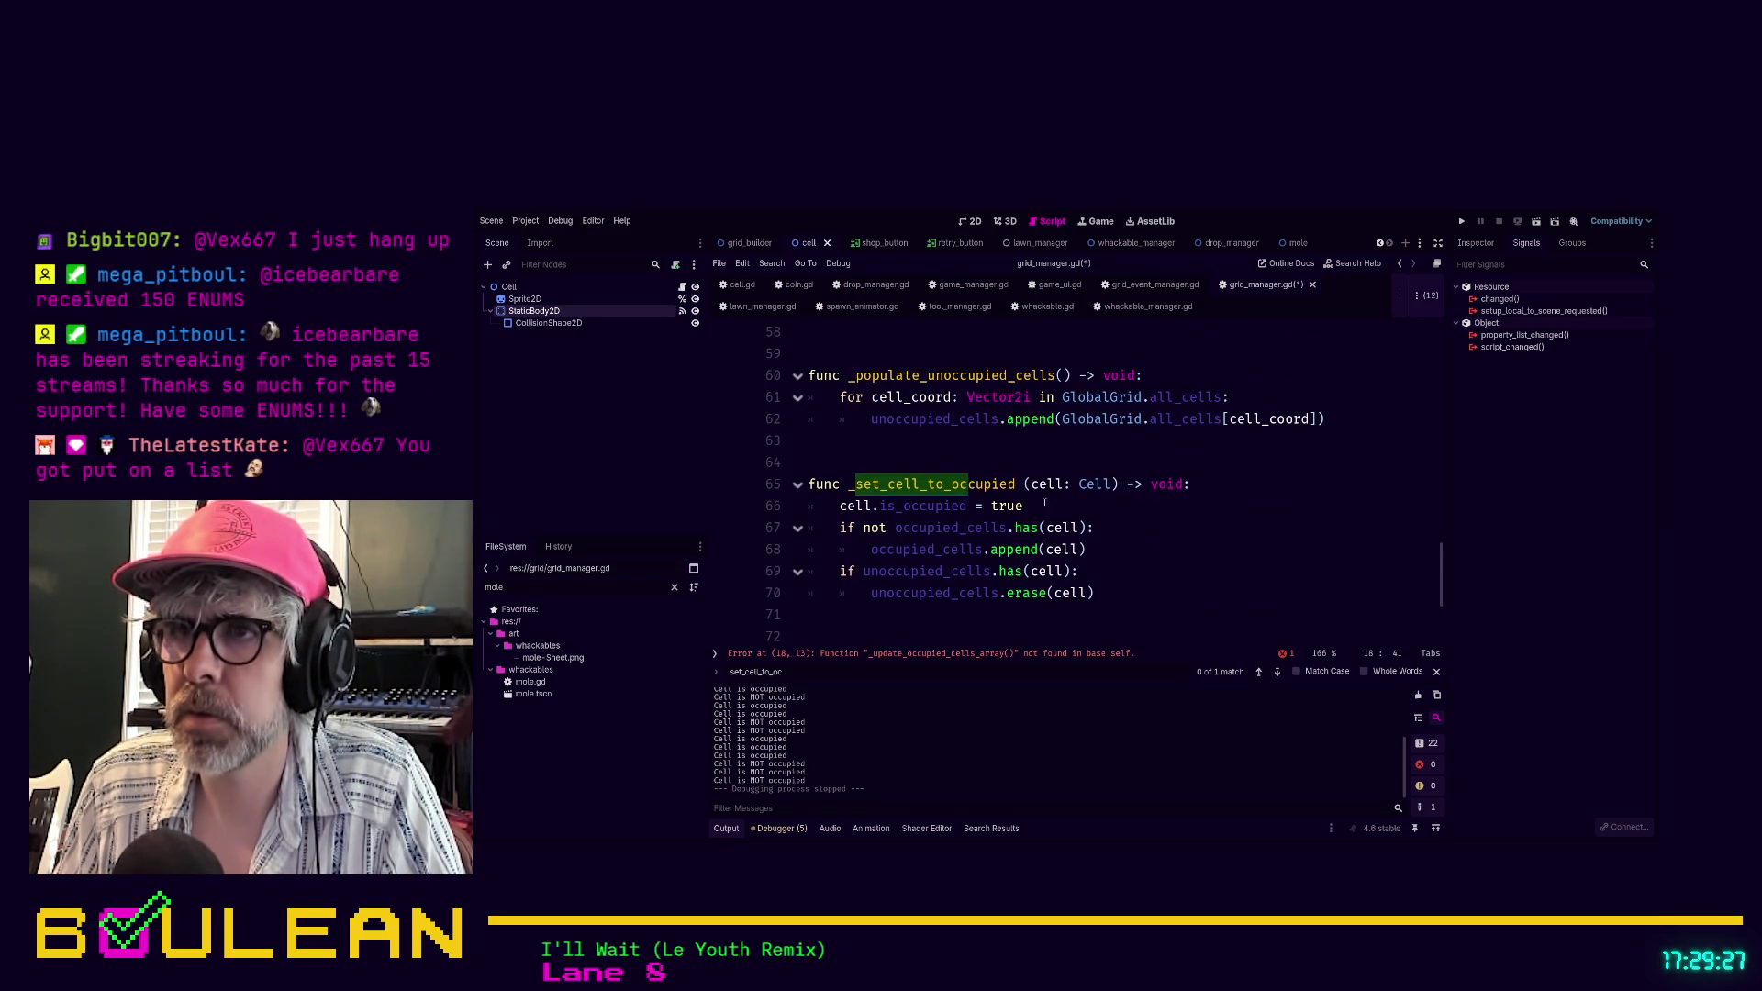
pyautogui.doubleClick(986, 484)
pyautogui.keyDown('shift'); pyautogui.click(858, 484); pyautogui.keyUp('shift')
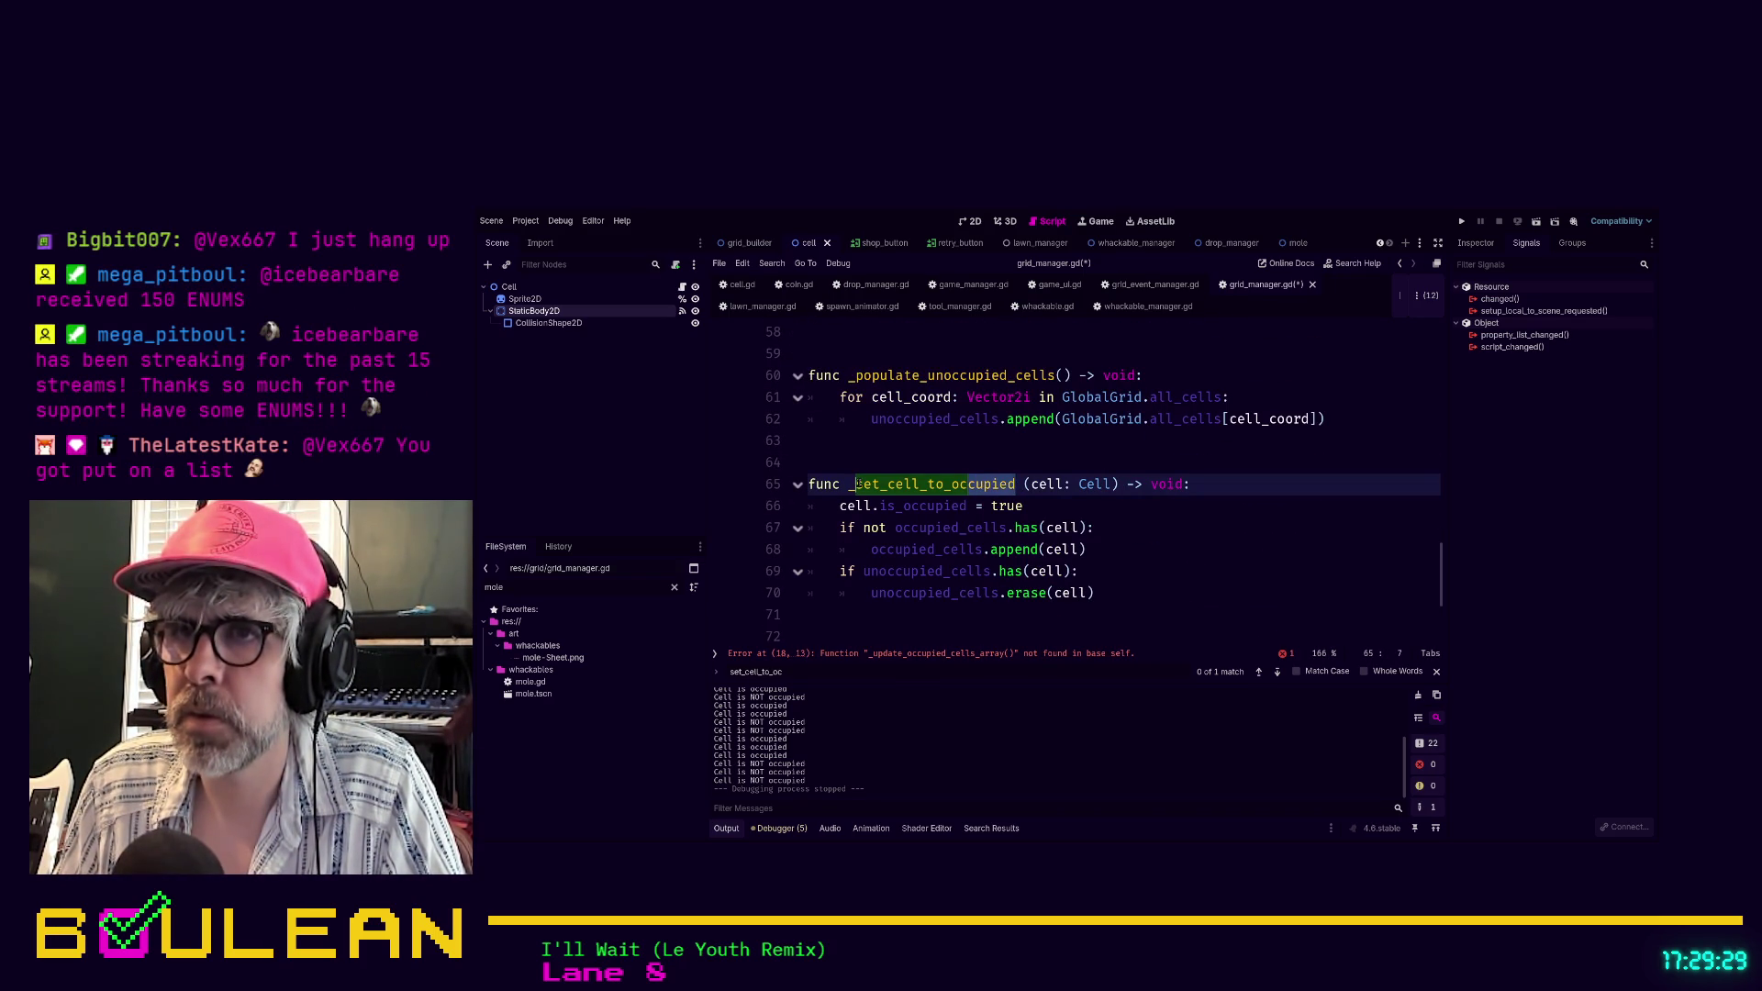
pyautogui.write('update_')
pyautogui.write('occupied_cells')
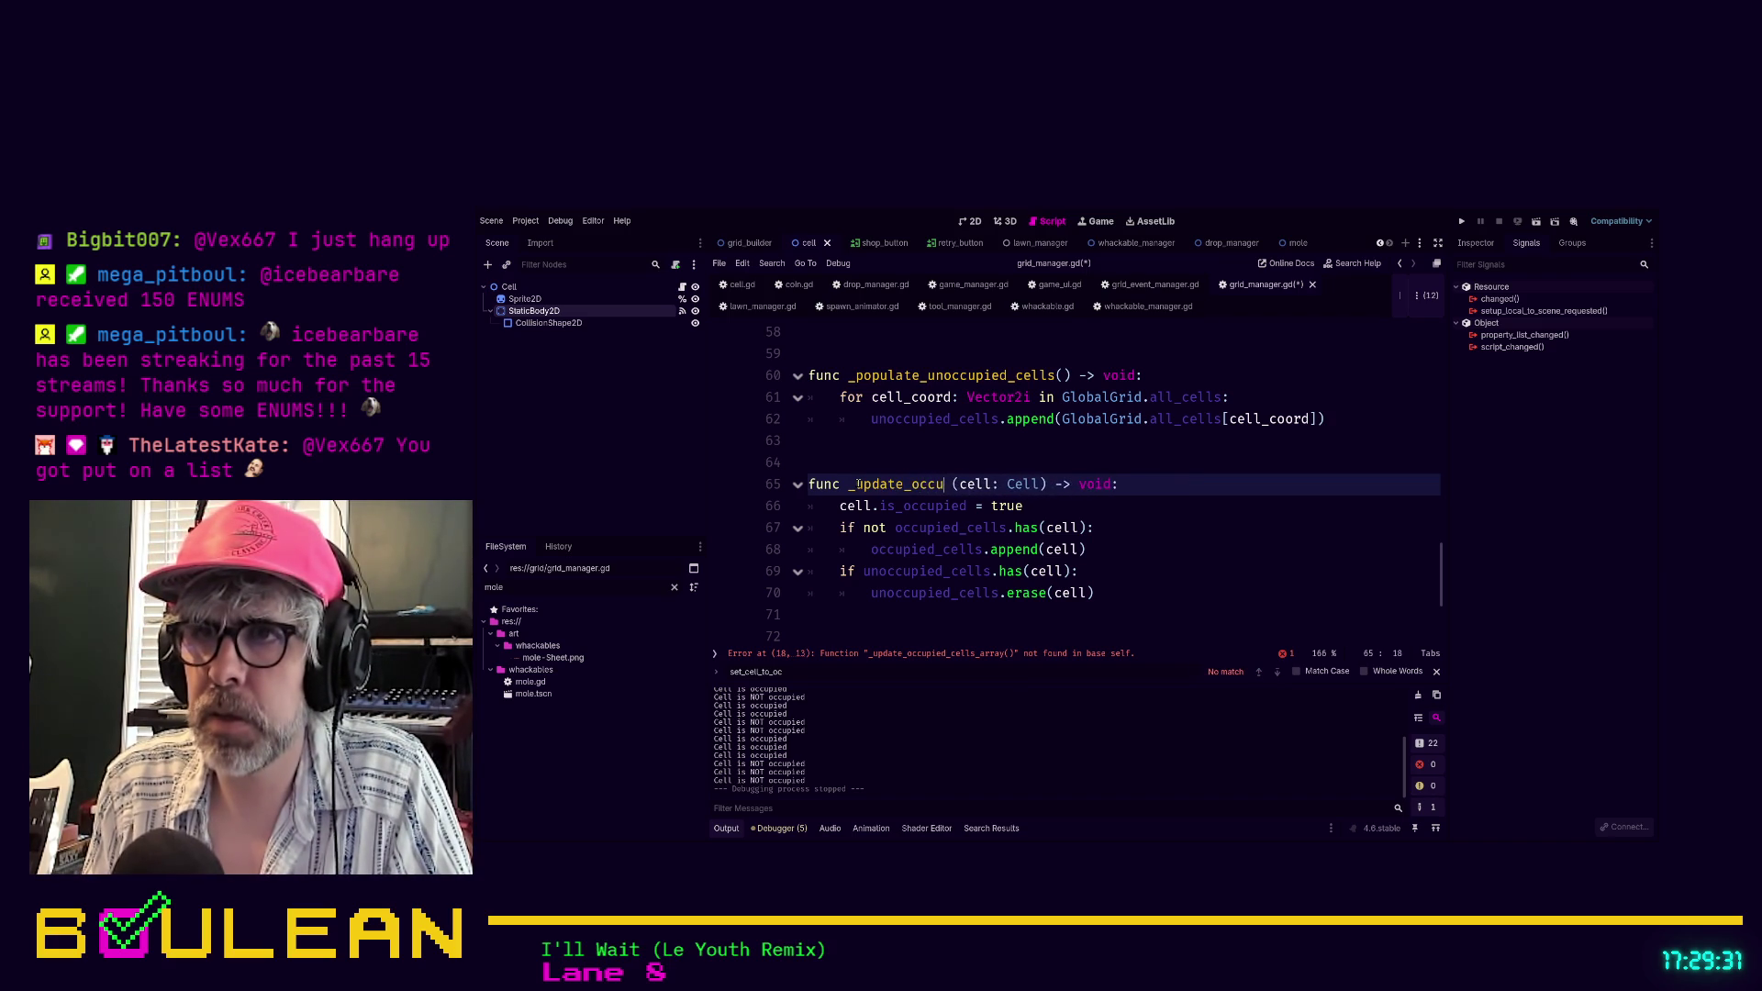
pyautogui.write('_array')
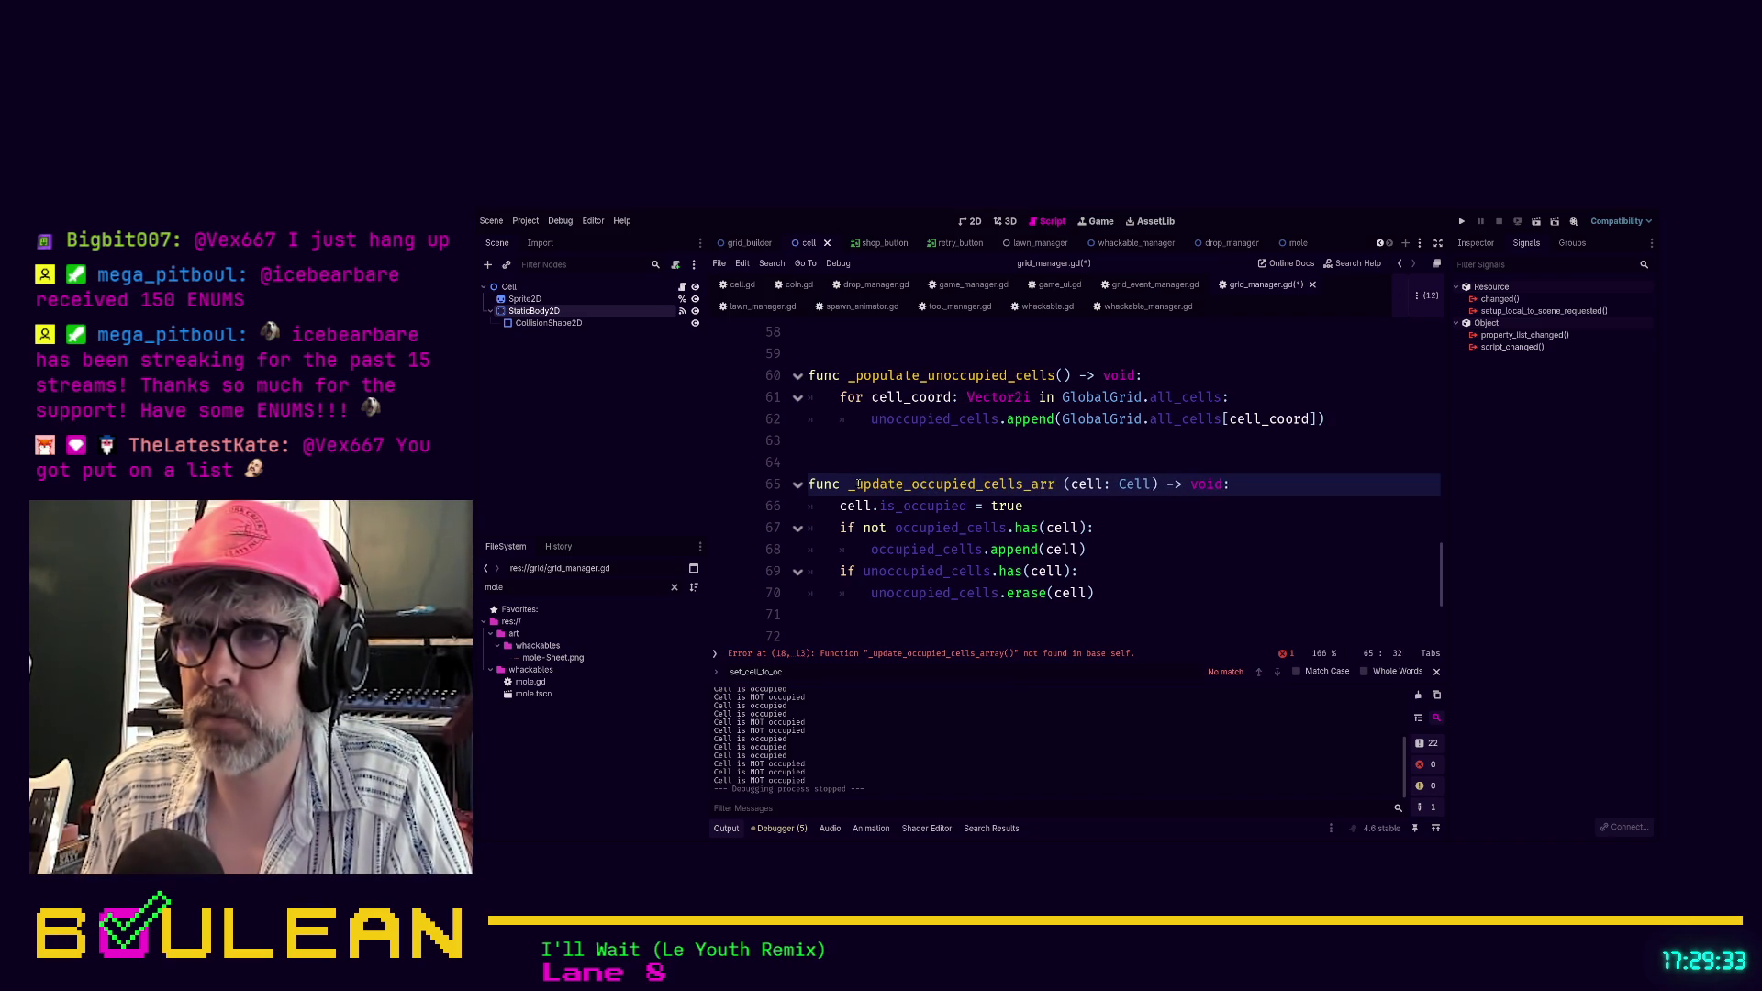
pyautogui.press('Delete')
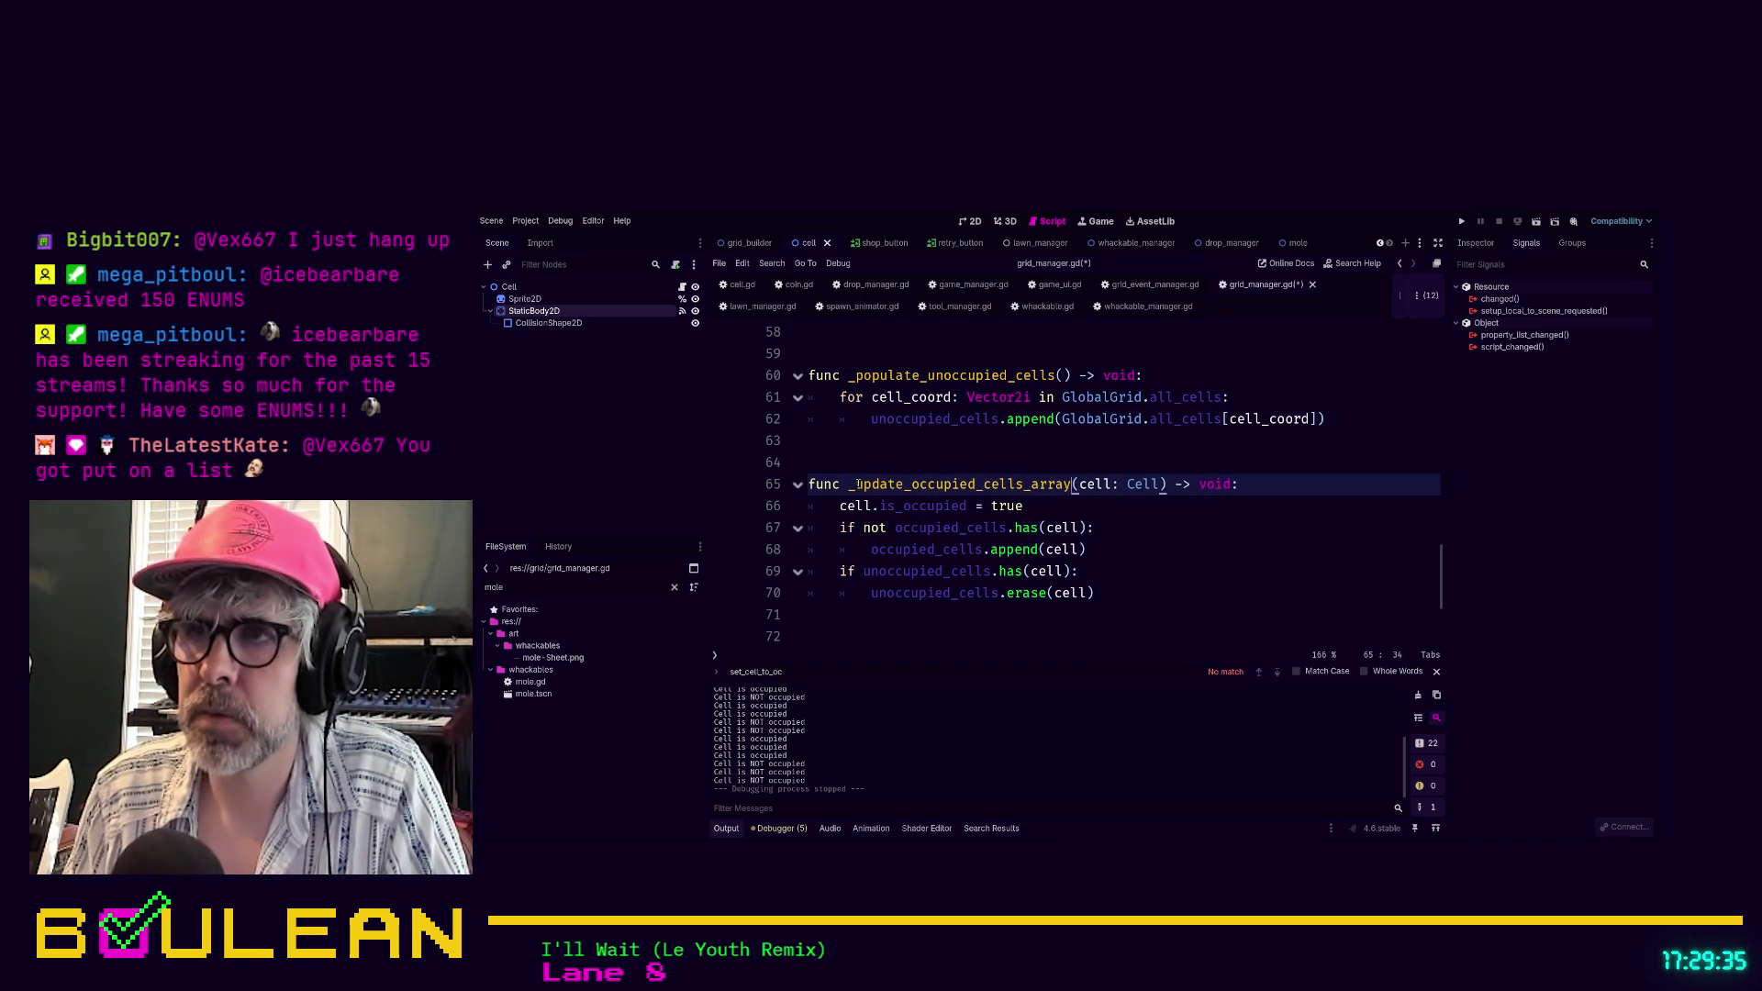
pyautogui.press('Down')
pyautogui.hotkey('shift', 'Home')
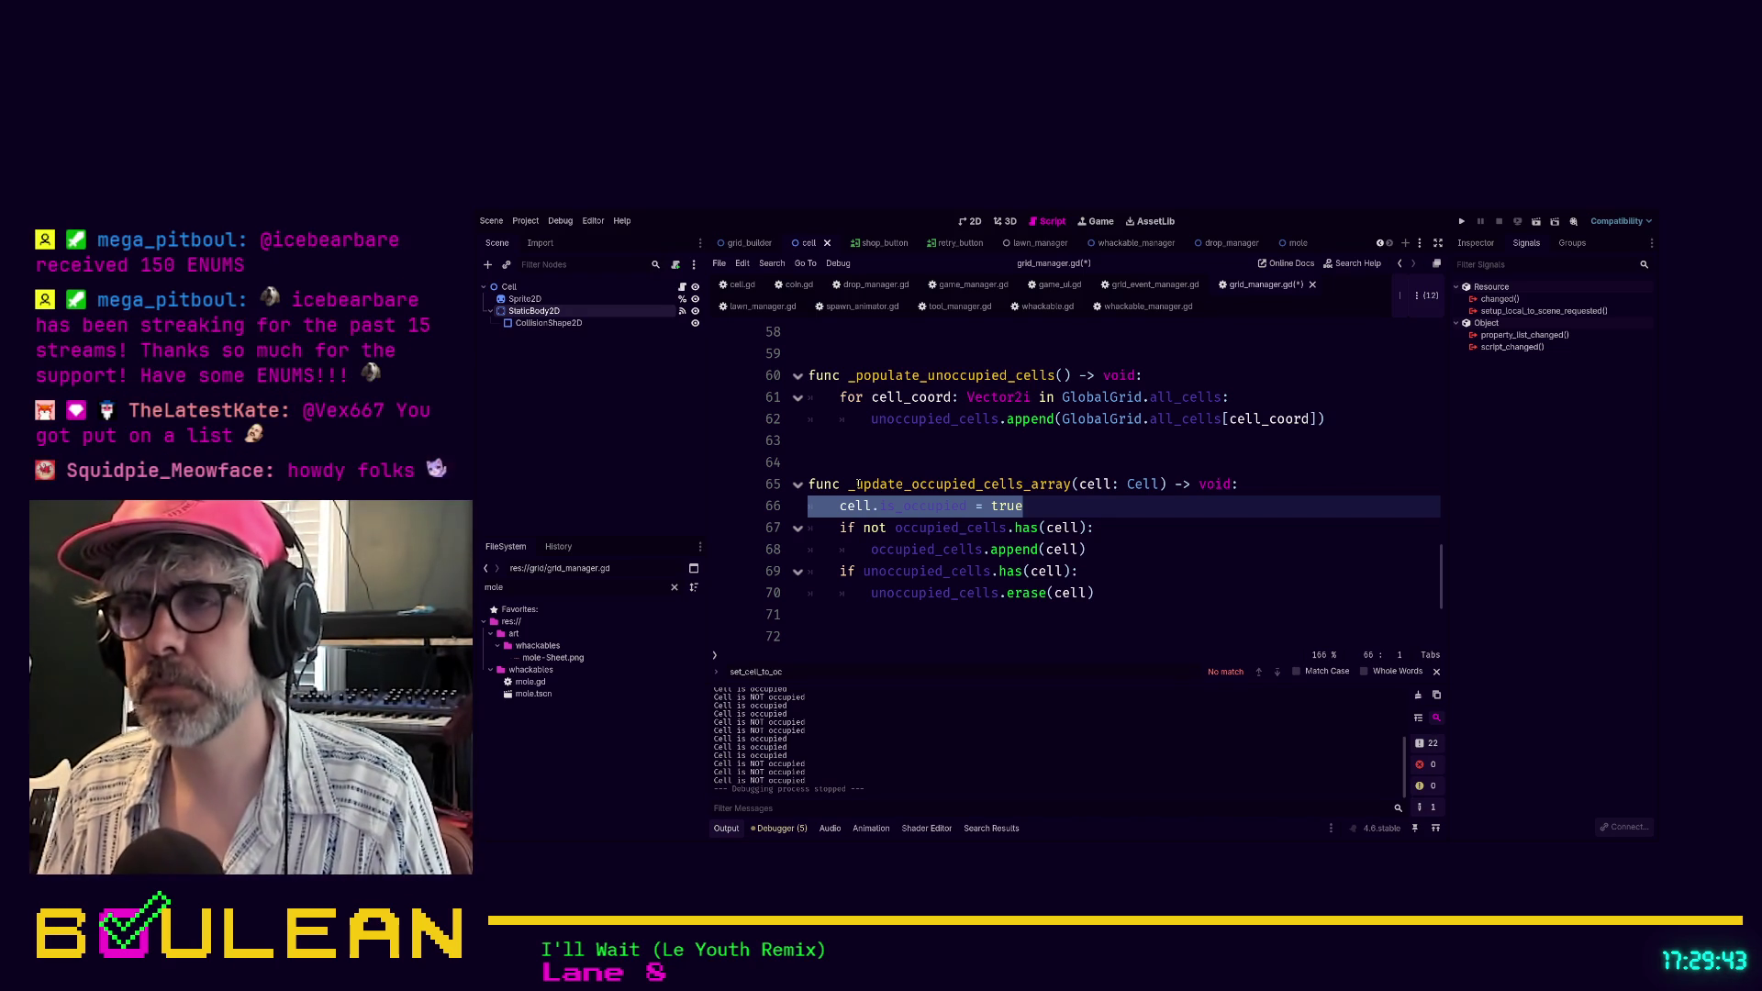
pyautogui.press('Delete')
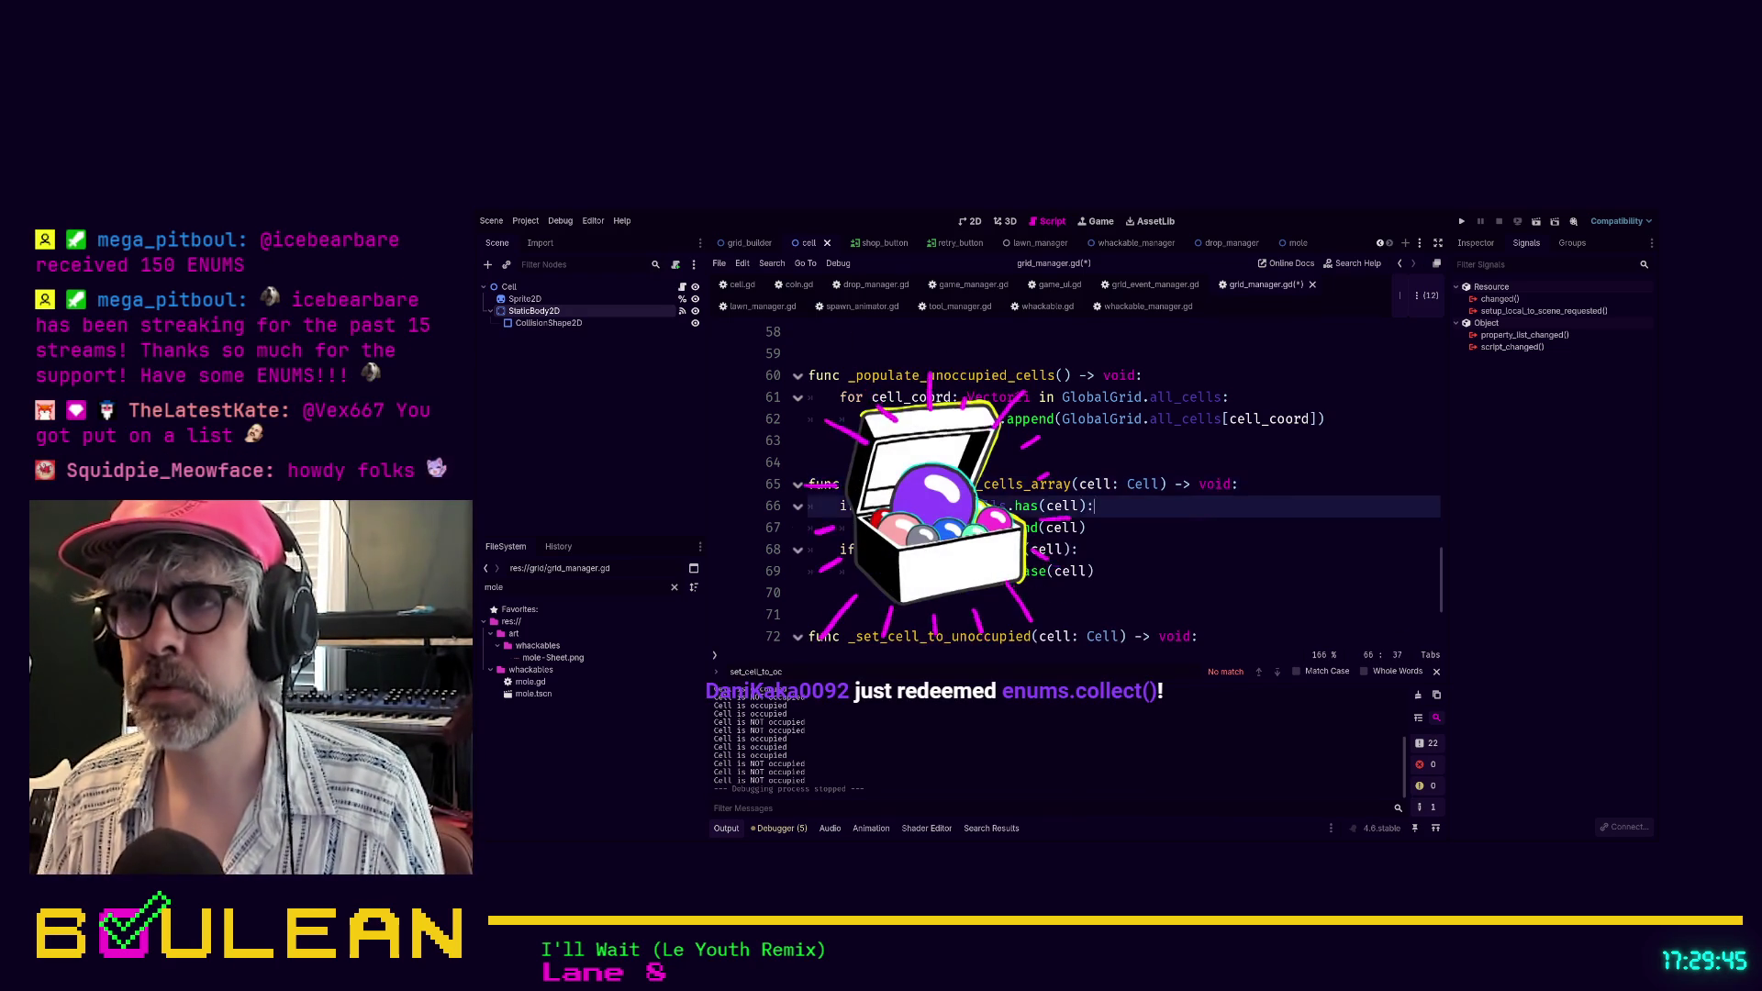
pyautogui.click(1122, 569)
pyautogui.hotkey('ctrl', 's')
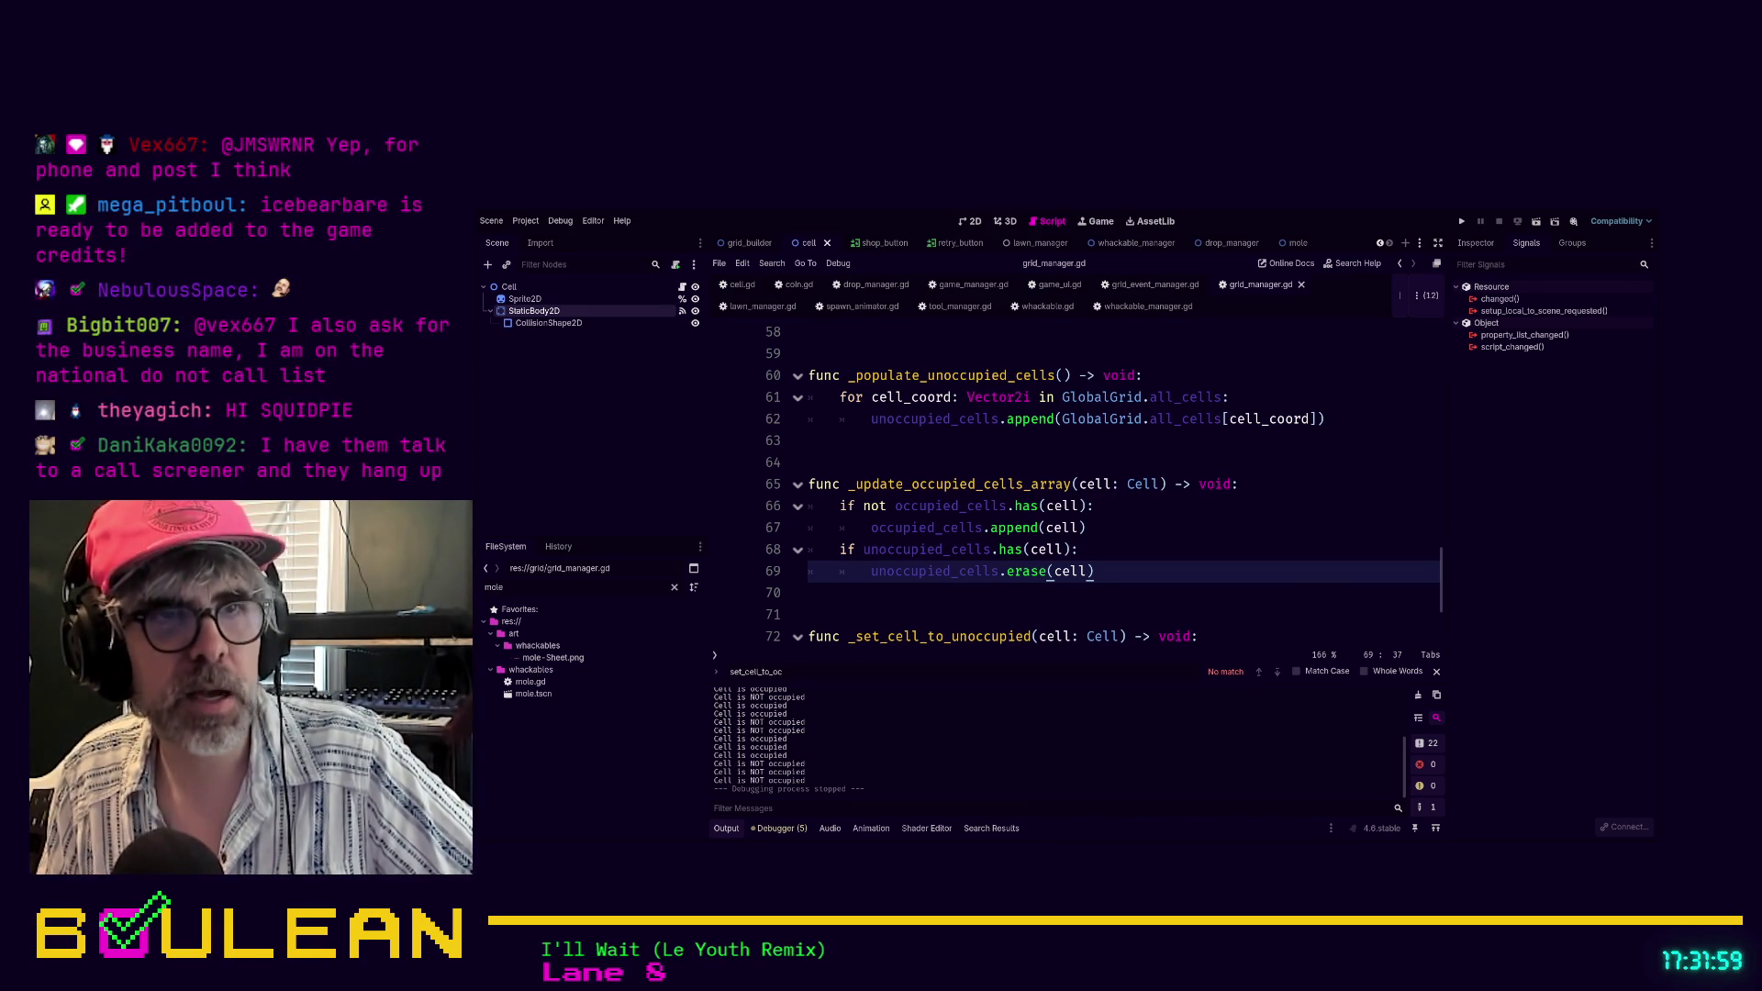
pyautogui.click(980, 623)
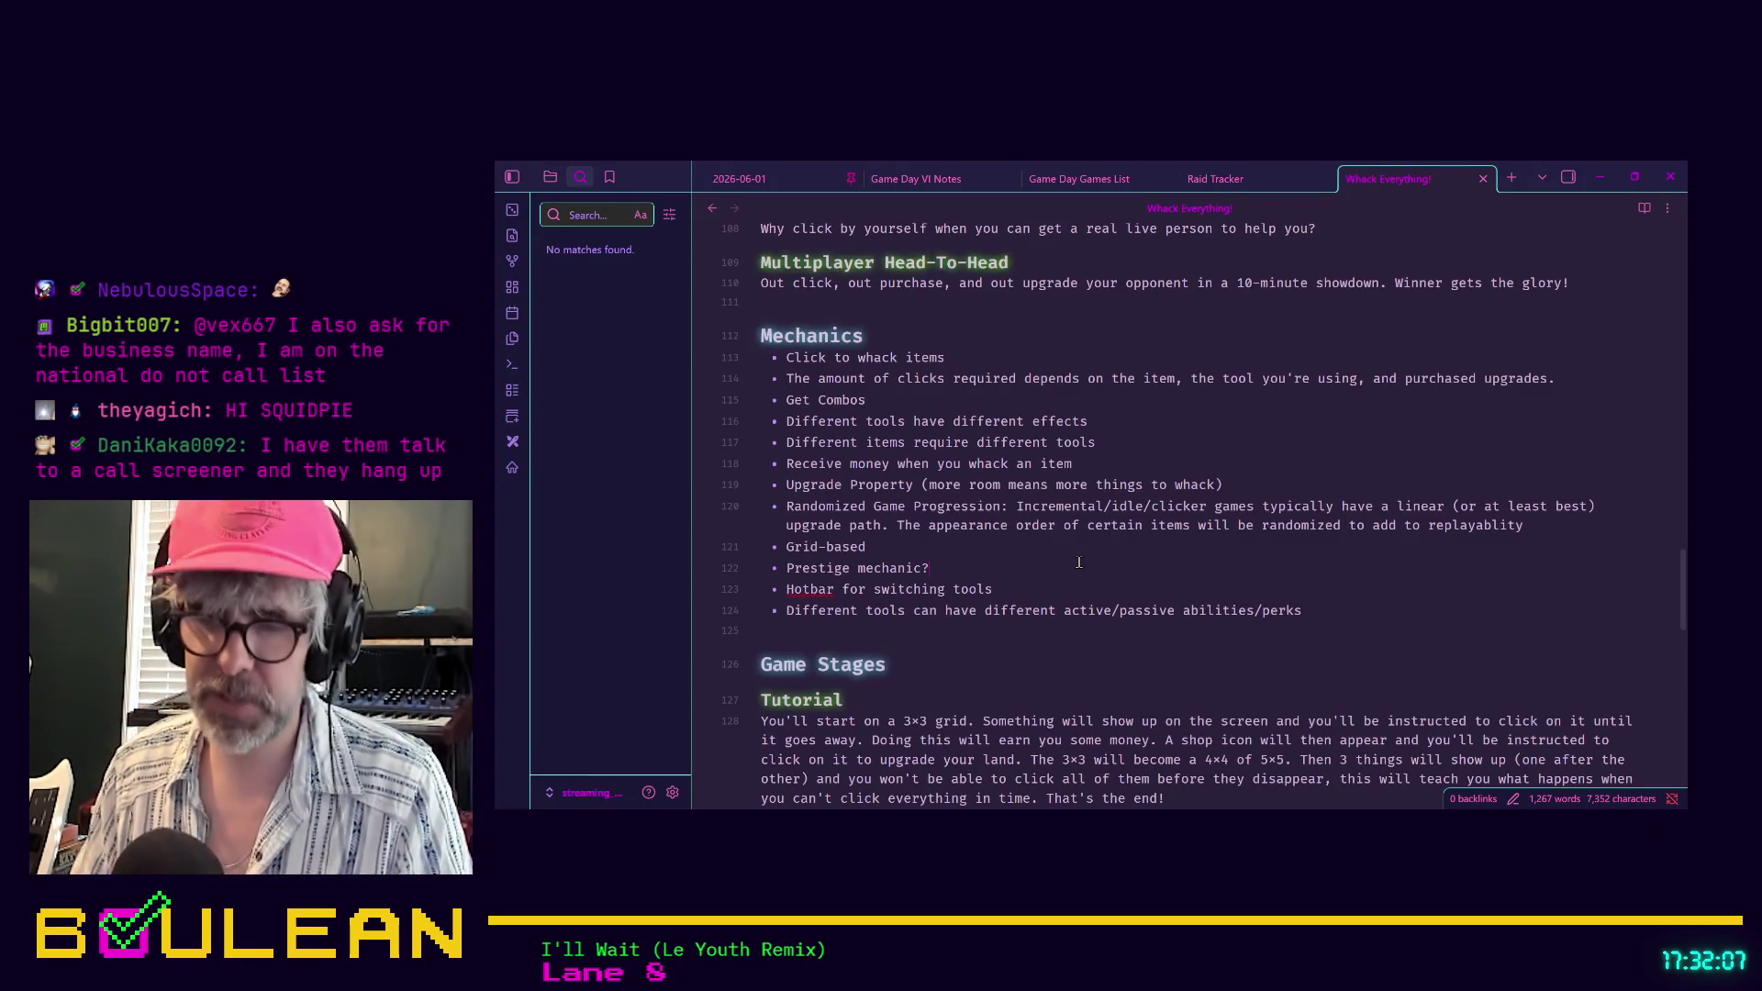
# Open the Outcaster Game Credits note via the quick switcher search 'credit'
pyautogui.hotkey('ctrl', 'o')
pyautogui.write('credit')
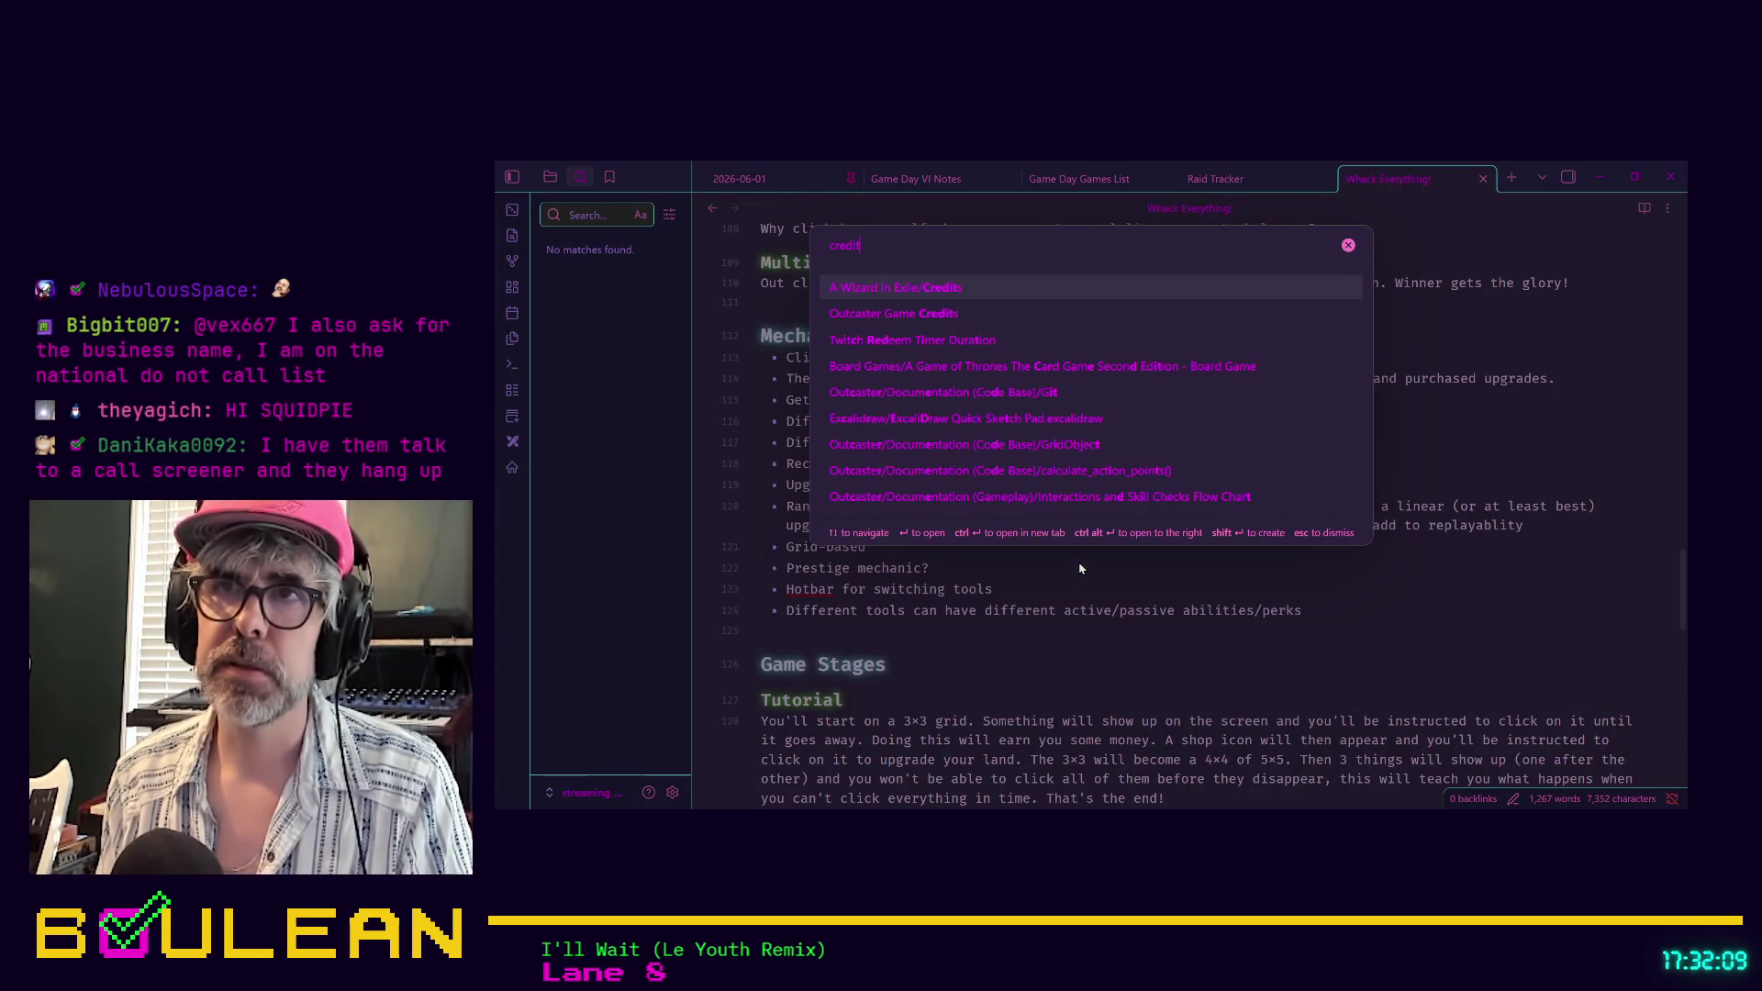
pyautogui.press('Down')
pyautogui.press('Return')
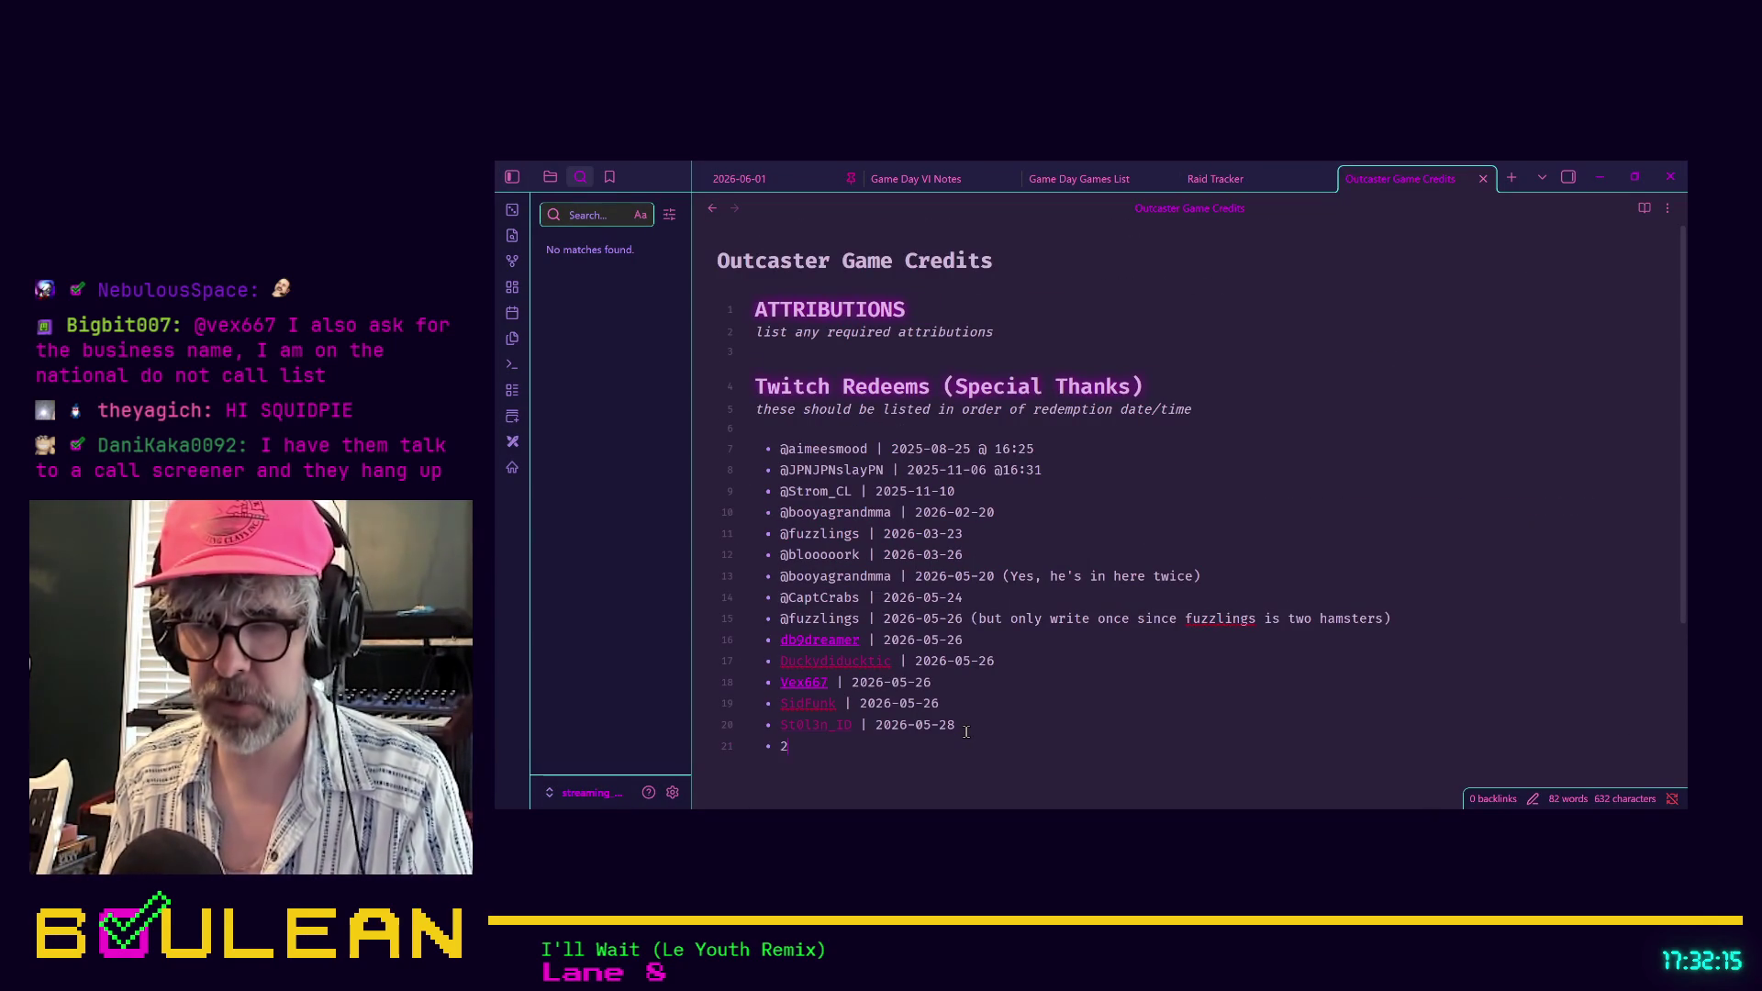
# Add a 2026-06-03 Twitch redeem entry linking the viewer's name with corrected capitalisation
pyautogui.write('026-06-03 \\')
pyautogui.press('BackSpace')
pyautogui.write('[[')
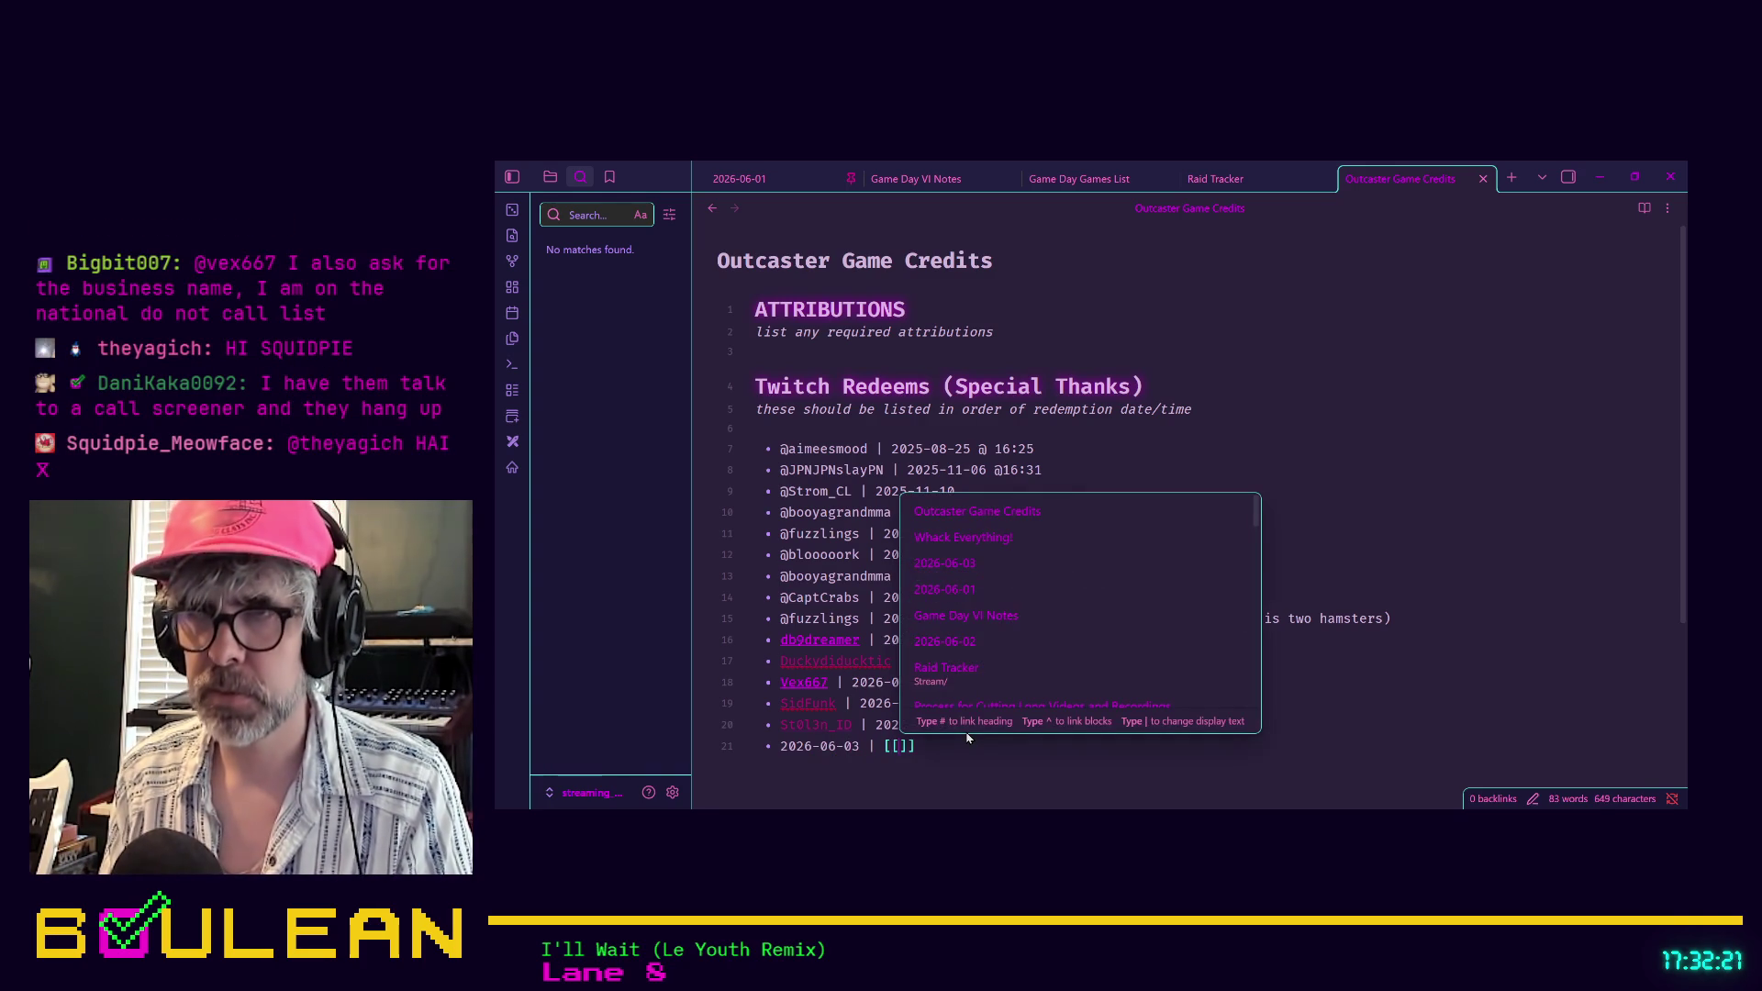
pyautogui.write('icebear')
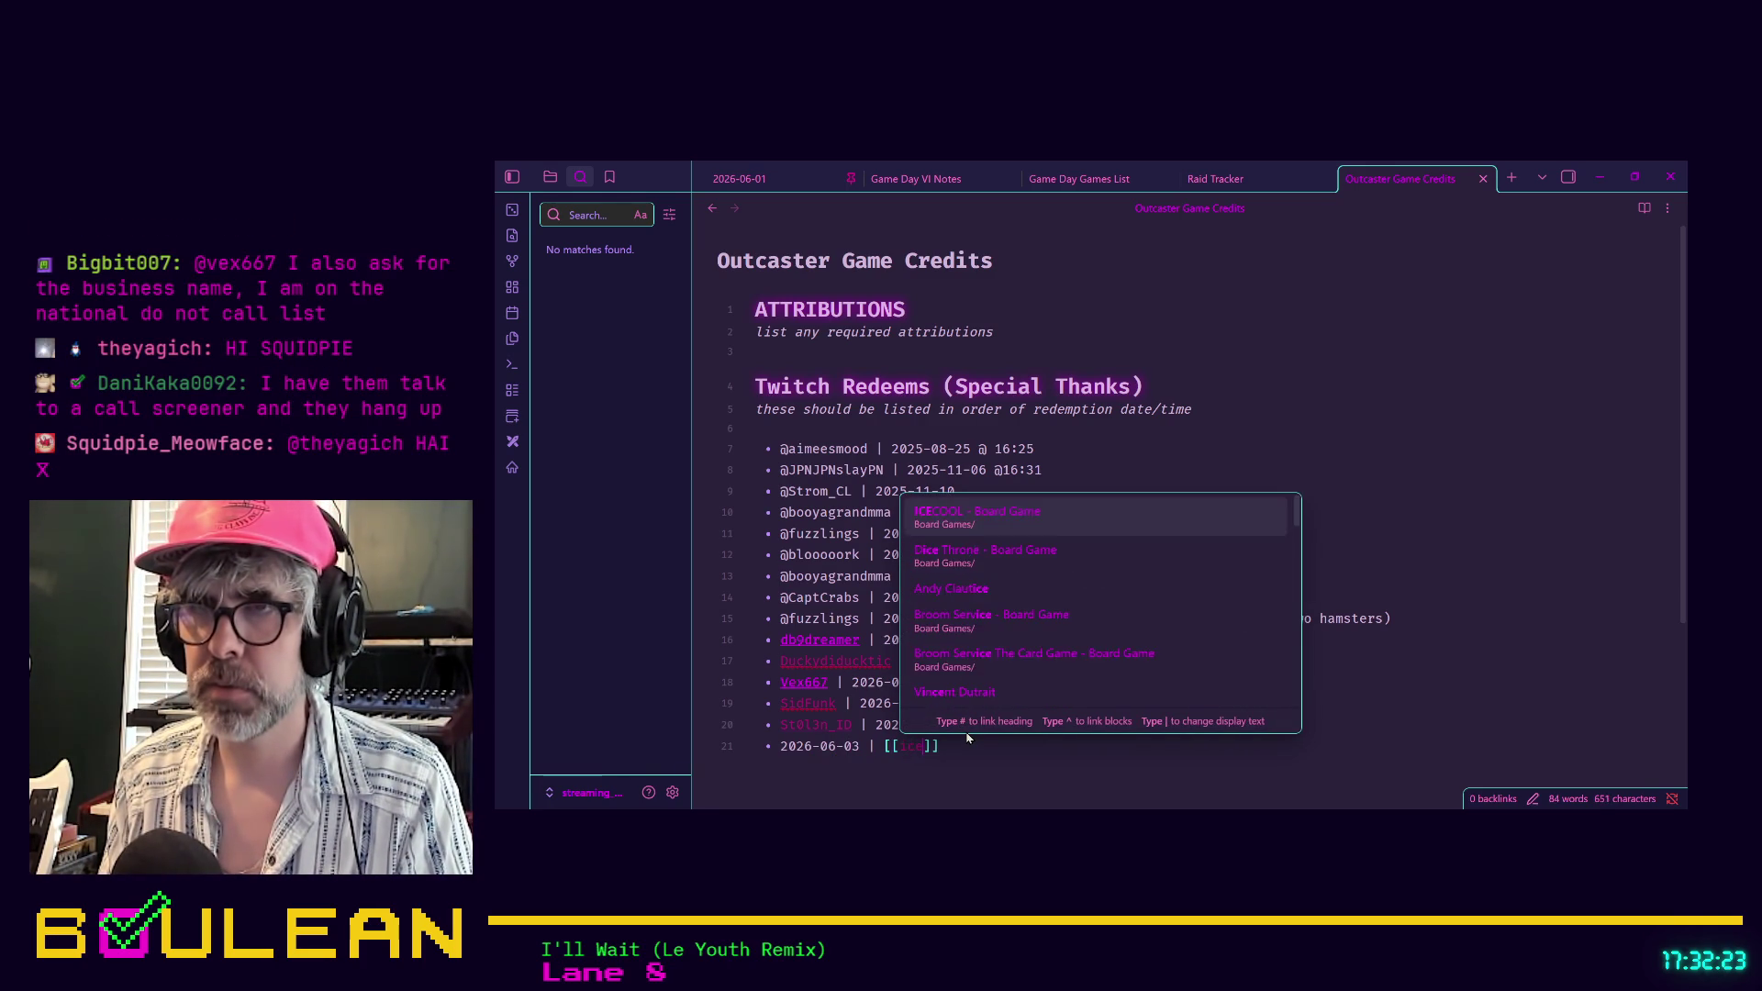
pyautogui.write('bare')
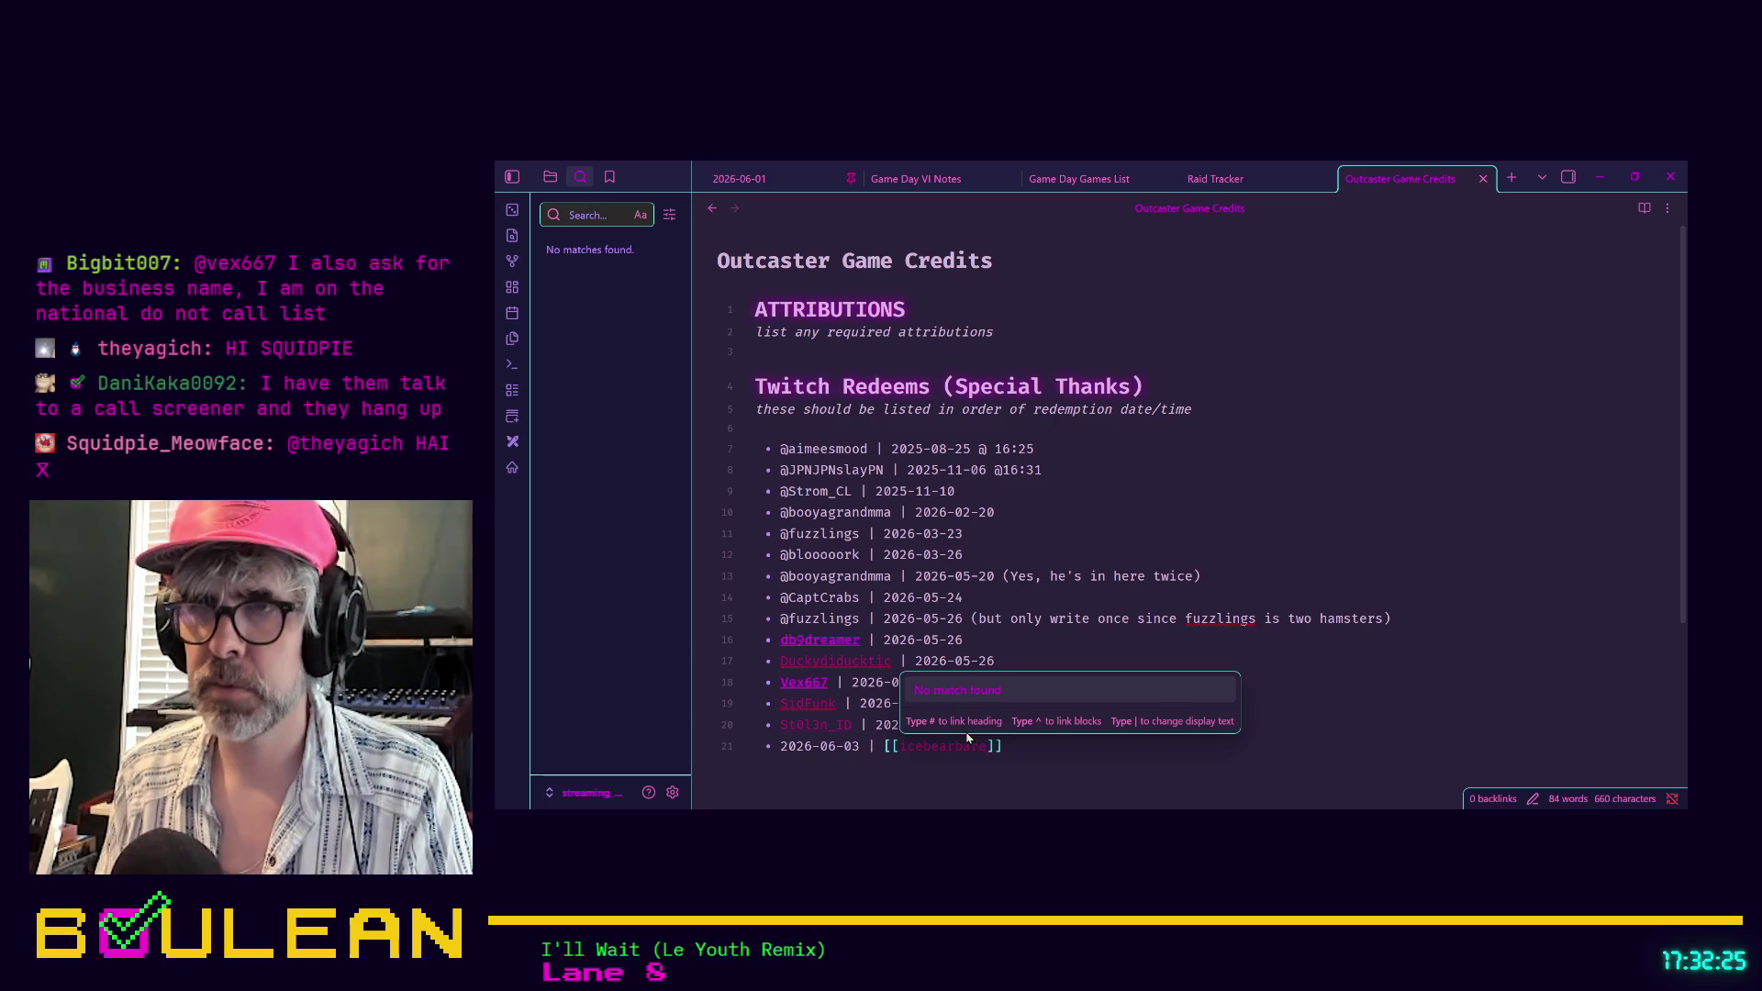
pyautogui.click(1026, 758)
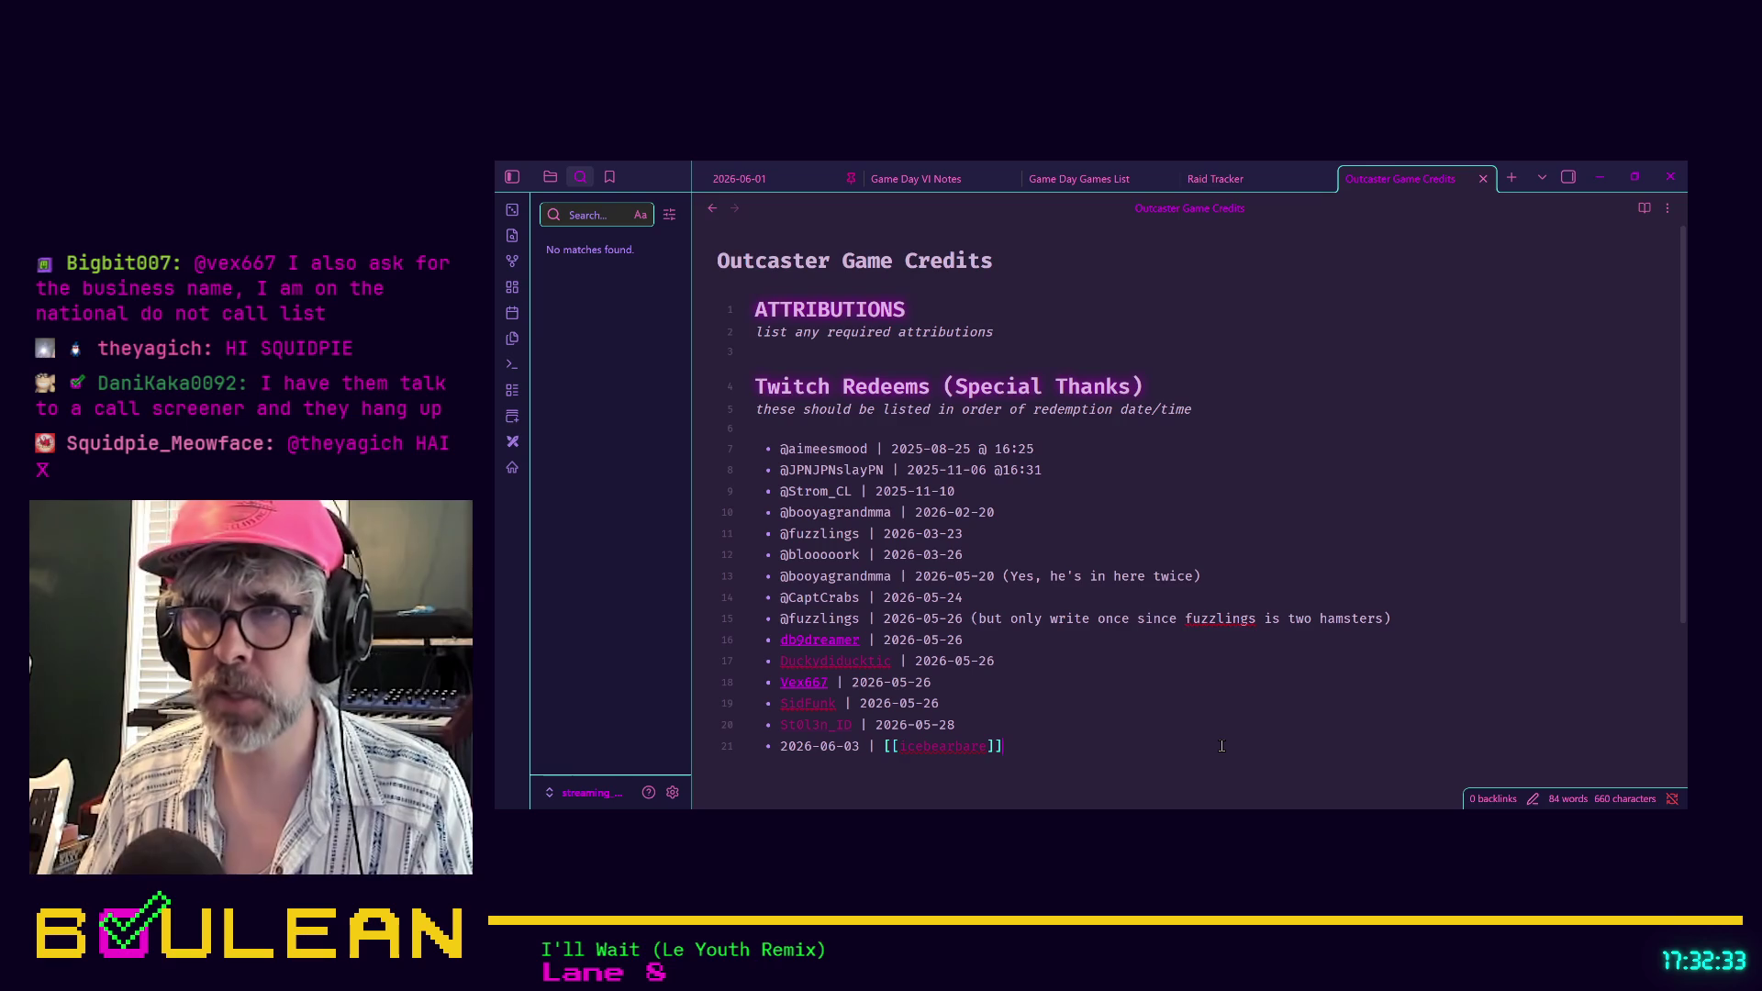
pyautogui.press('BackSpace')
pyautogui.write('B')
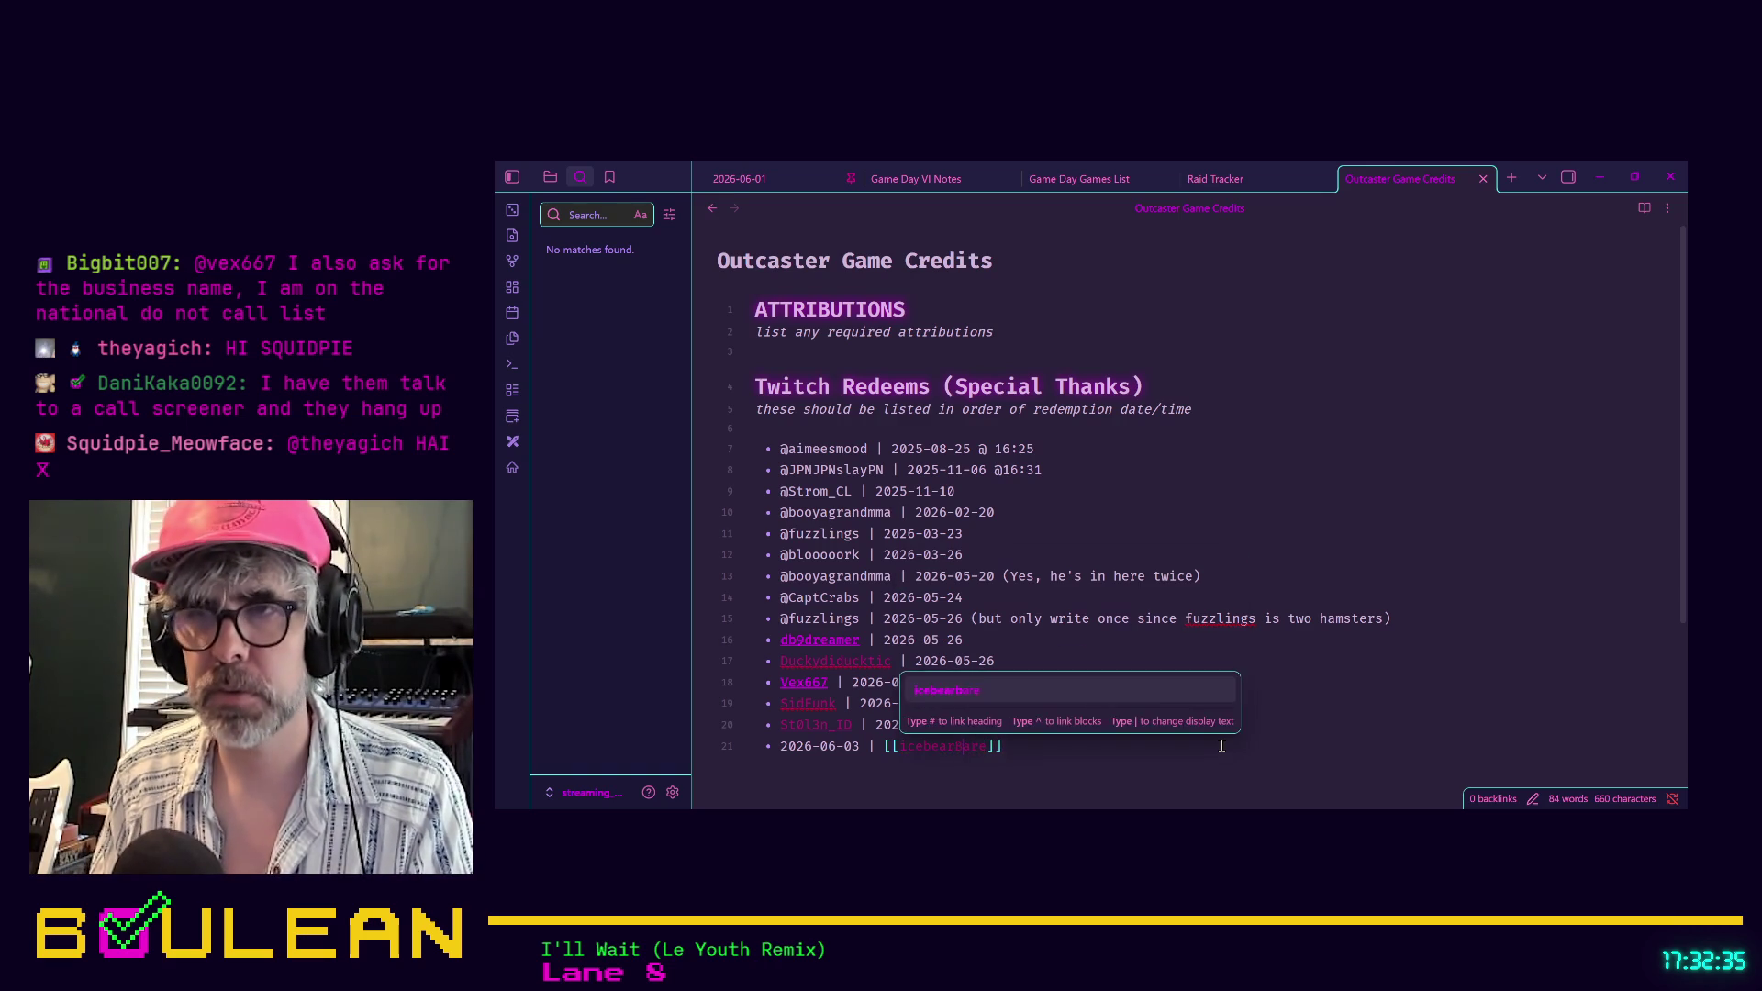
pyautogui.press('Left')
pyautogui.press('Left')
pyautogui.press('Left')
pyautogui.press('BackSpace')
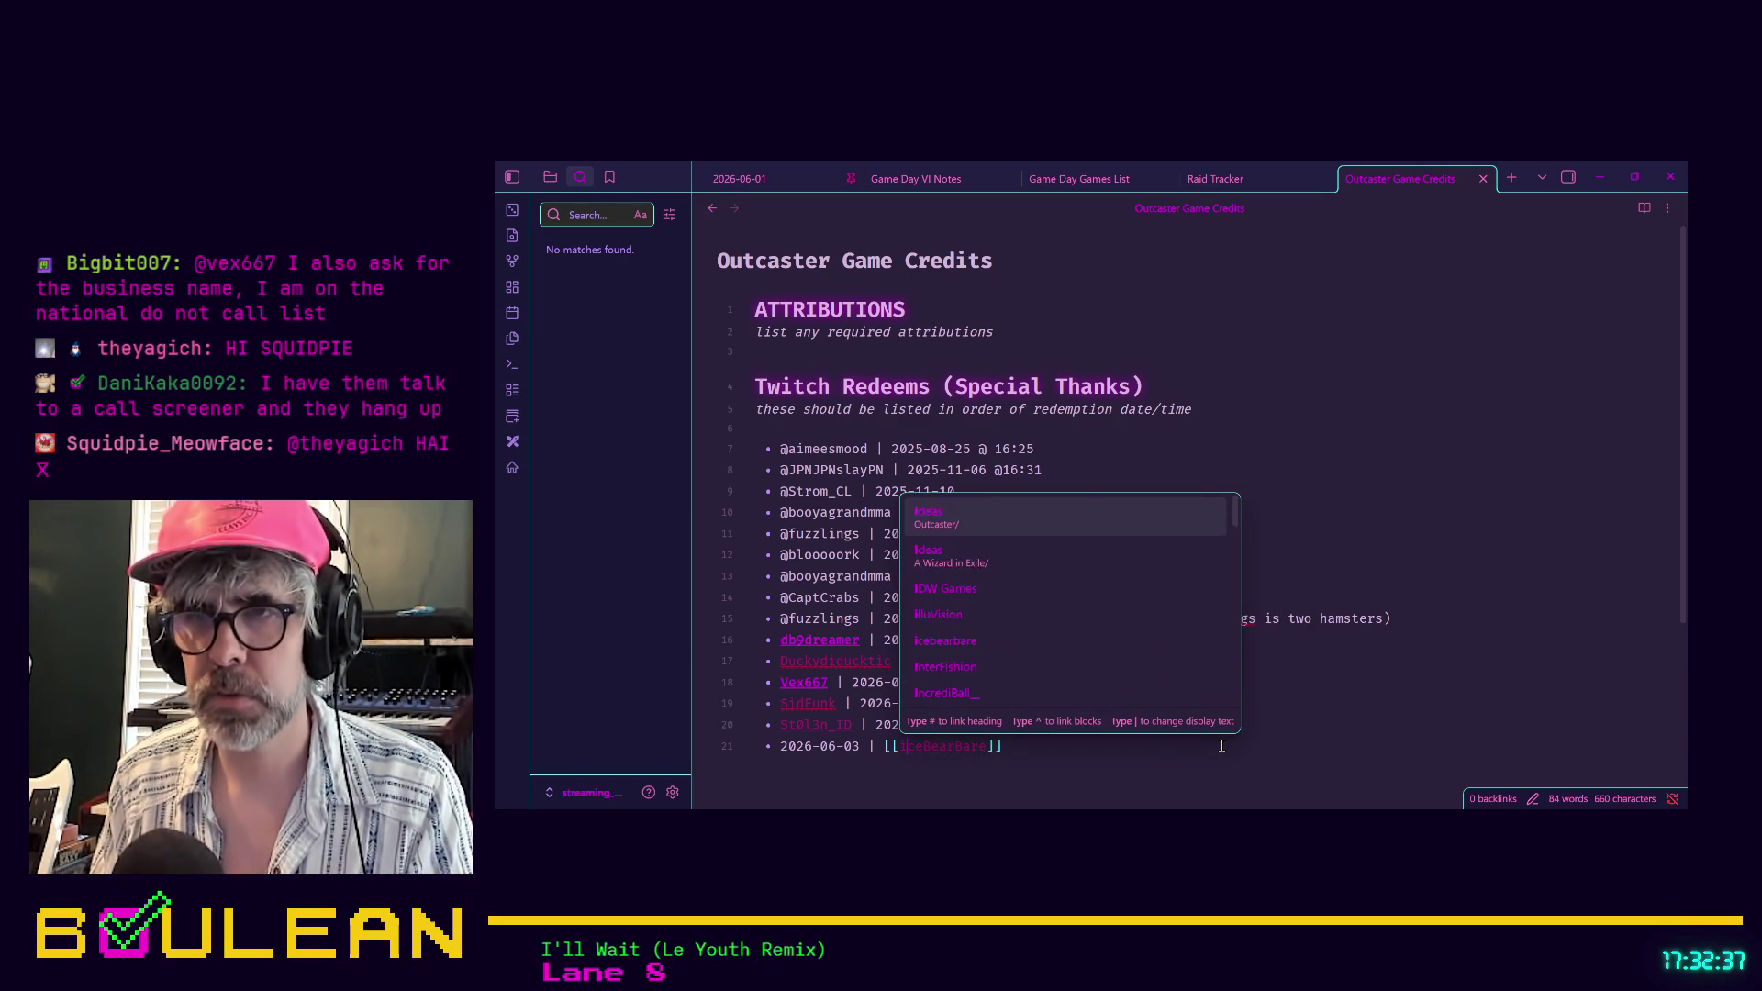
pyautogui.write('I')
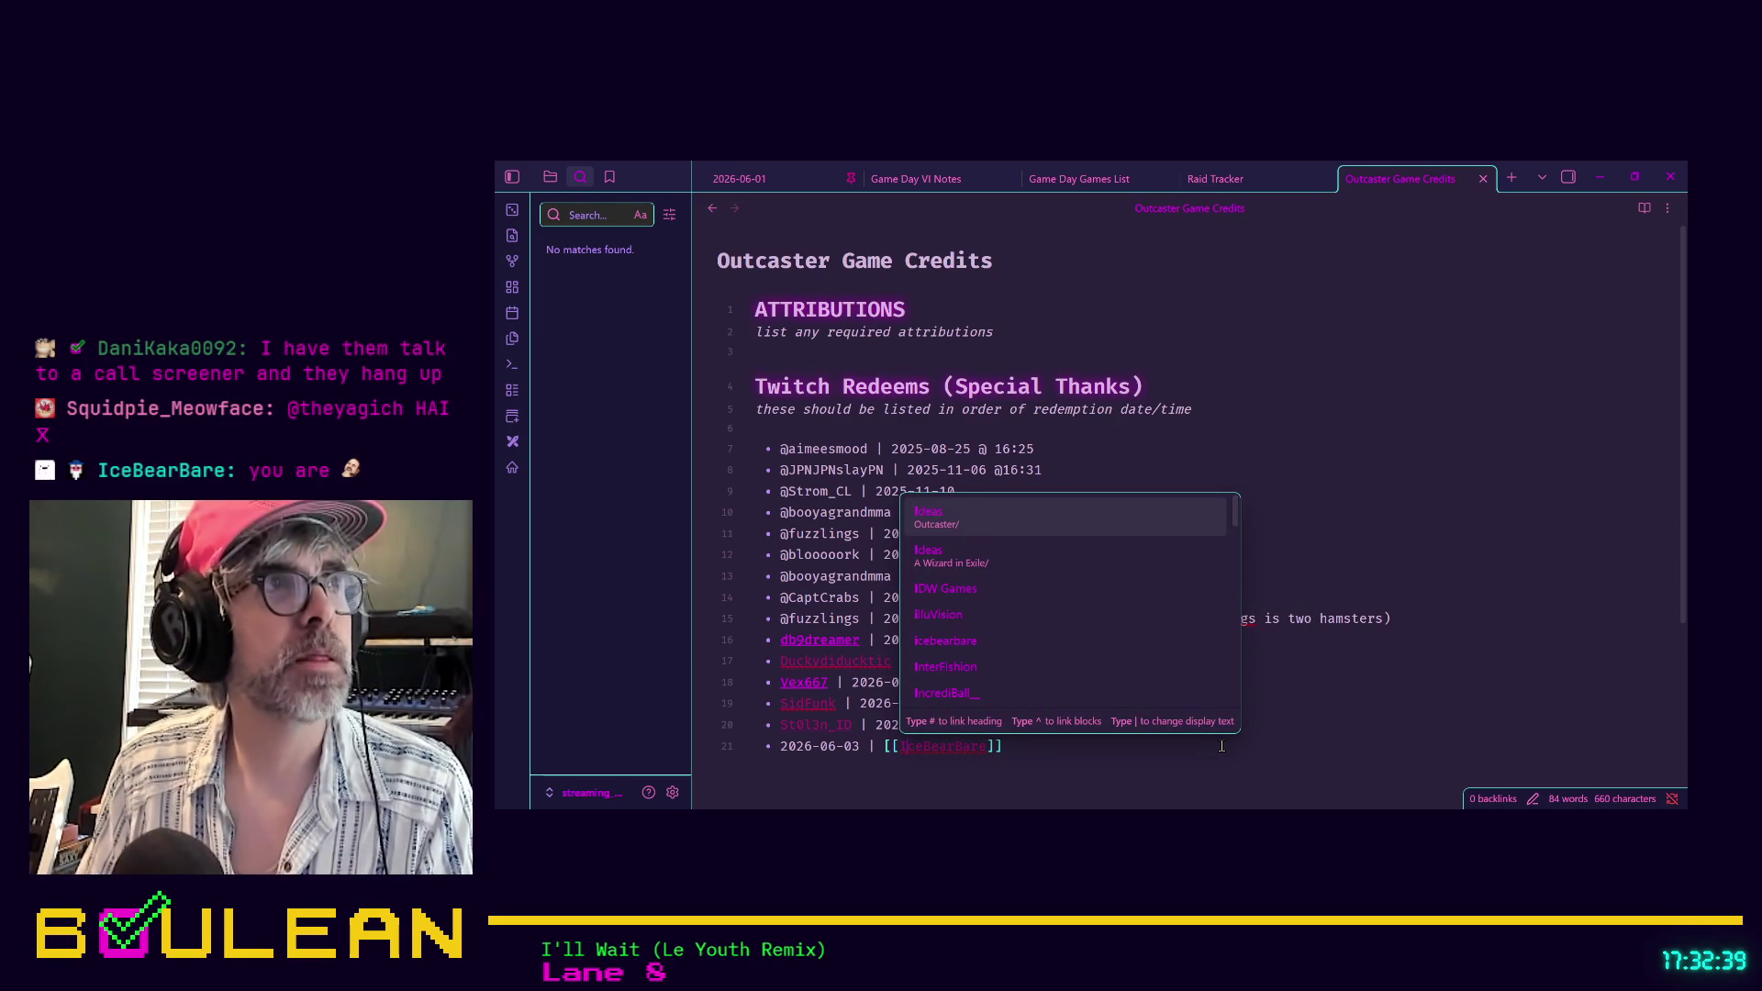
pyautogui.press('Escape')
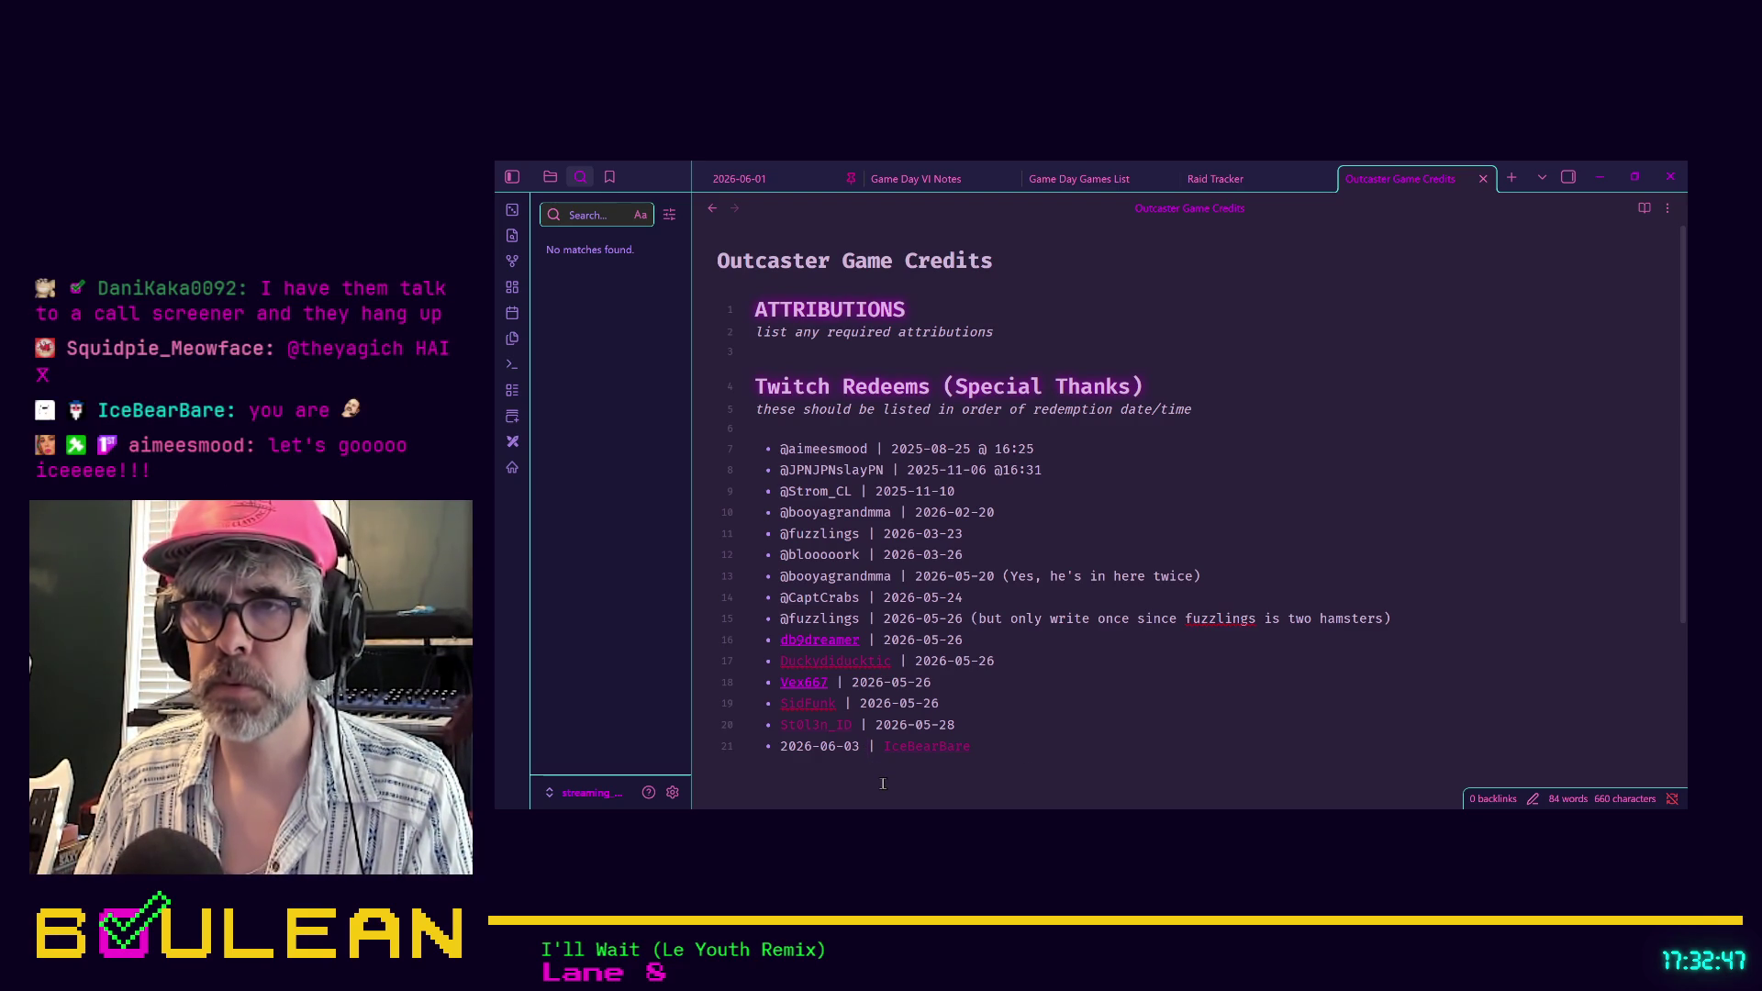
# Move the 2026-06-03 date after the name on line 21 and remove the extra trailing pipe
pyautogui.click(882, 784)
pyautogui.hotkey('shift', 'Home')
pyautogui.press('BackSpace')
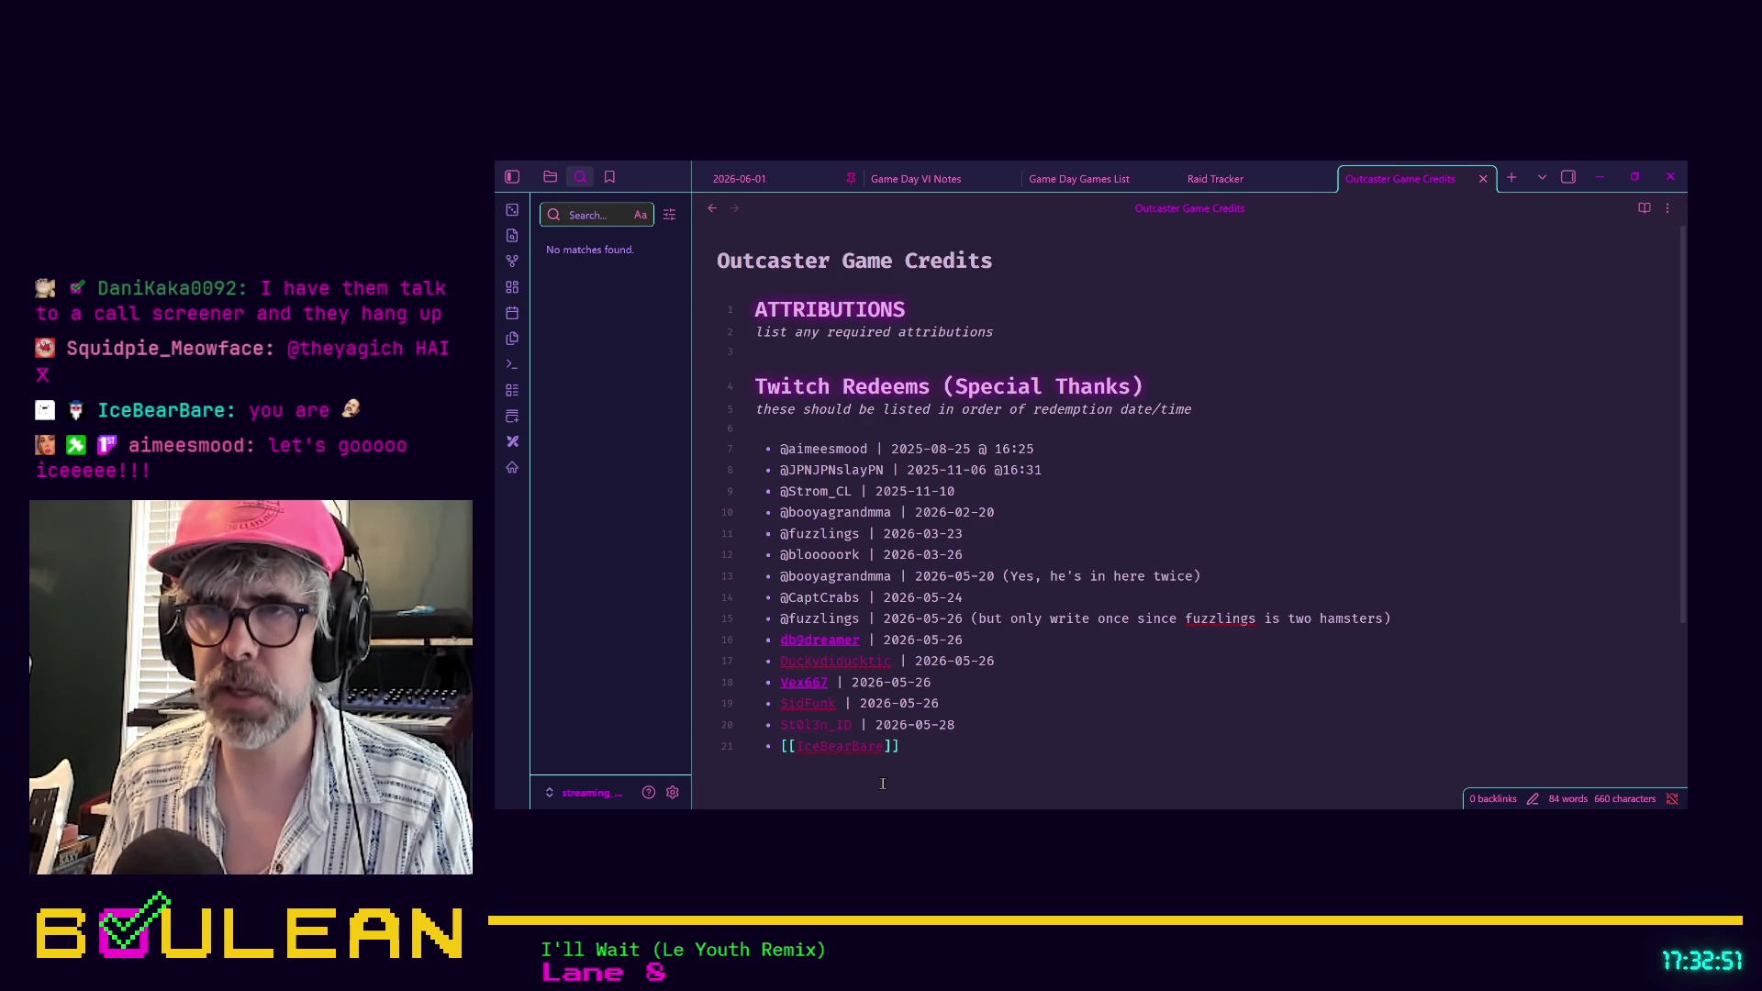
pyautogui.write('2026-06-03 |')
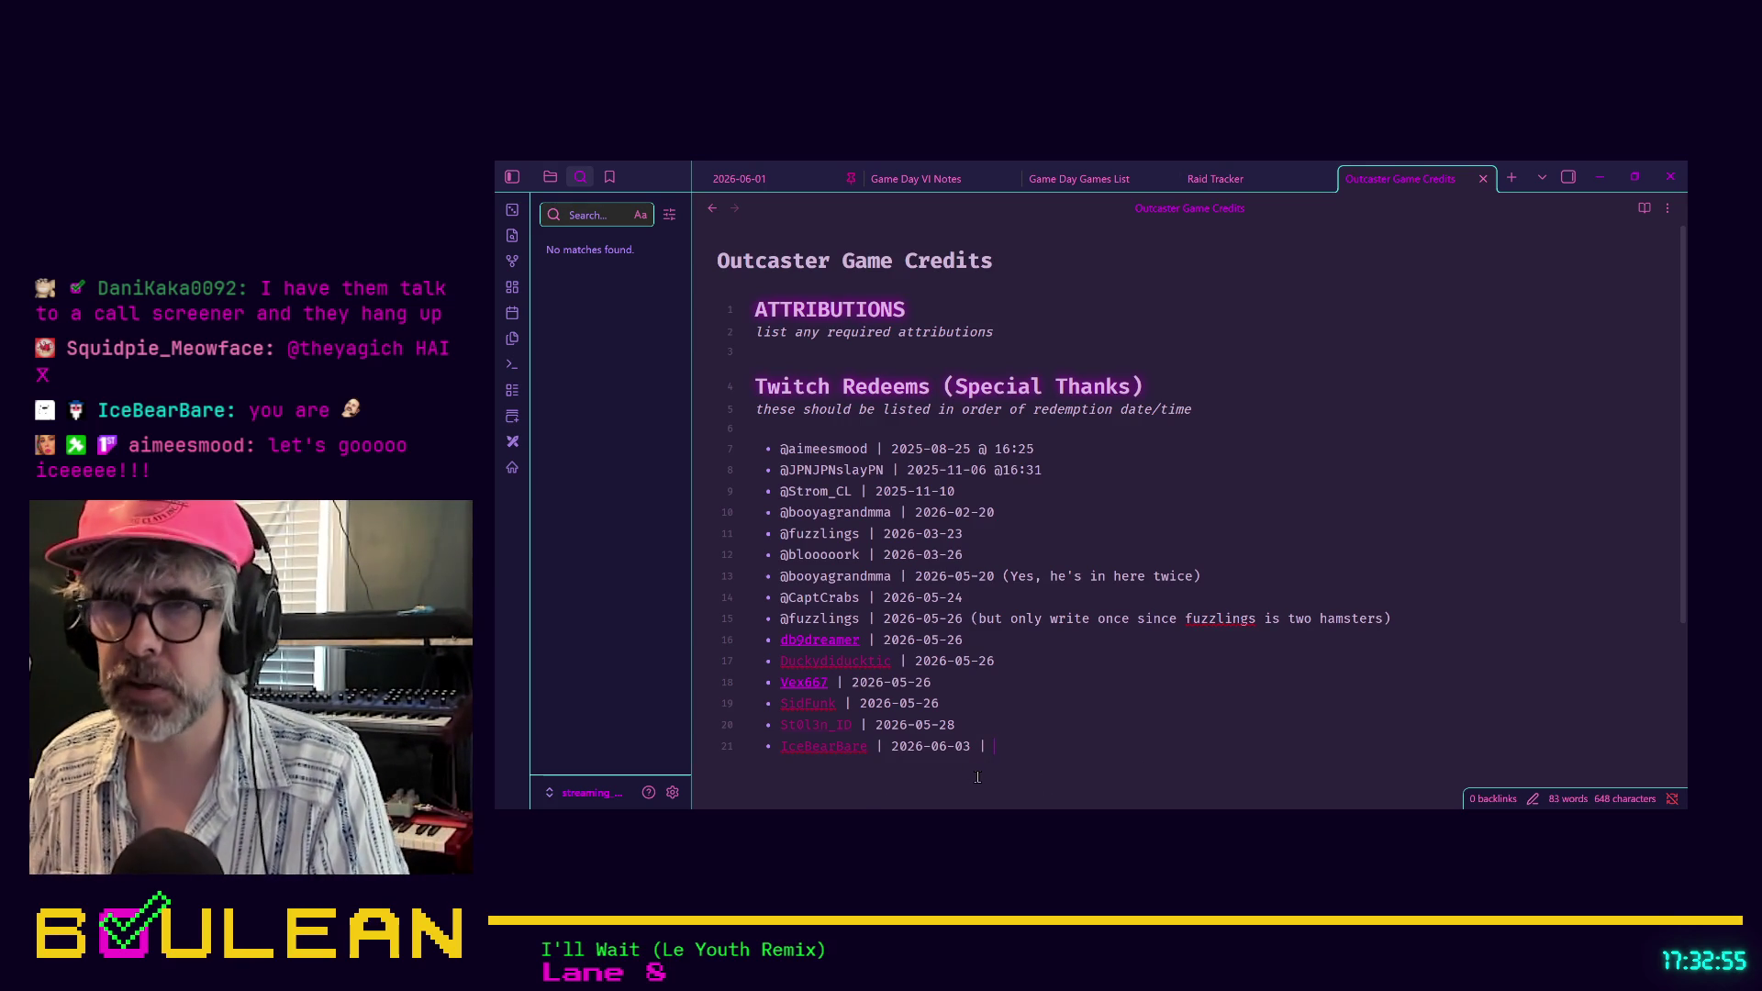
pyautogui.press('BackSpace')
pyautogui.press('BackSpace')
pyautogui.press('BackSpace')
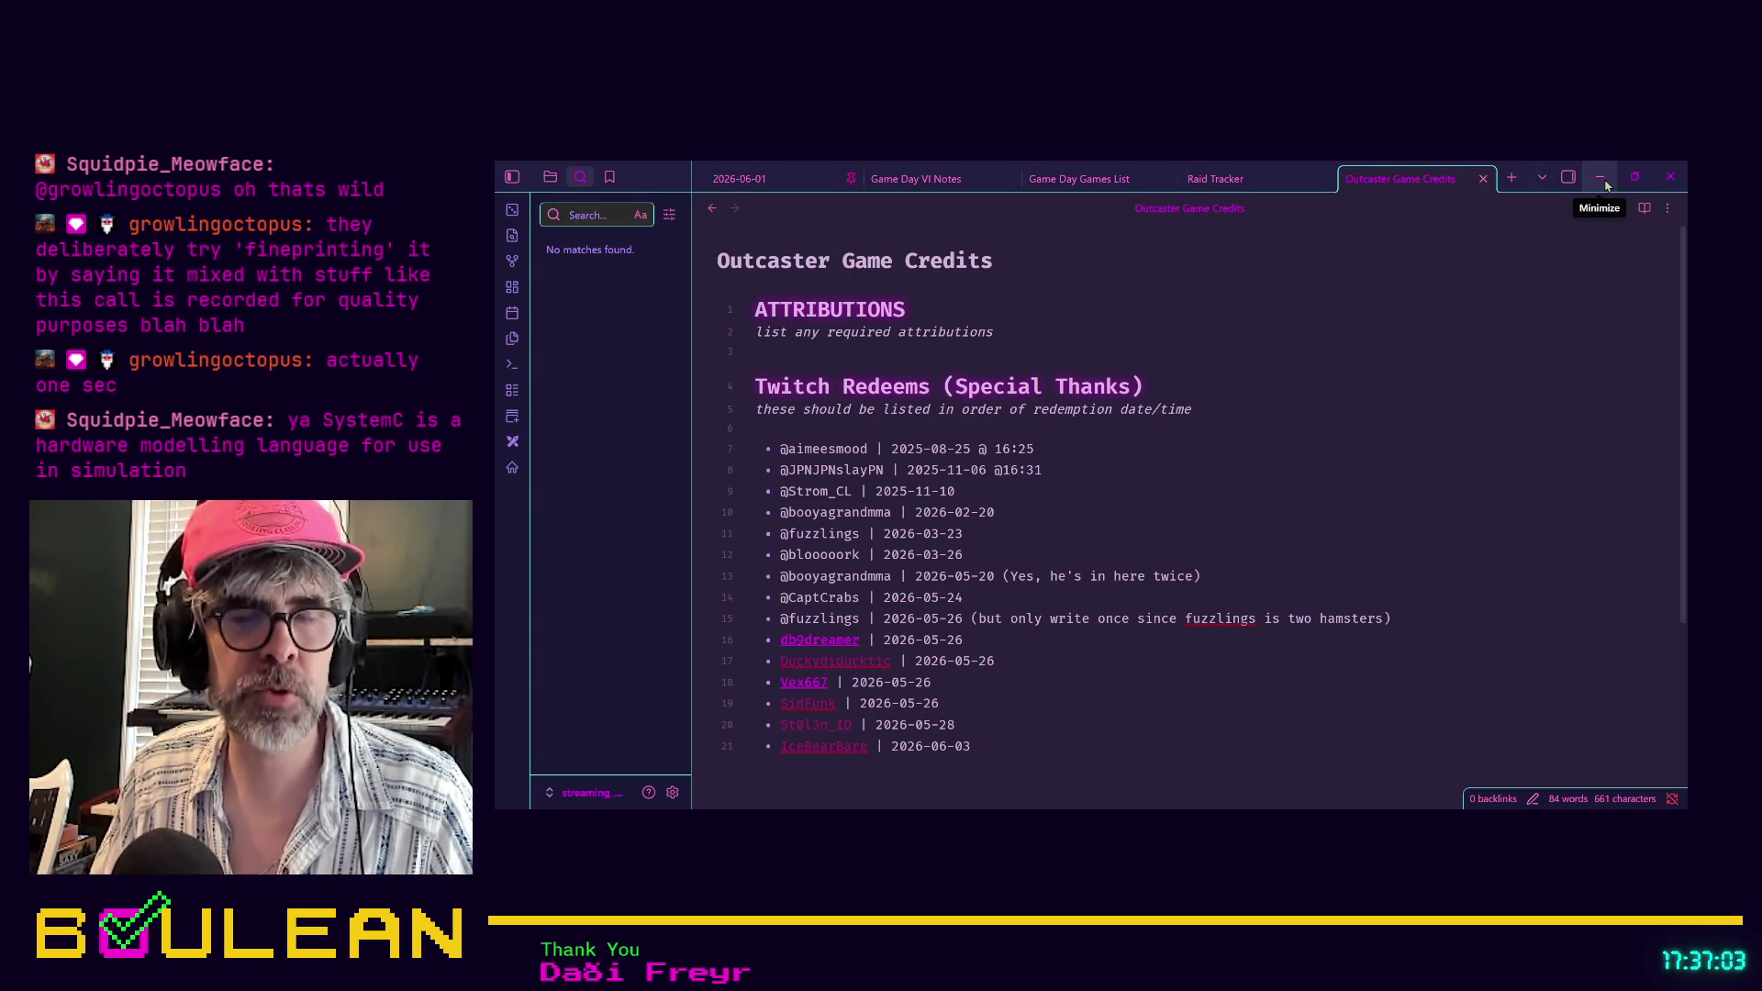
pyautogui.click(1605, 184)
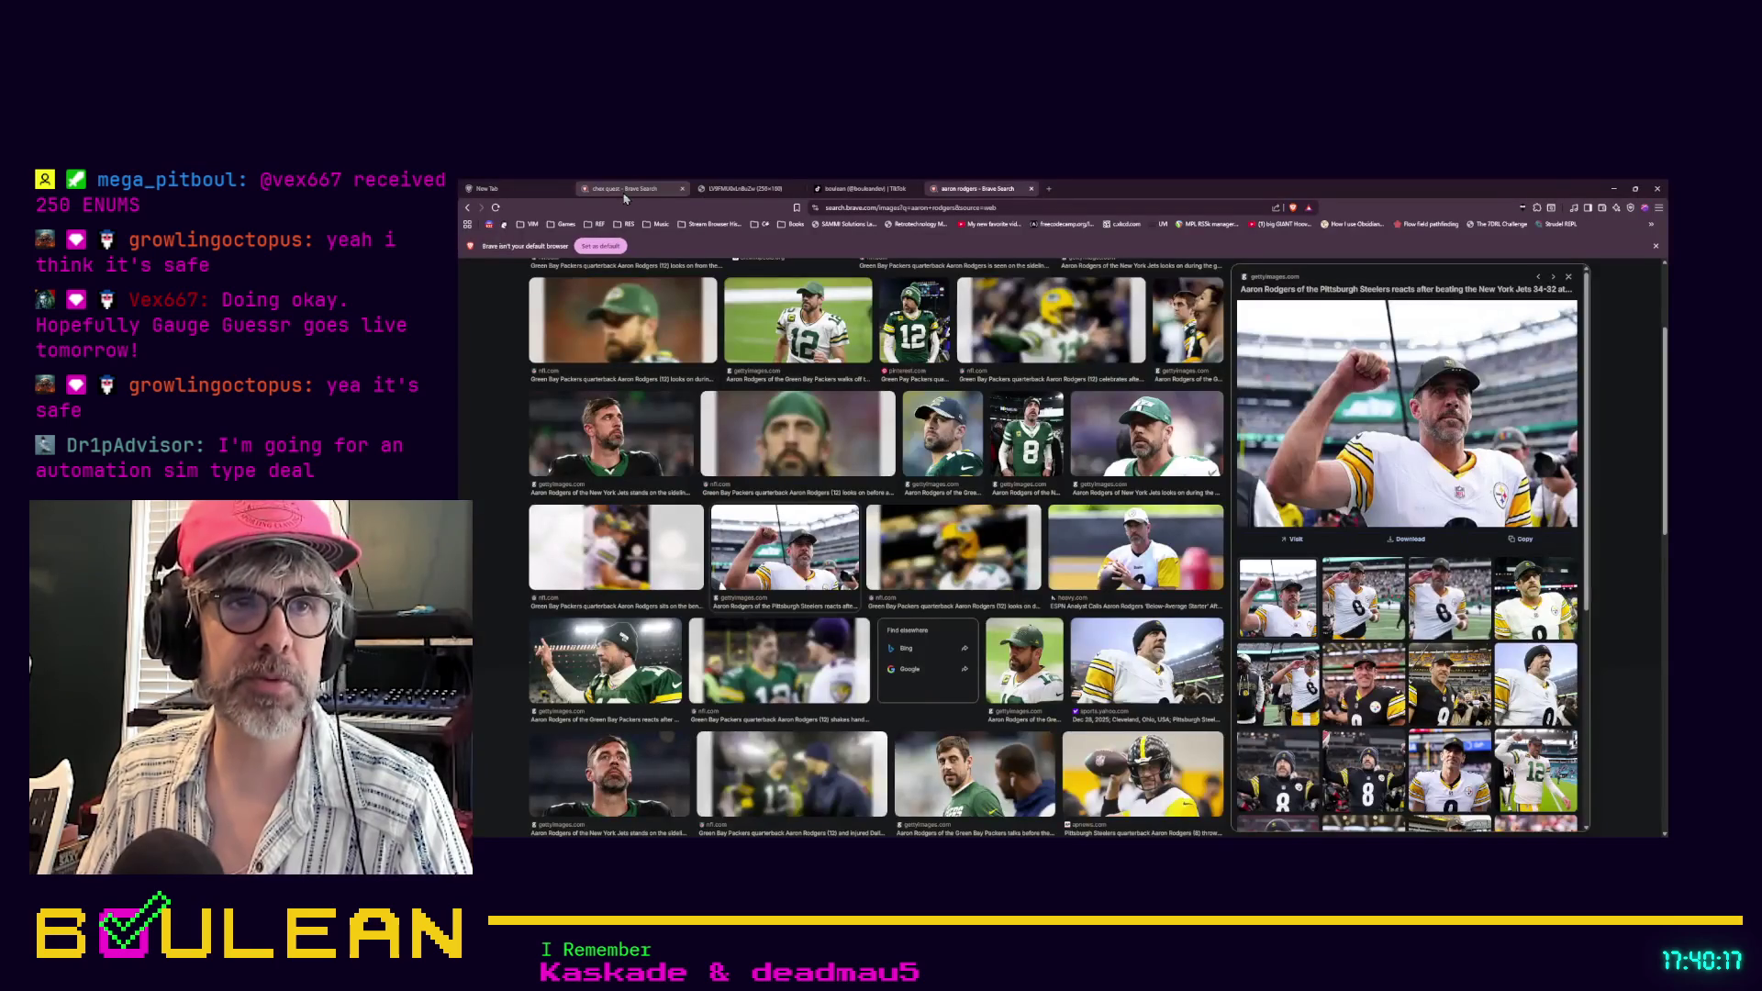
# Open a new browser tab beside the Aaron Rodgers image search
pyautogui.click(1050, 189)
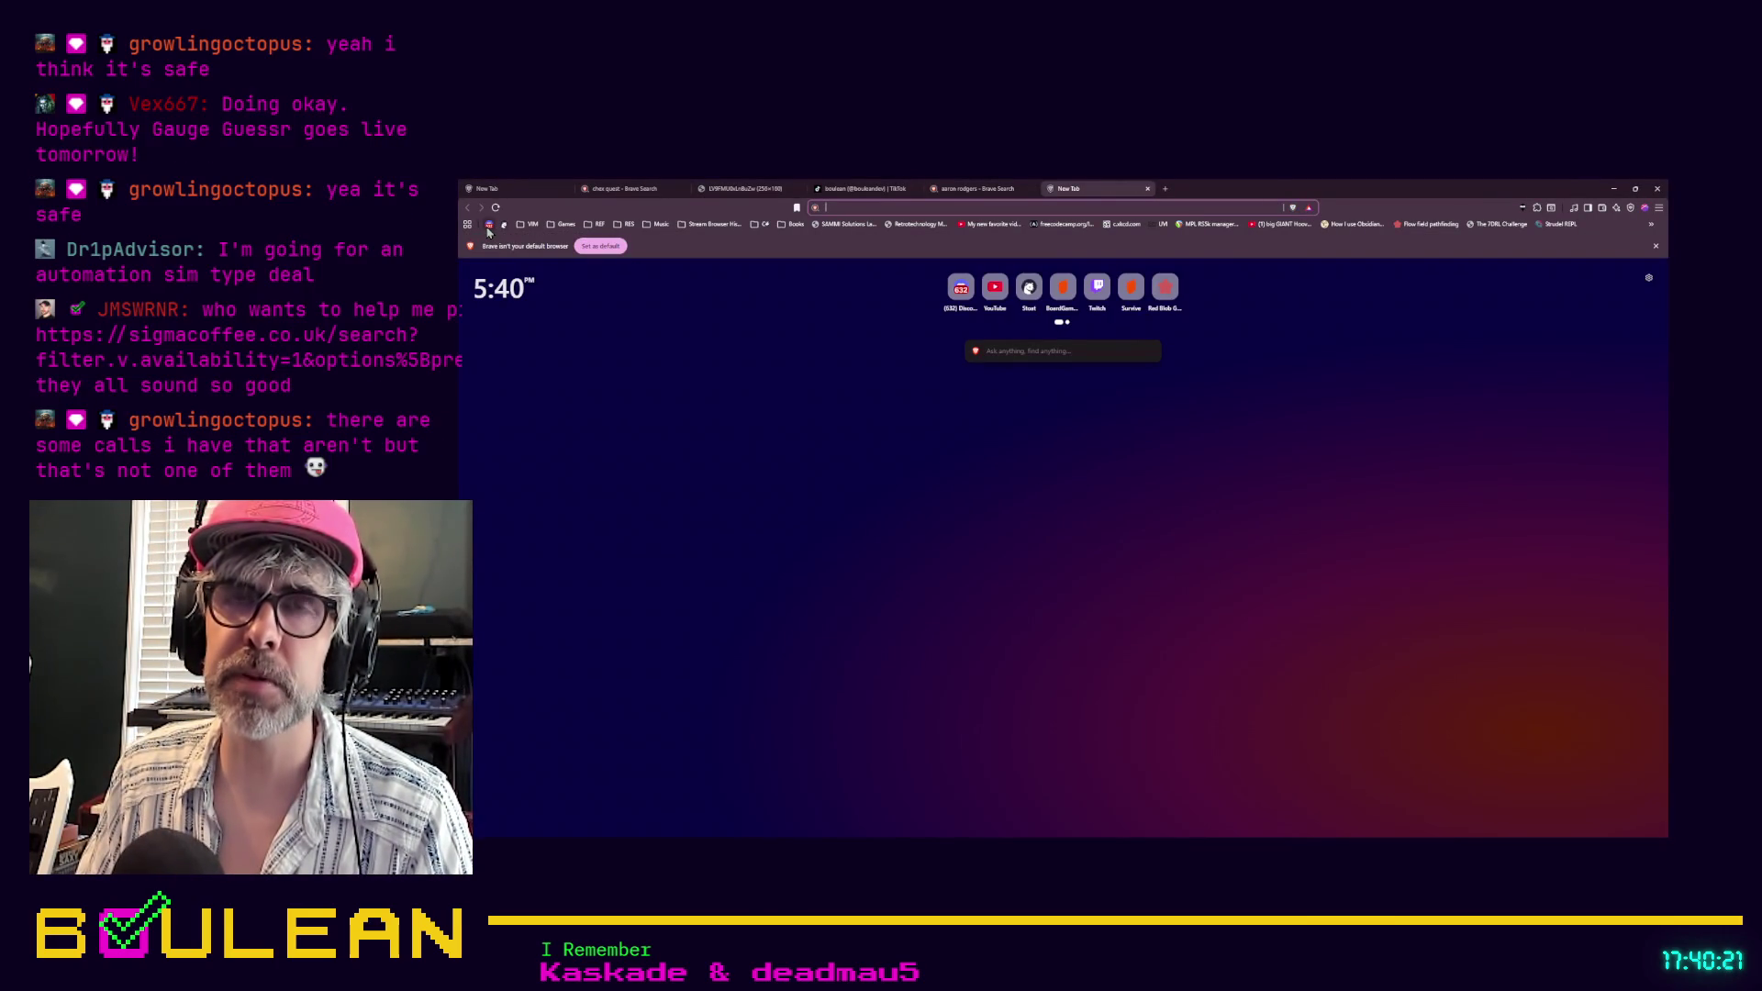
# Load Discord from the new tab, go to #general-chat, and play donotcallmad.mp3
pyautogui.click(489, 225)
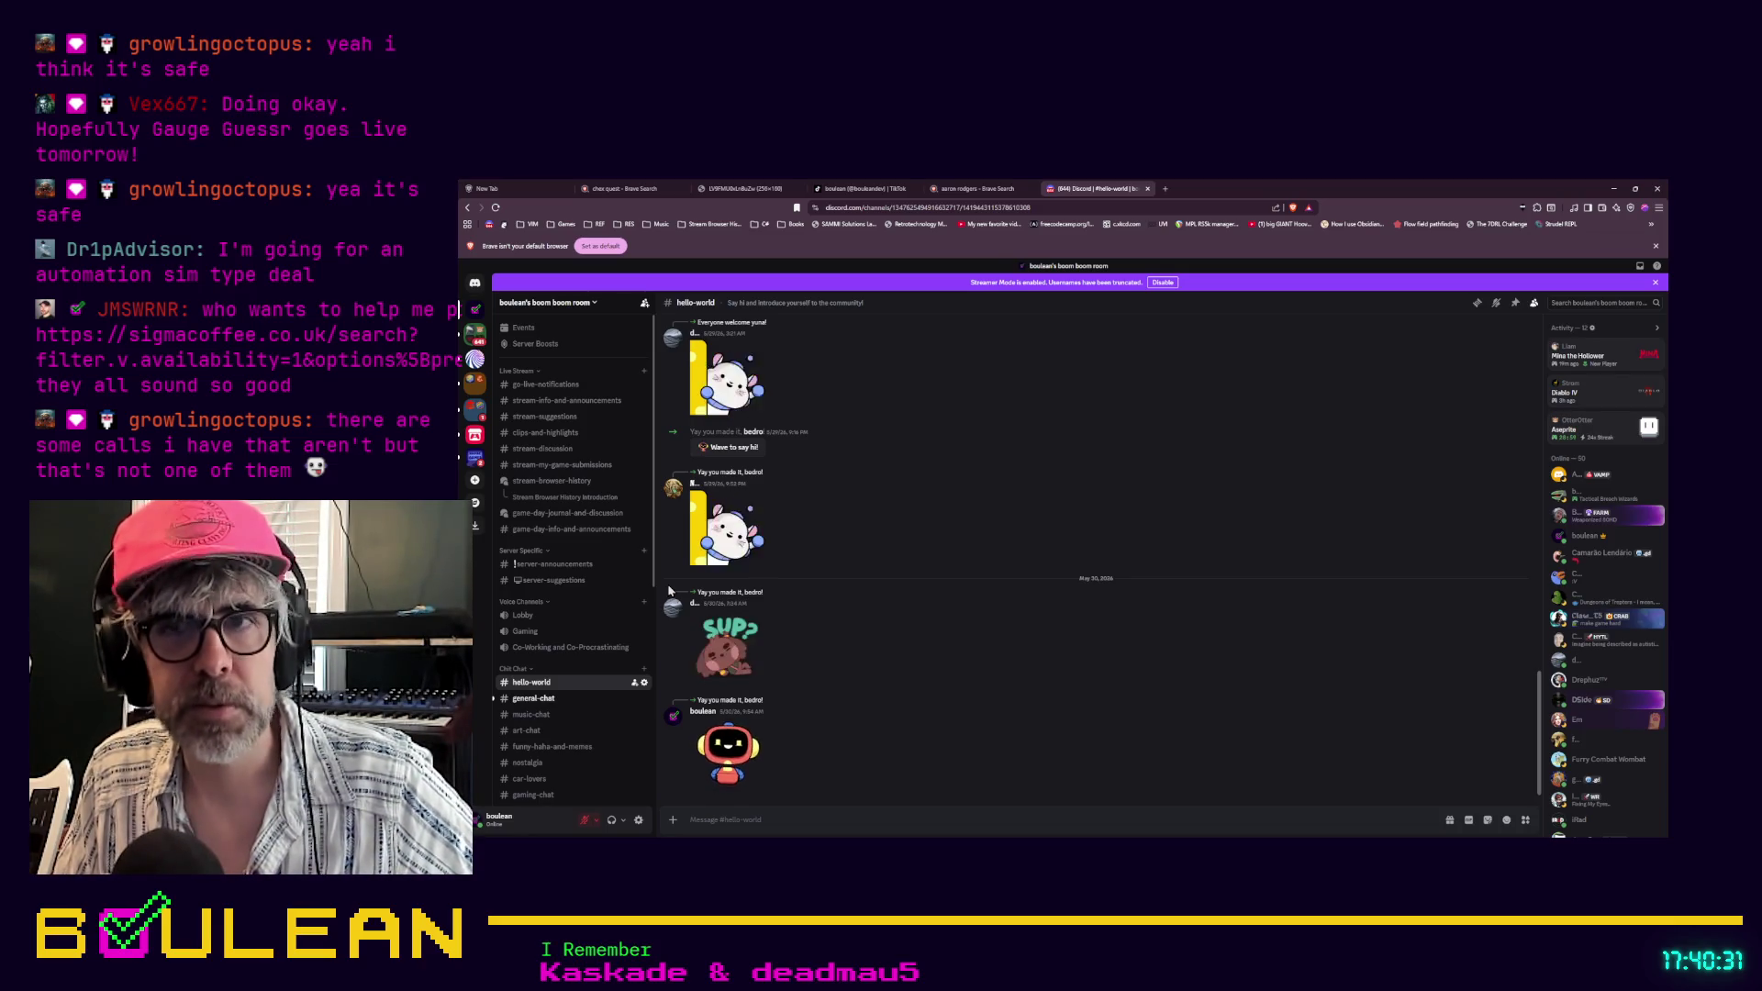
pyautogui.click(530, 699)
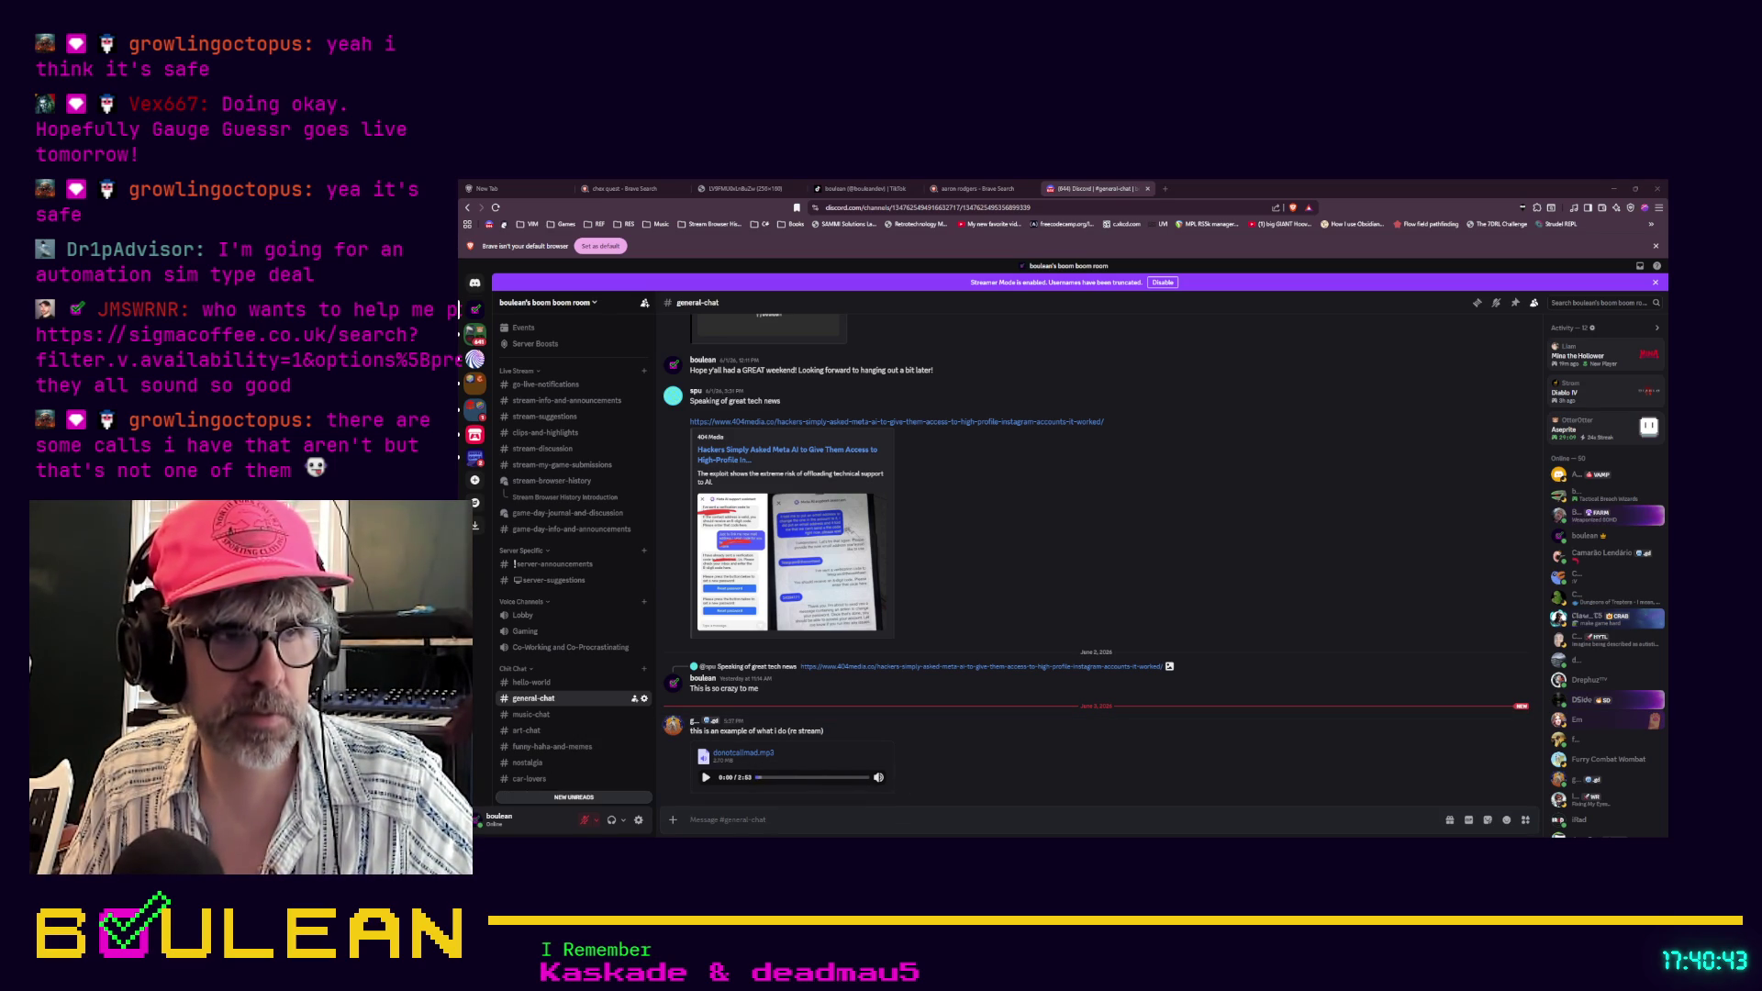
pyautogui.click(705, 777)
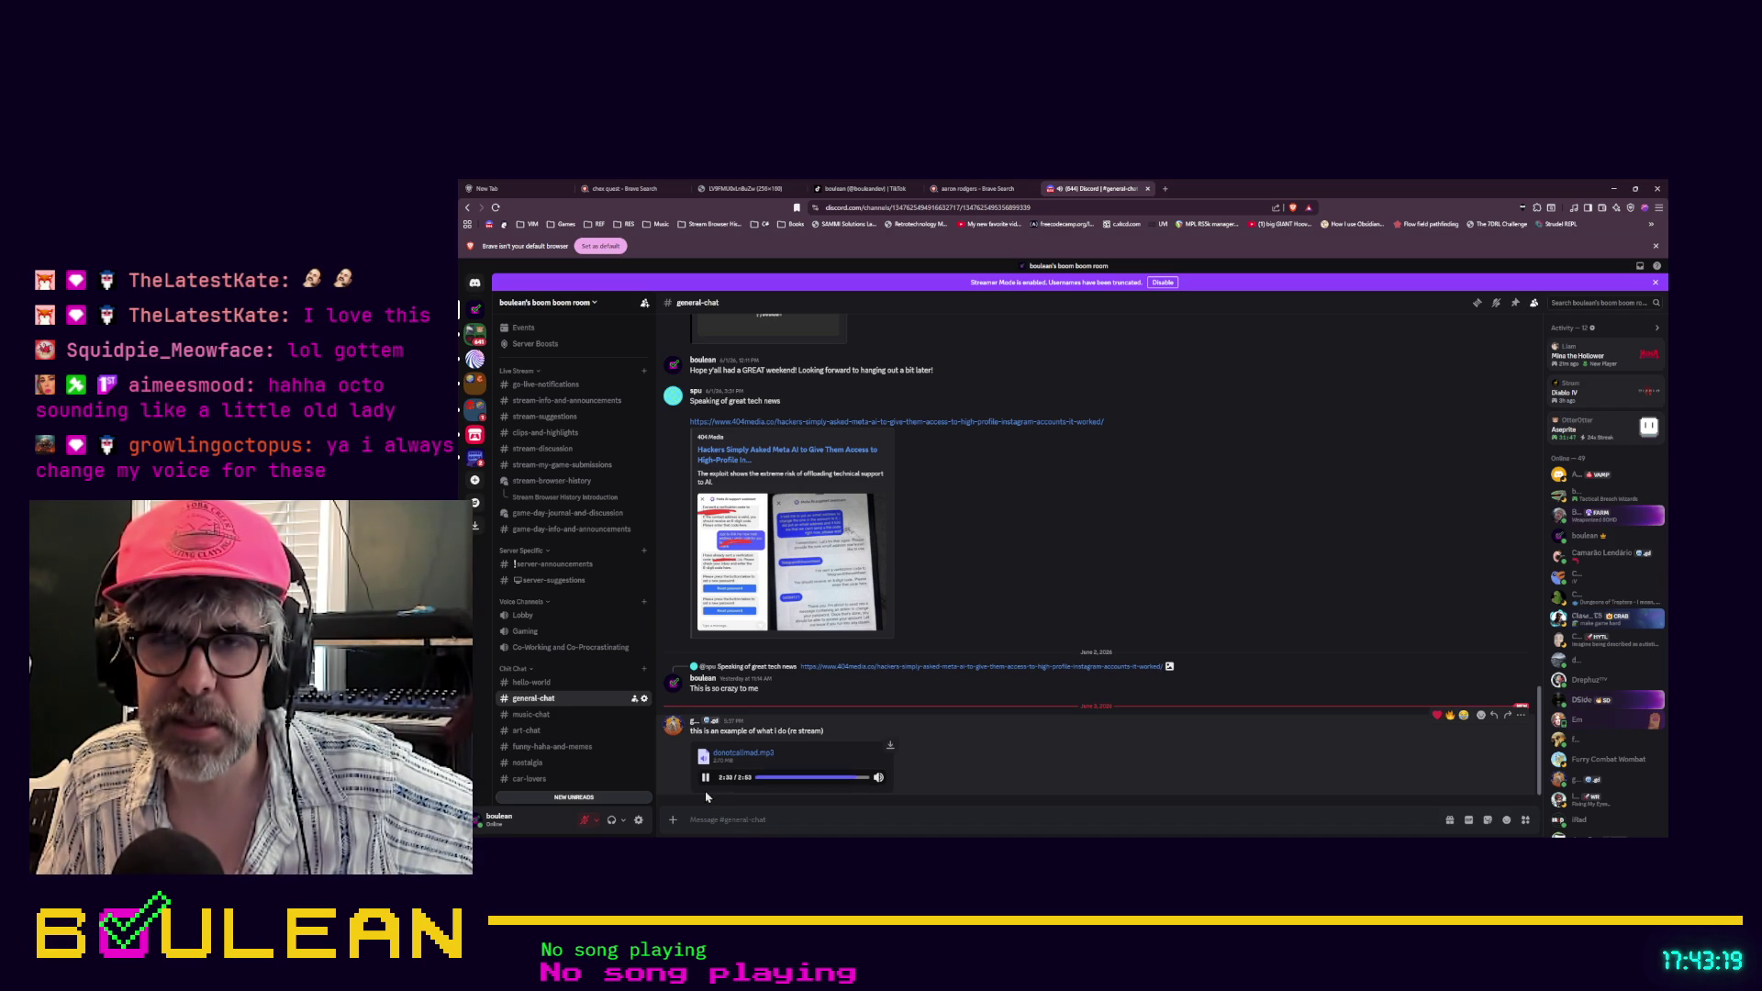
# Pause the Discord audio clip, skim the chat, and close the Discord browser window
pyautogui.click(706, 777)
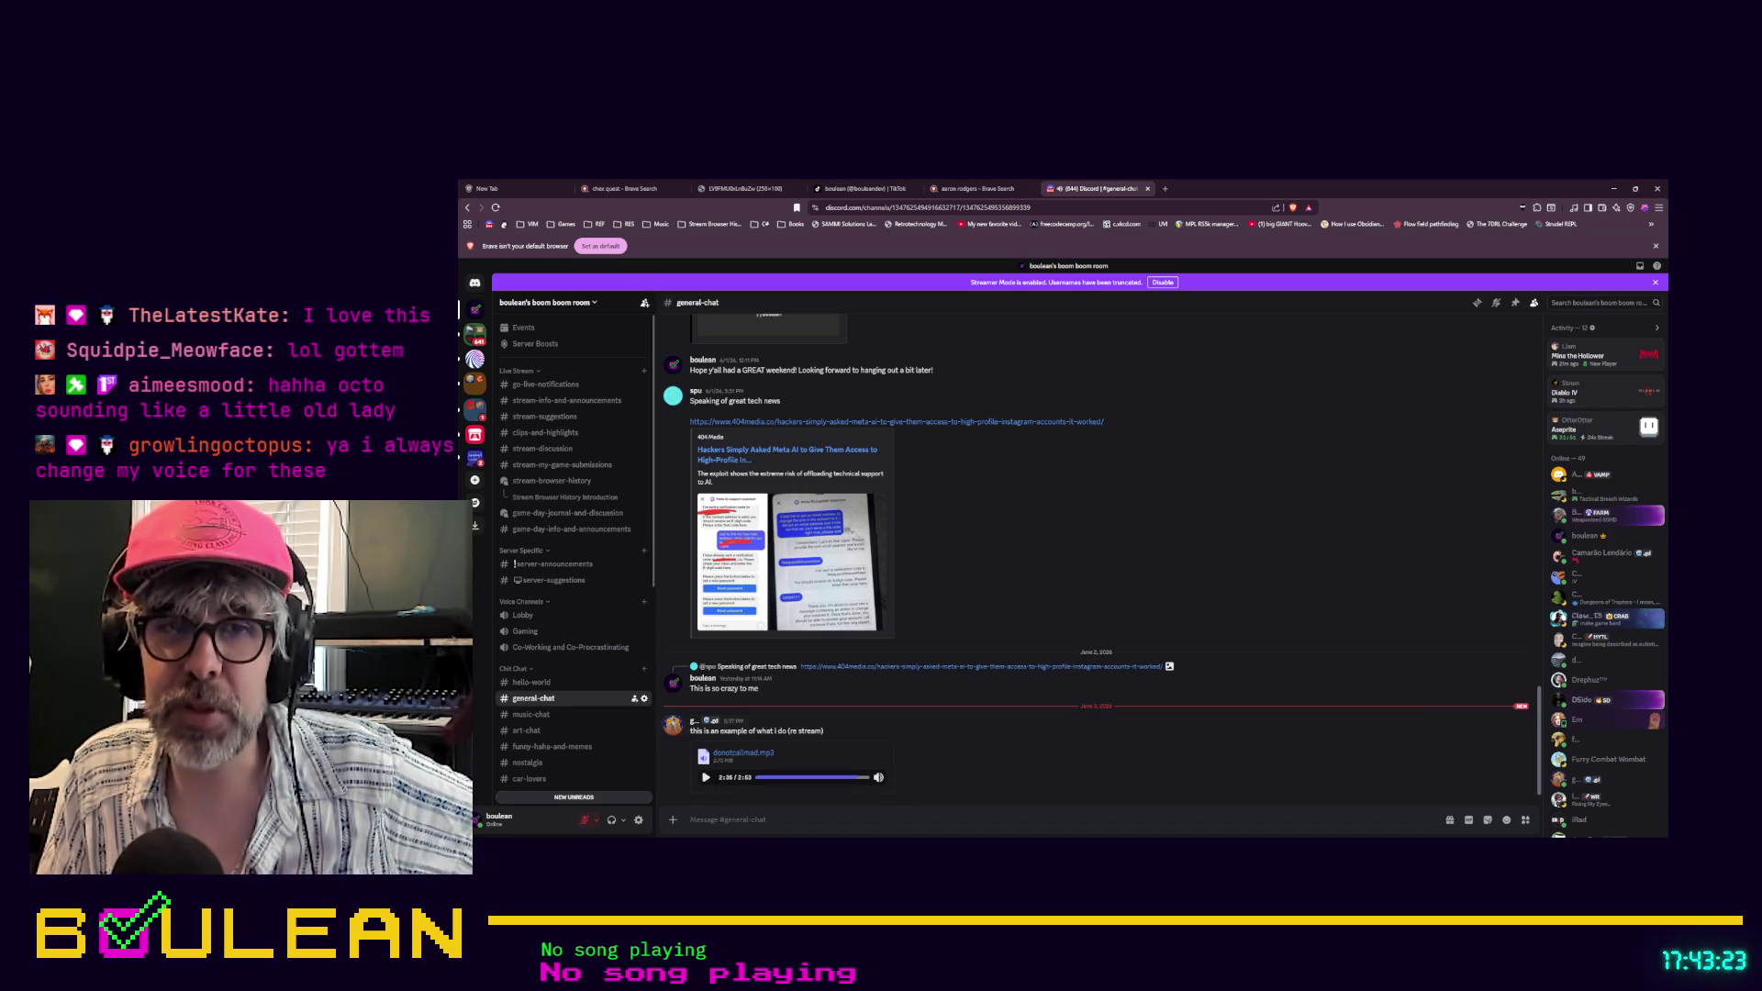
pyautogui.scroll(1, 906, 723)
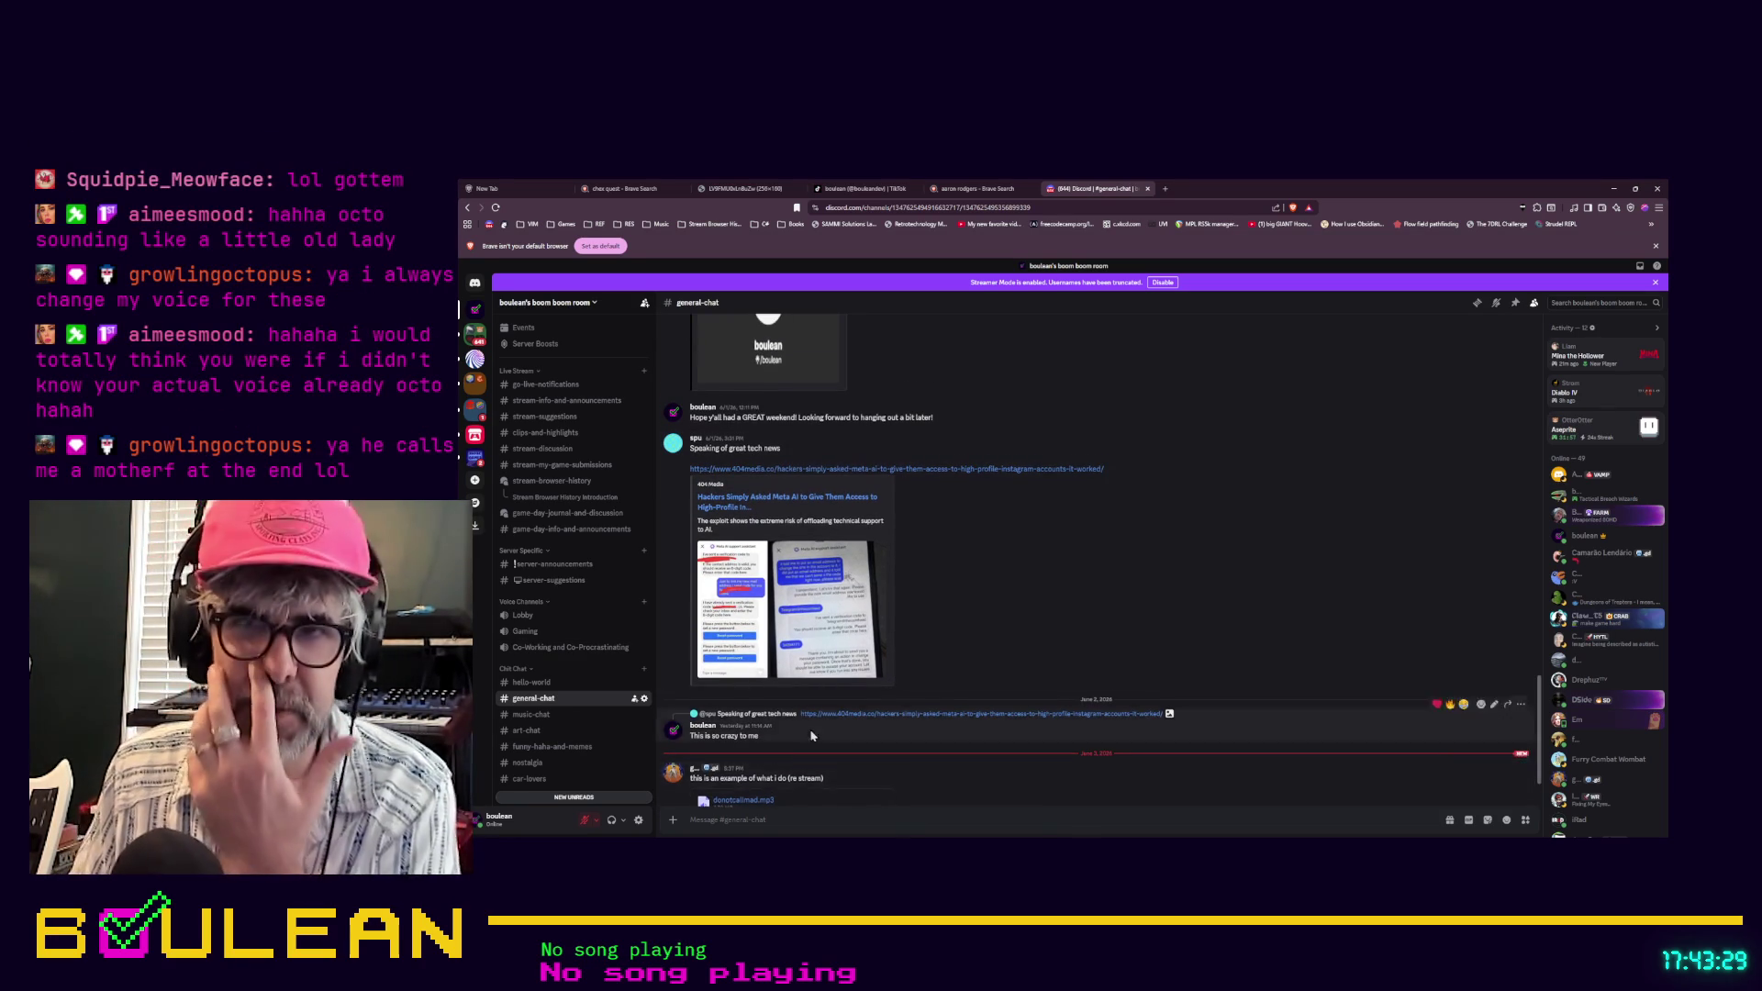
pyautogui.scroll(-1, 818, 730)
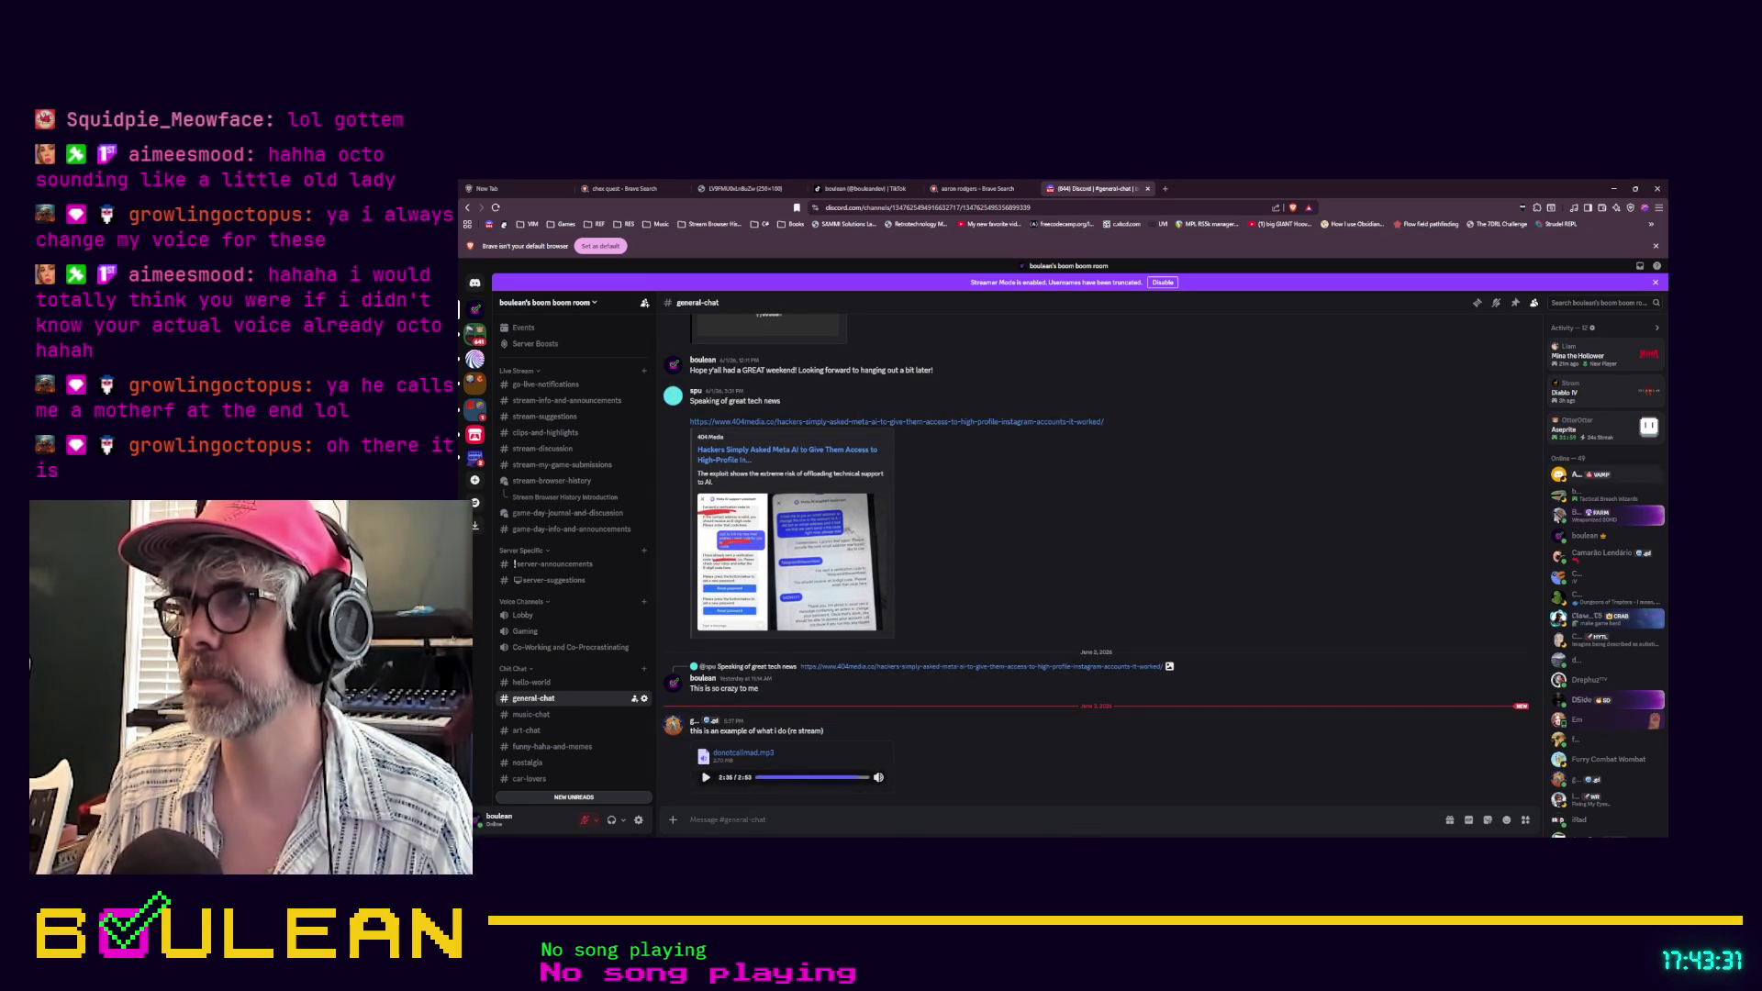
pyautogui.click(1657, 188)
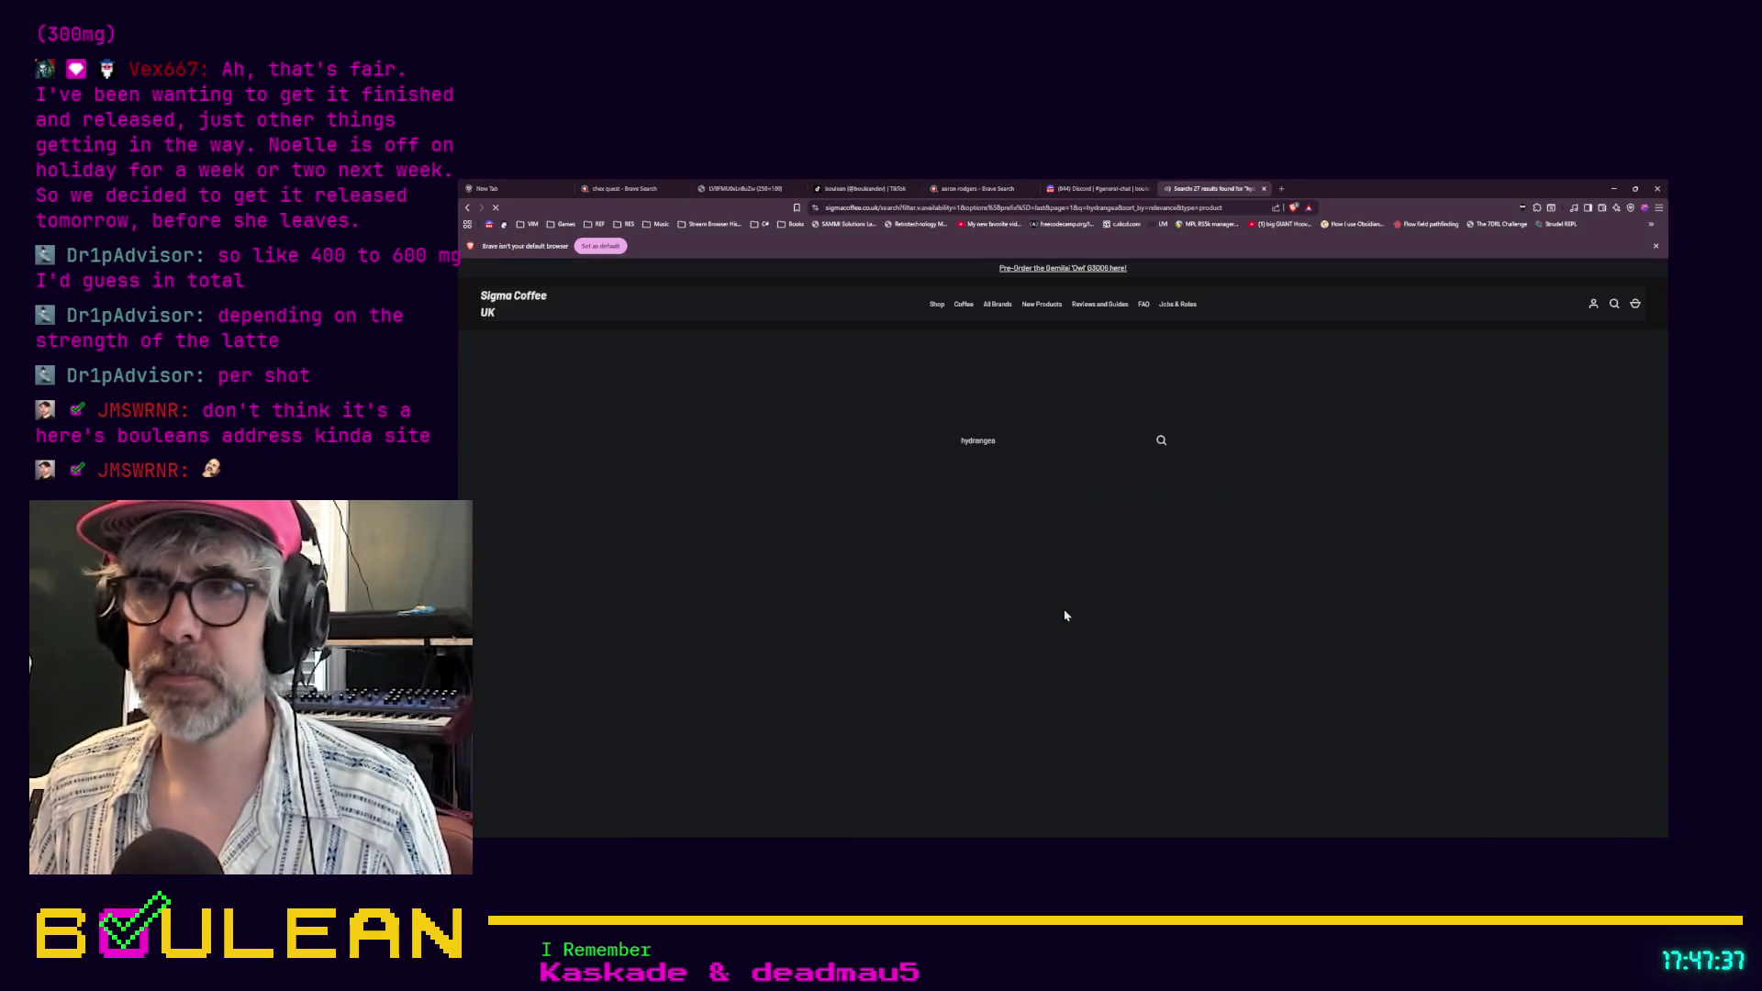
# Make the Sigma Coffee store page fullscreen and dismiss the newsletter sign-up offer
pyautogui.scroll(-2, 549, 555)
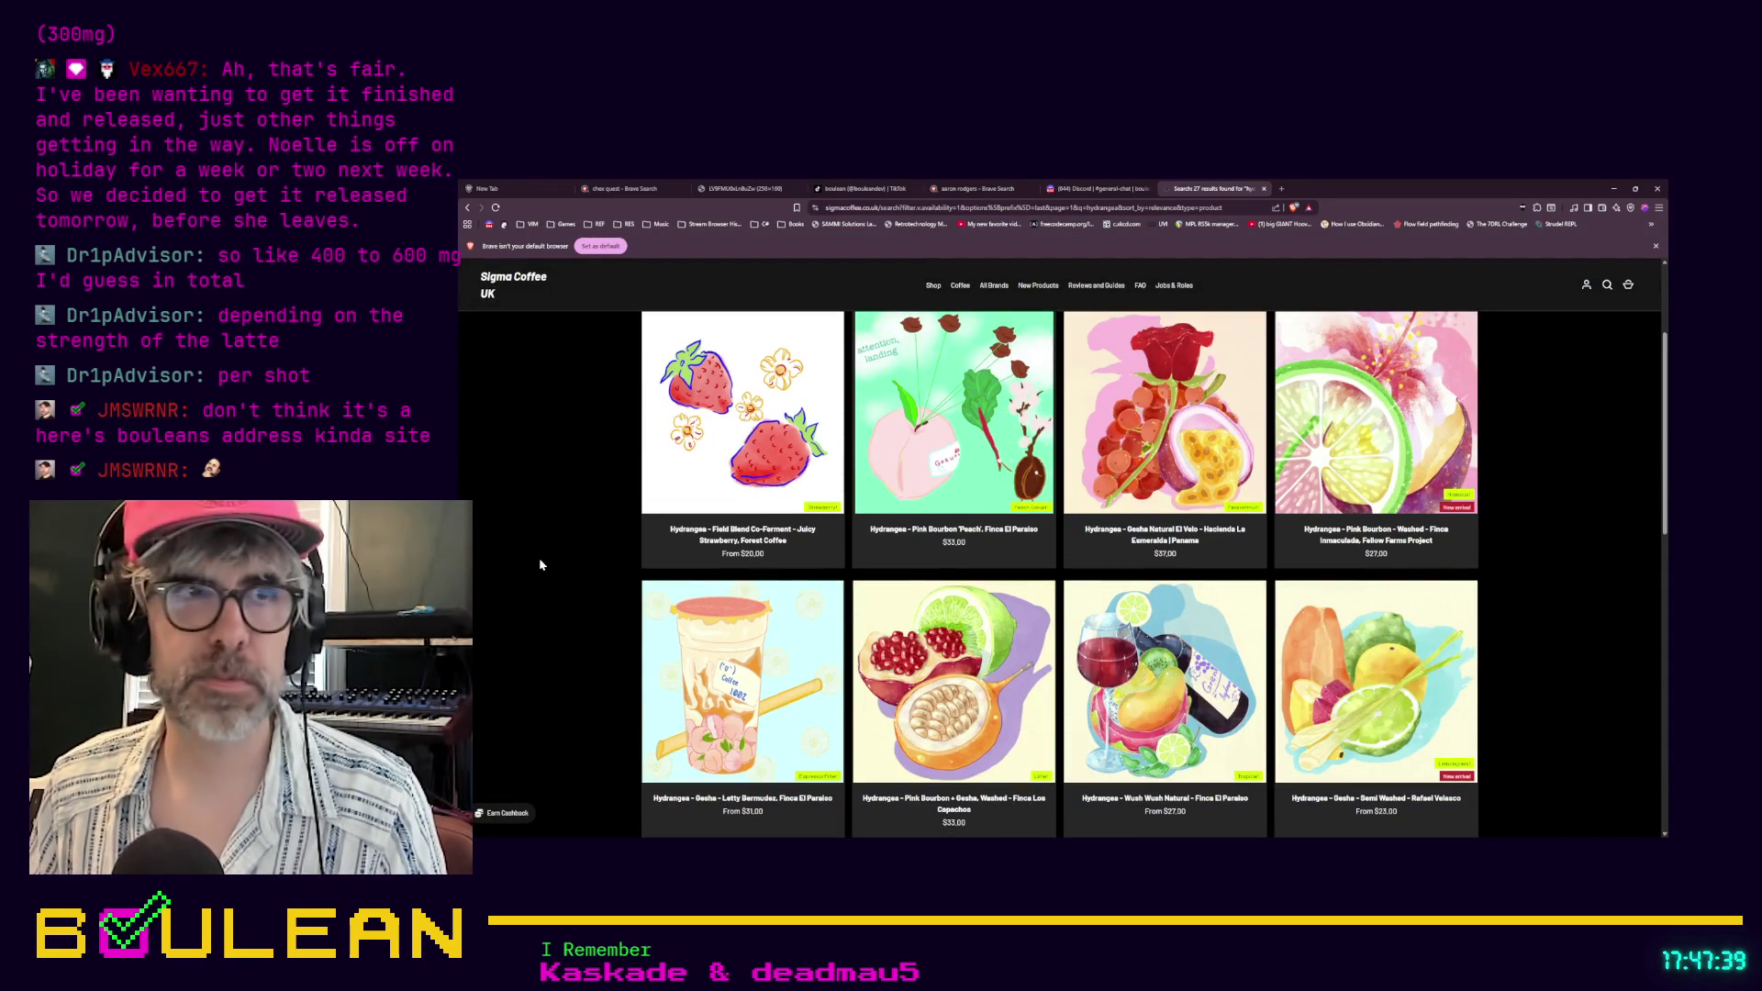
pyautogui.press('F11')
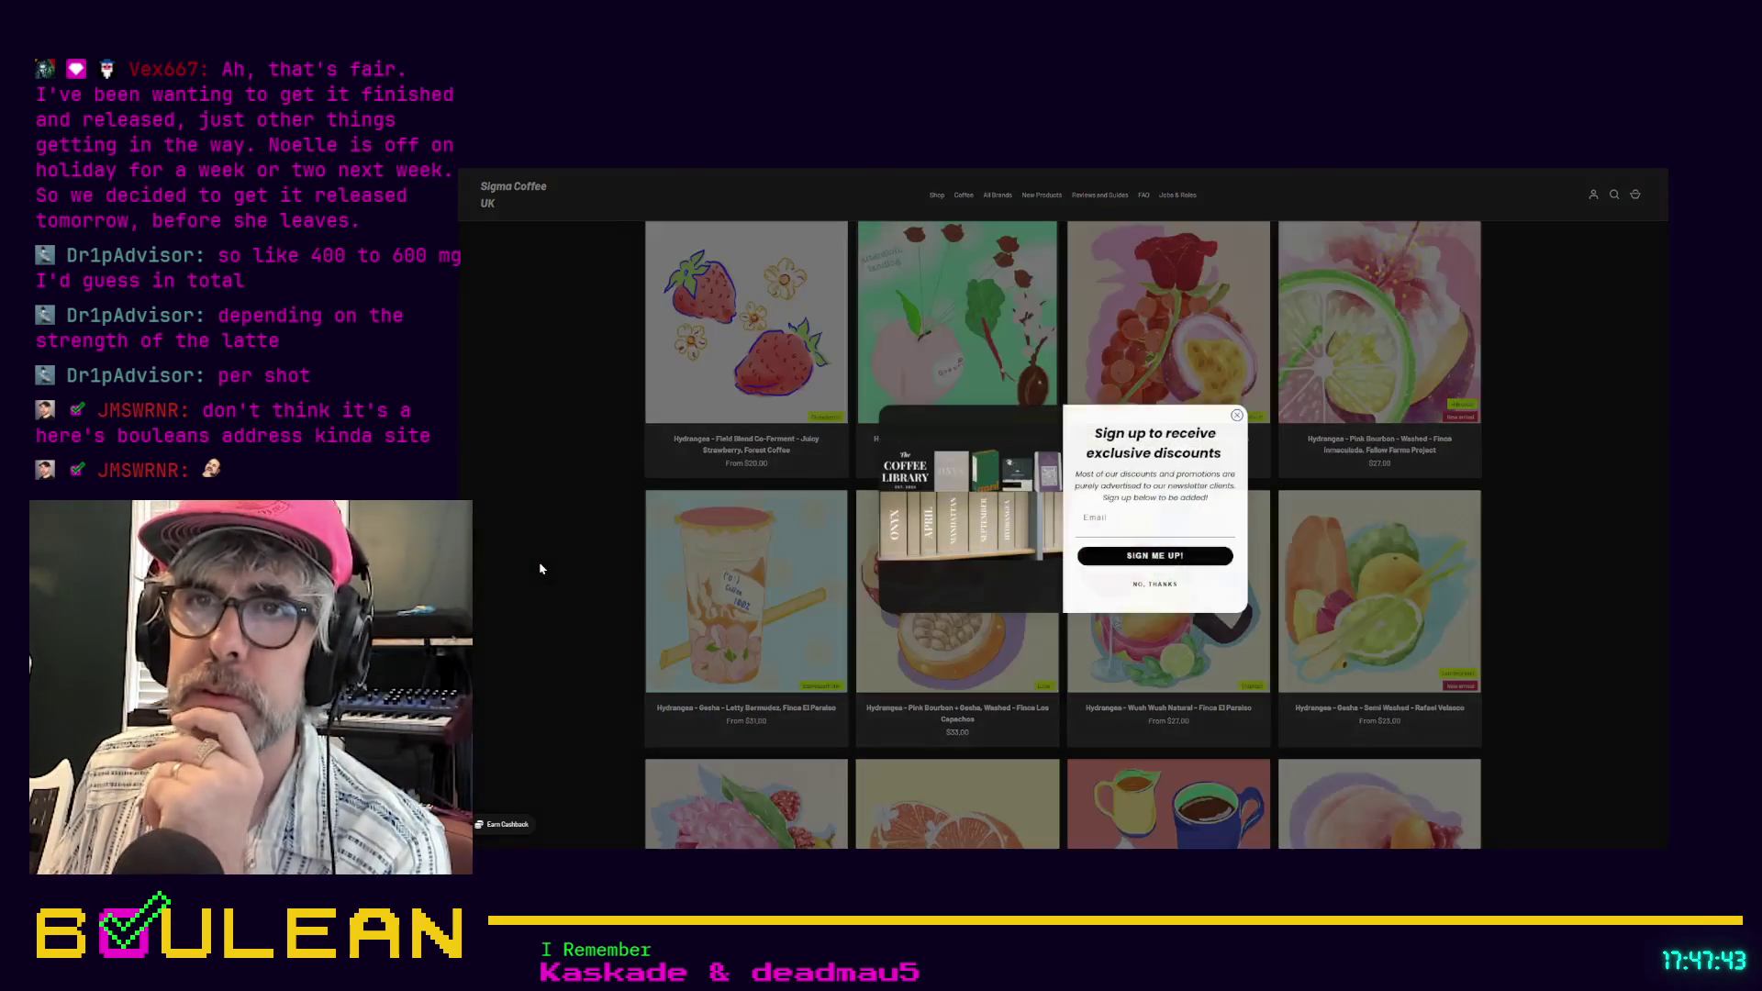
pyautogui.click(1236, 416)
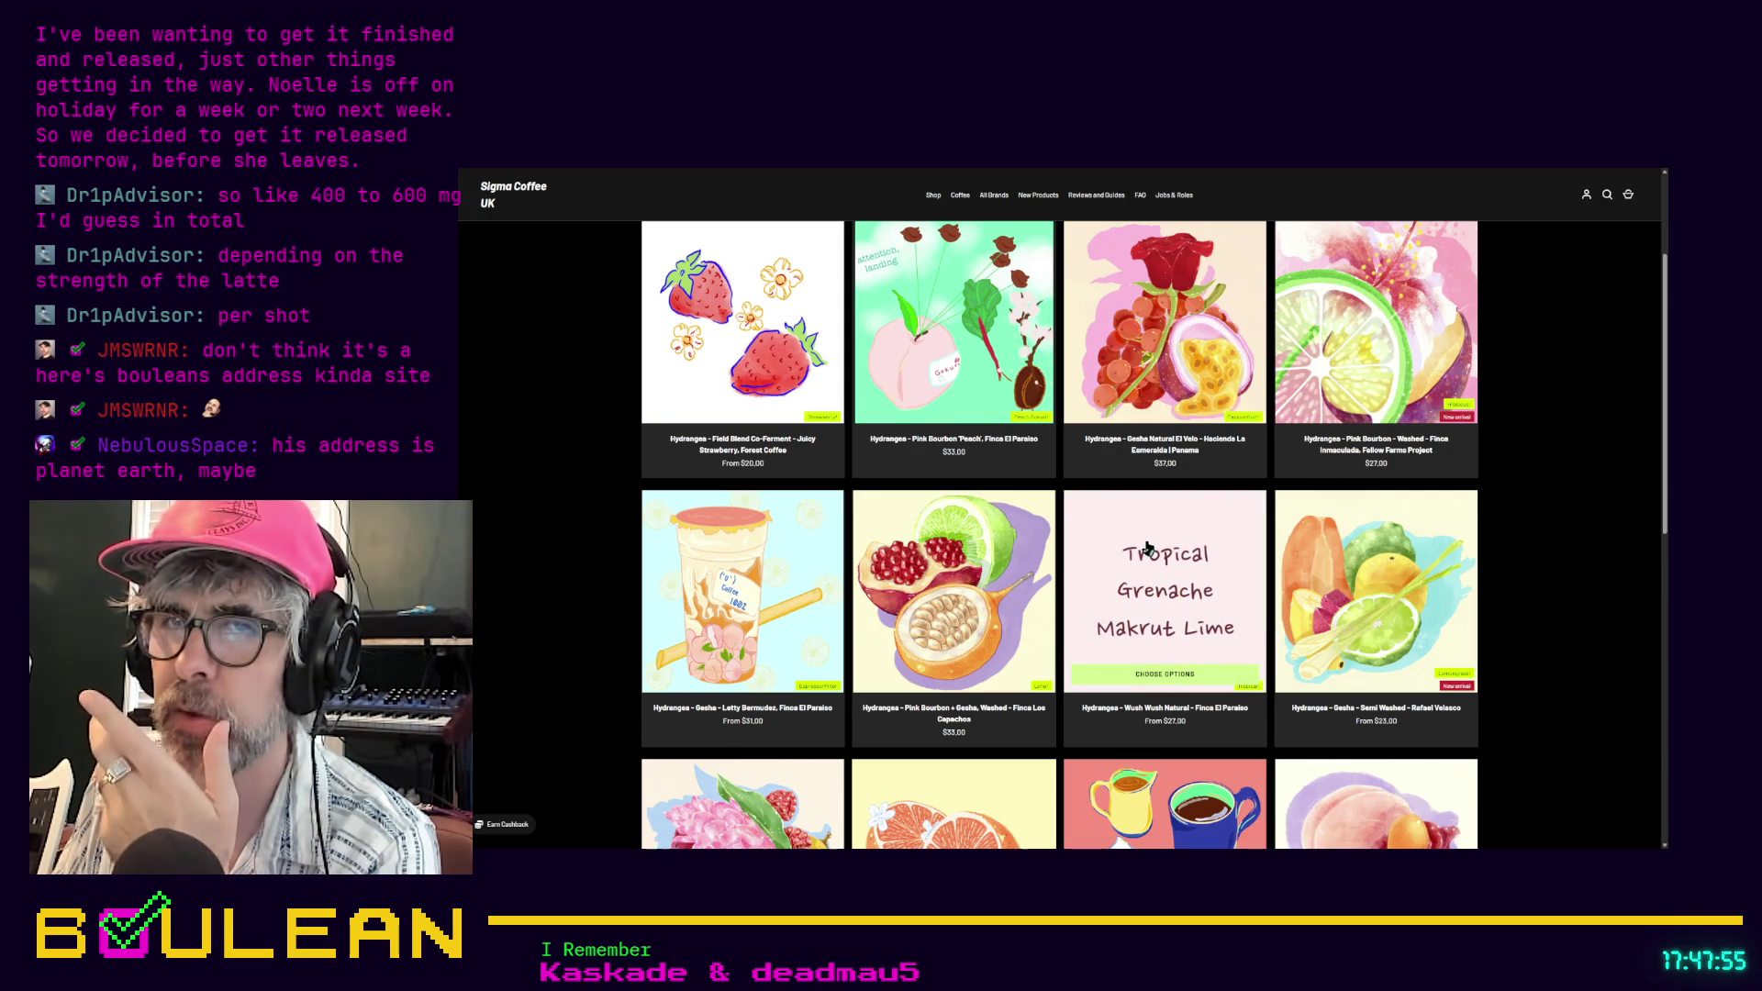
# Browse the 27 in-stock 'hydrangea' results, then return to the first row of products
pyautogui.scroll(-1, 1148, 548)
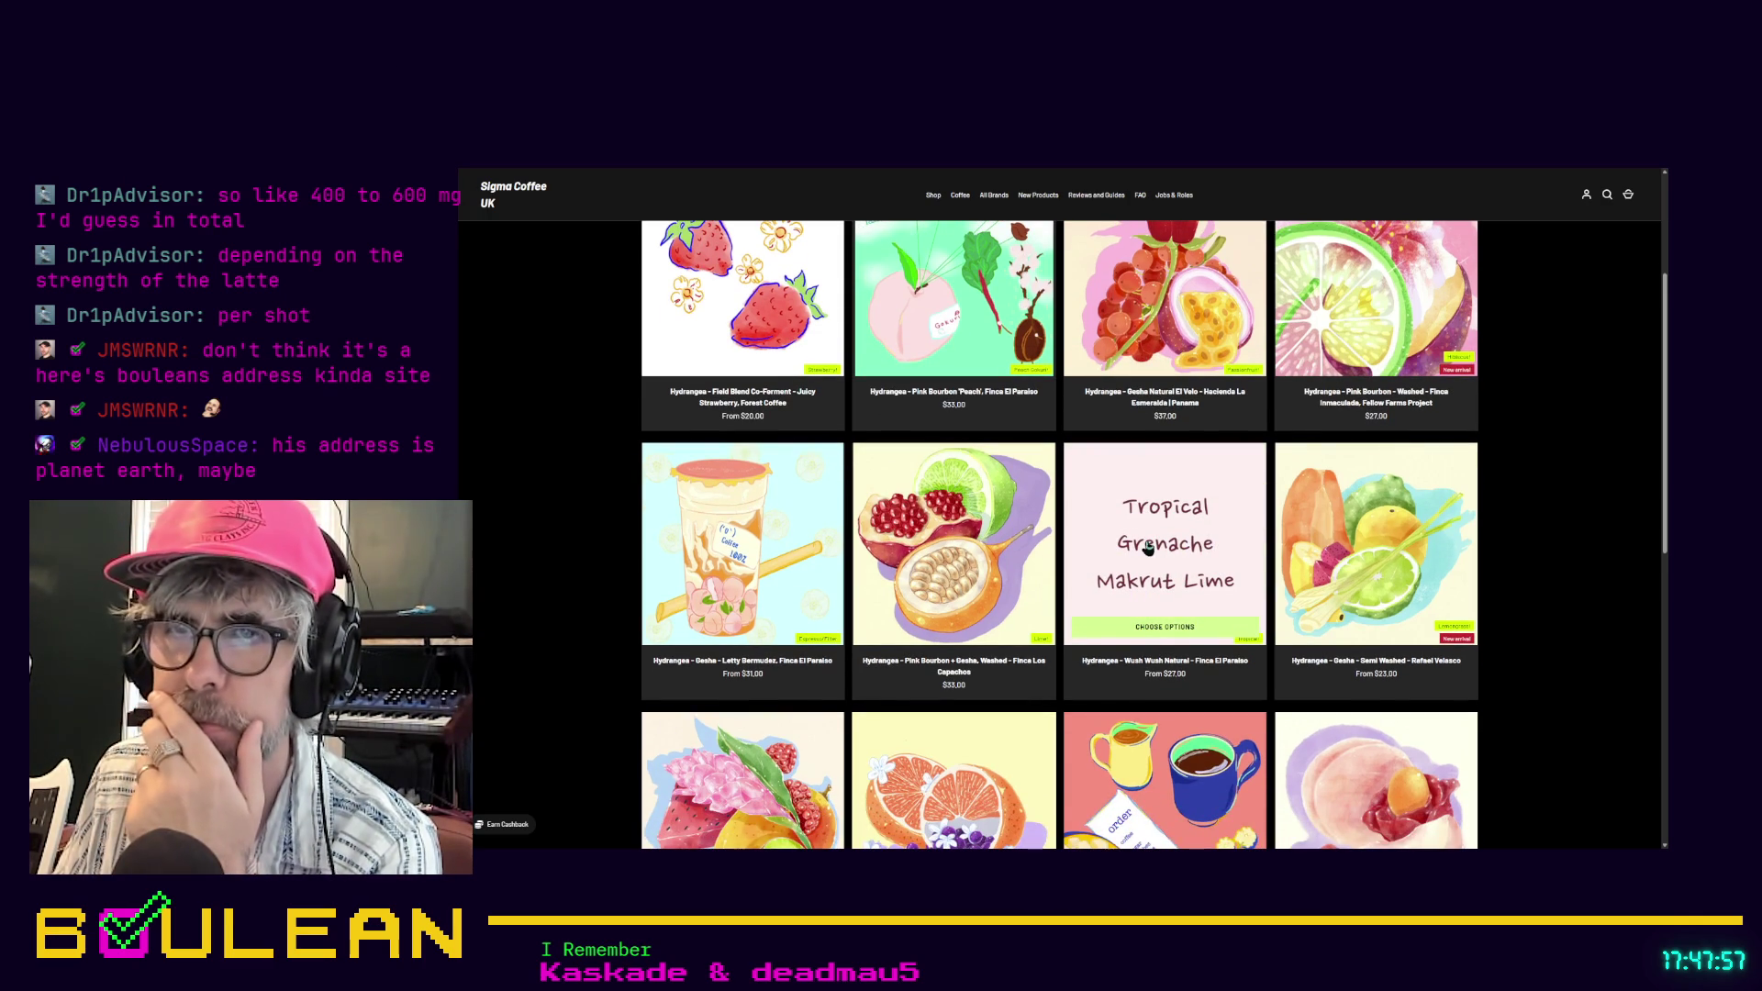
pyautogui.scroll(-1, 1147, 548)
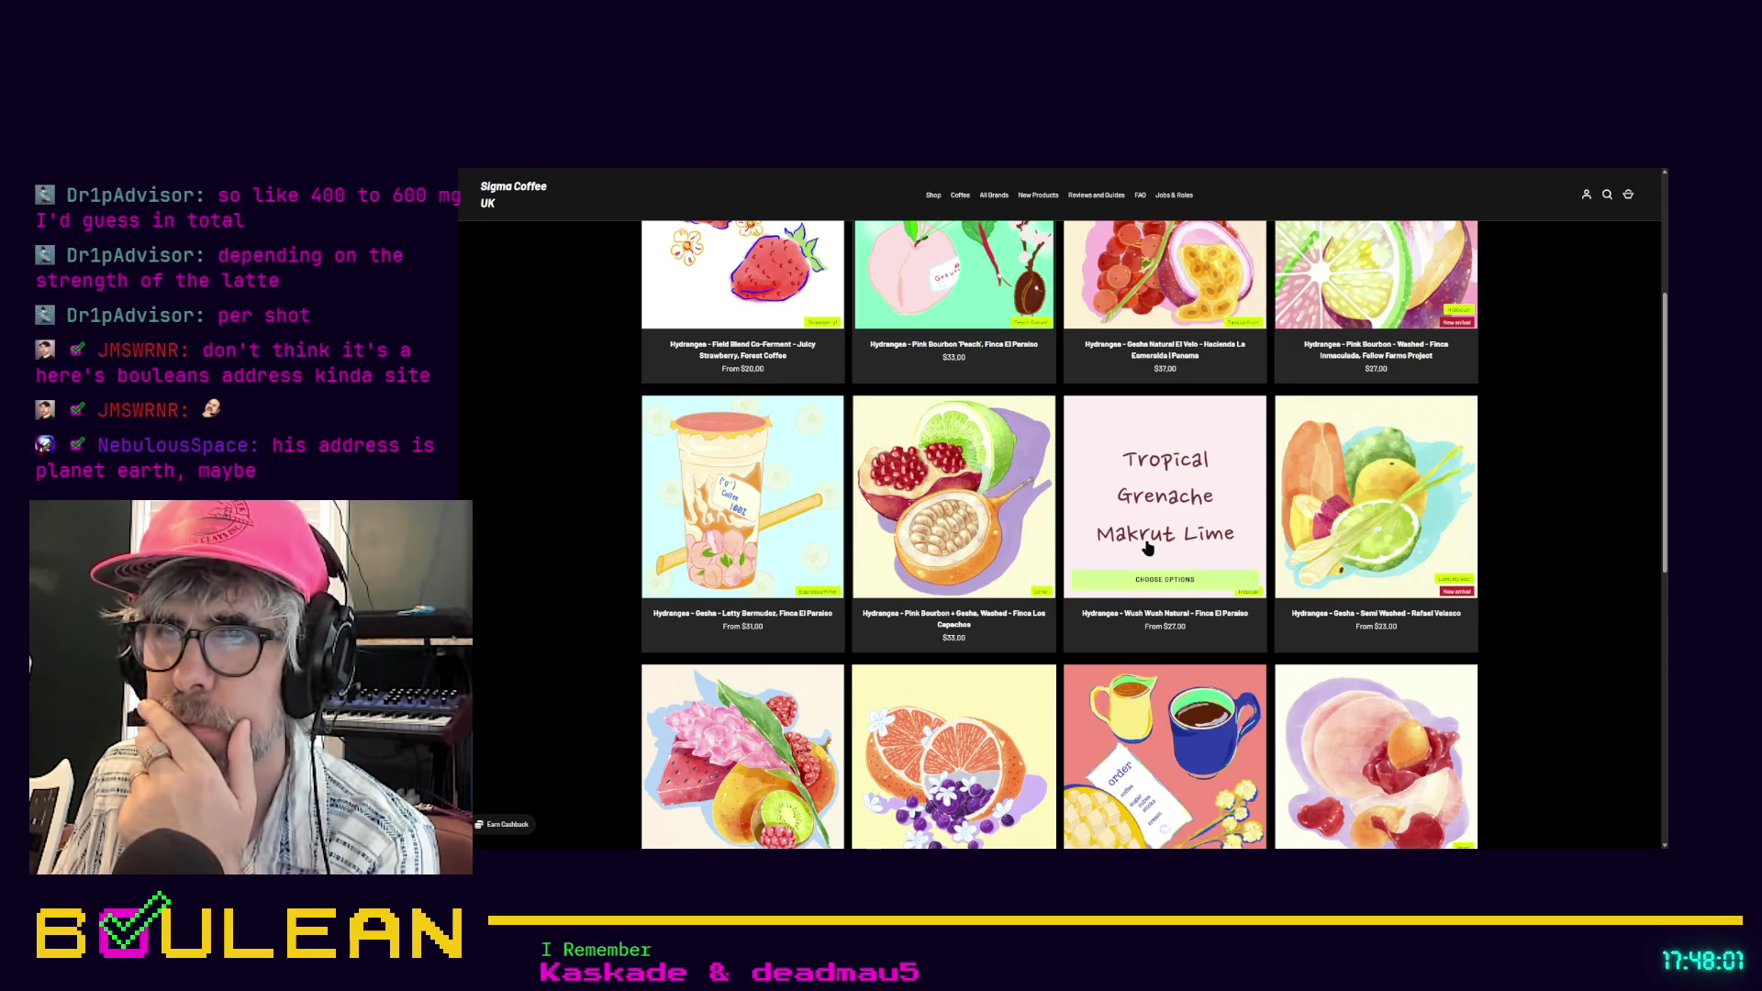
pyautogui.scroll(-2, 1148, 548)
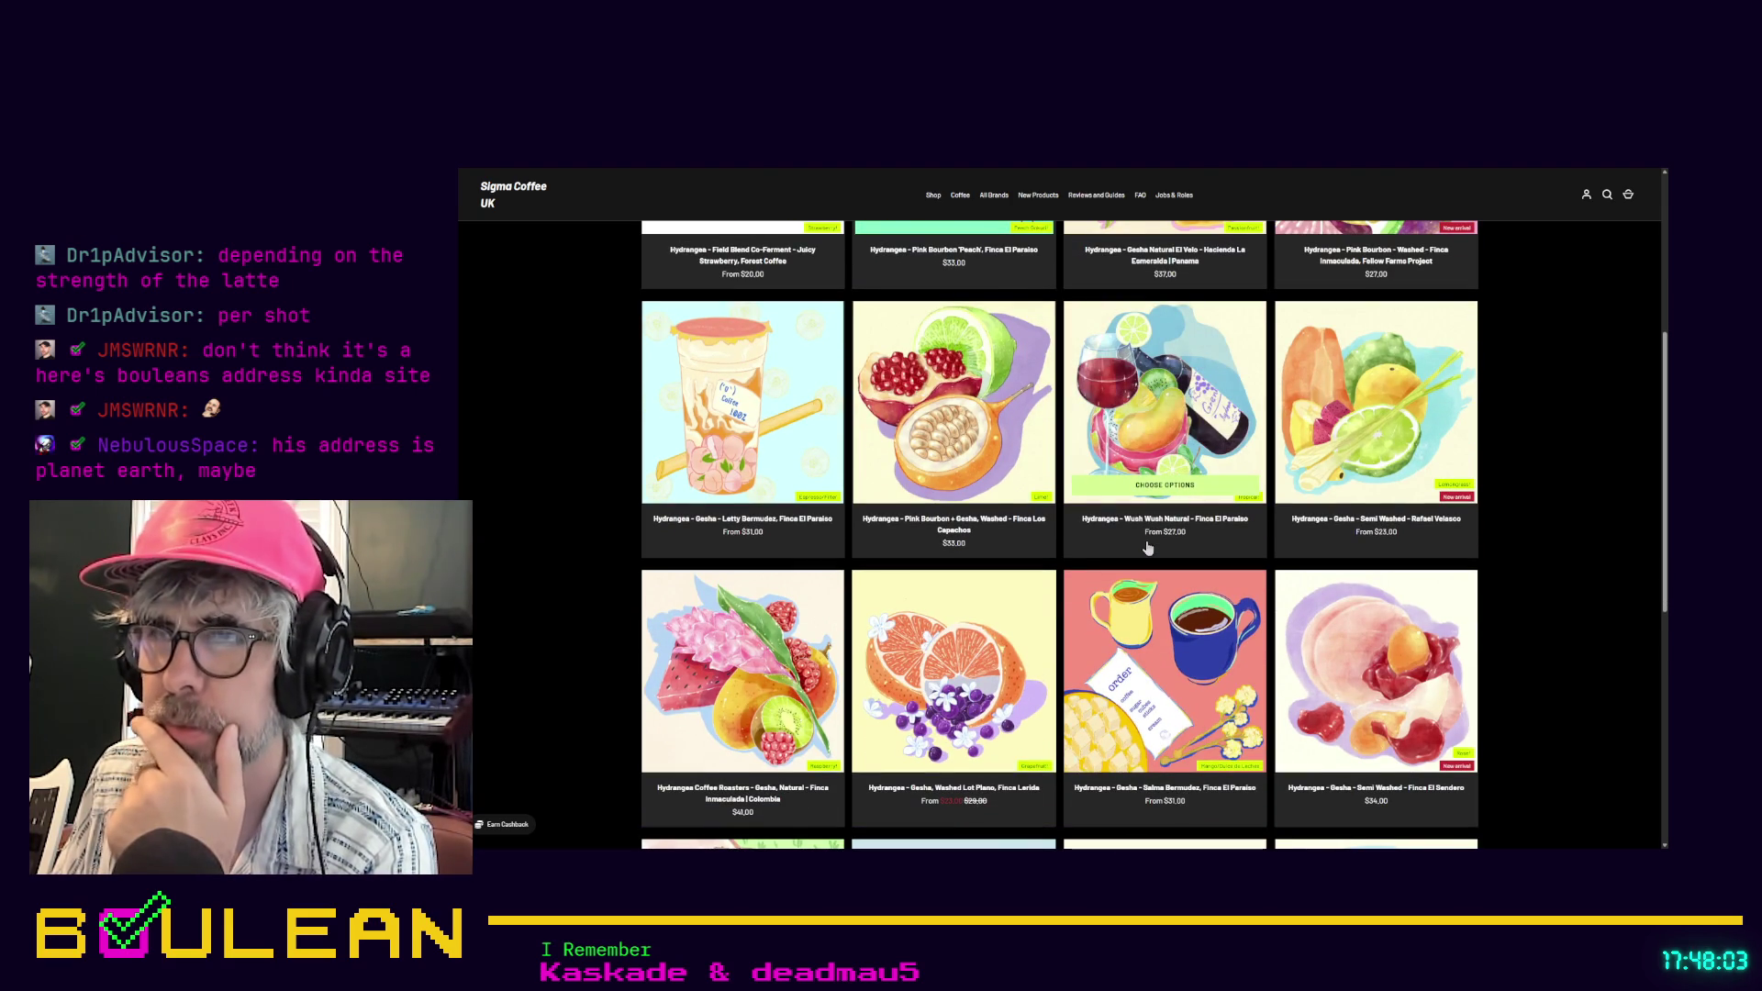
pyautogui.scroll(-2, 1148, 548)
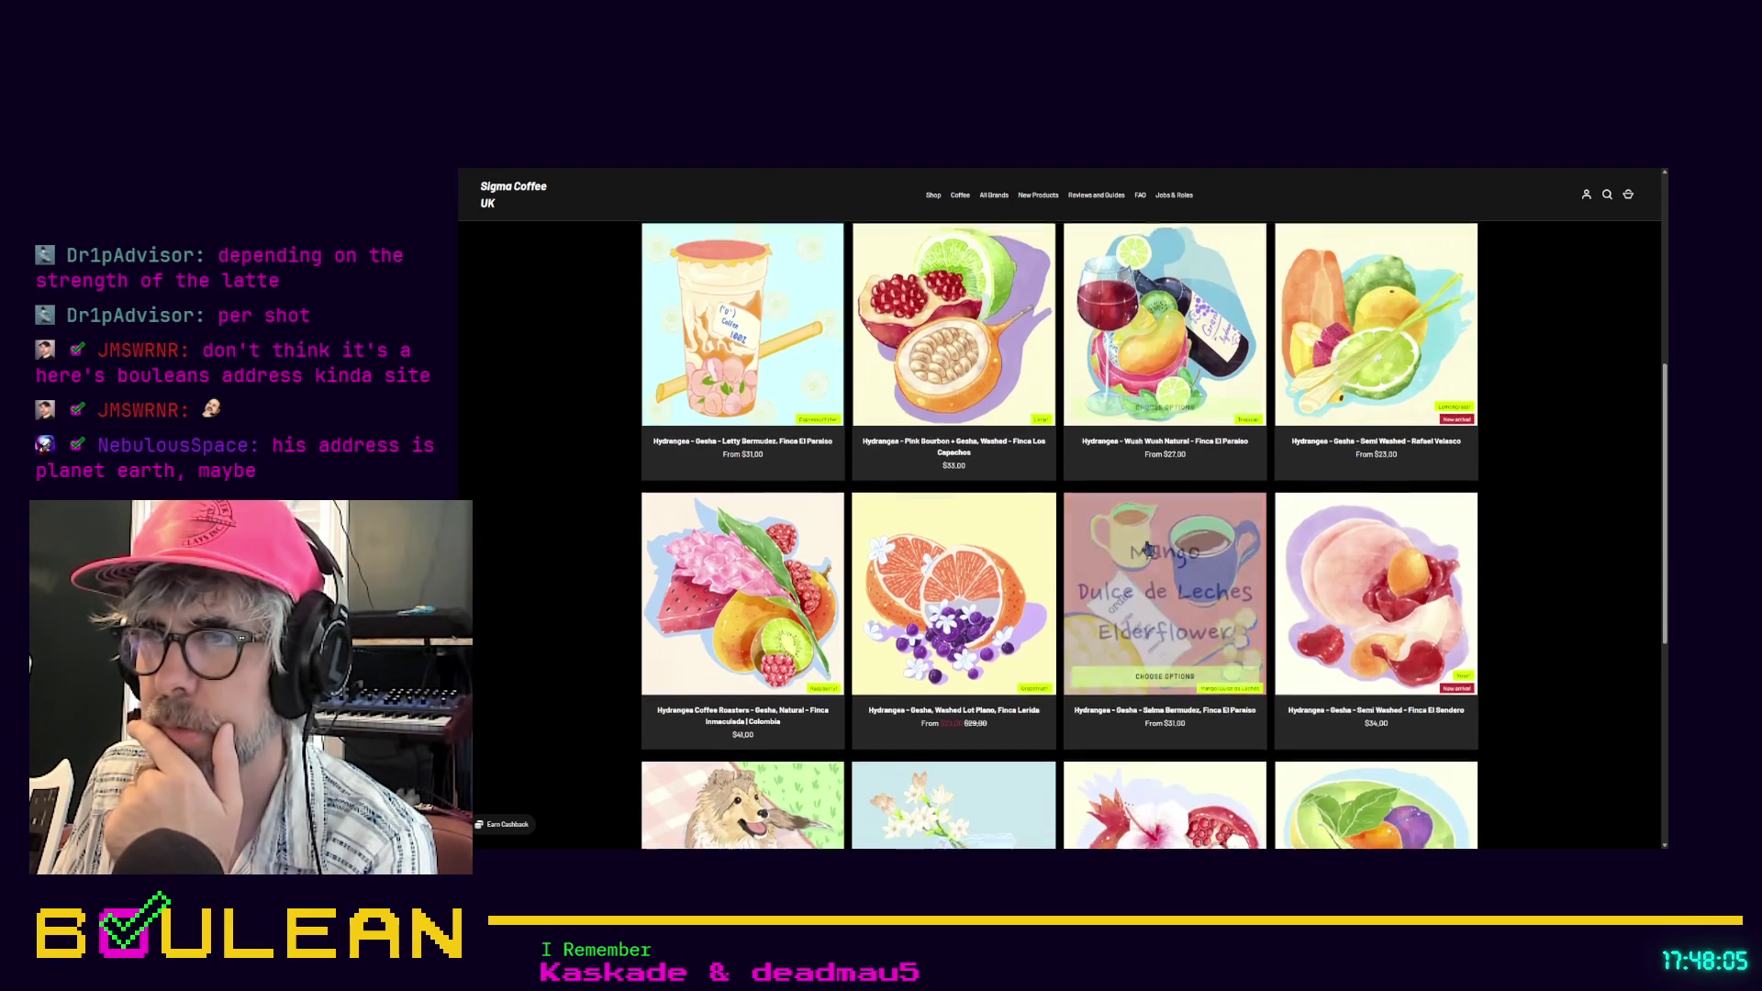
pyautogui.scroll(-3, 1148, 548)
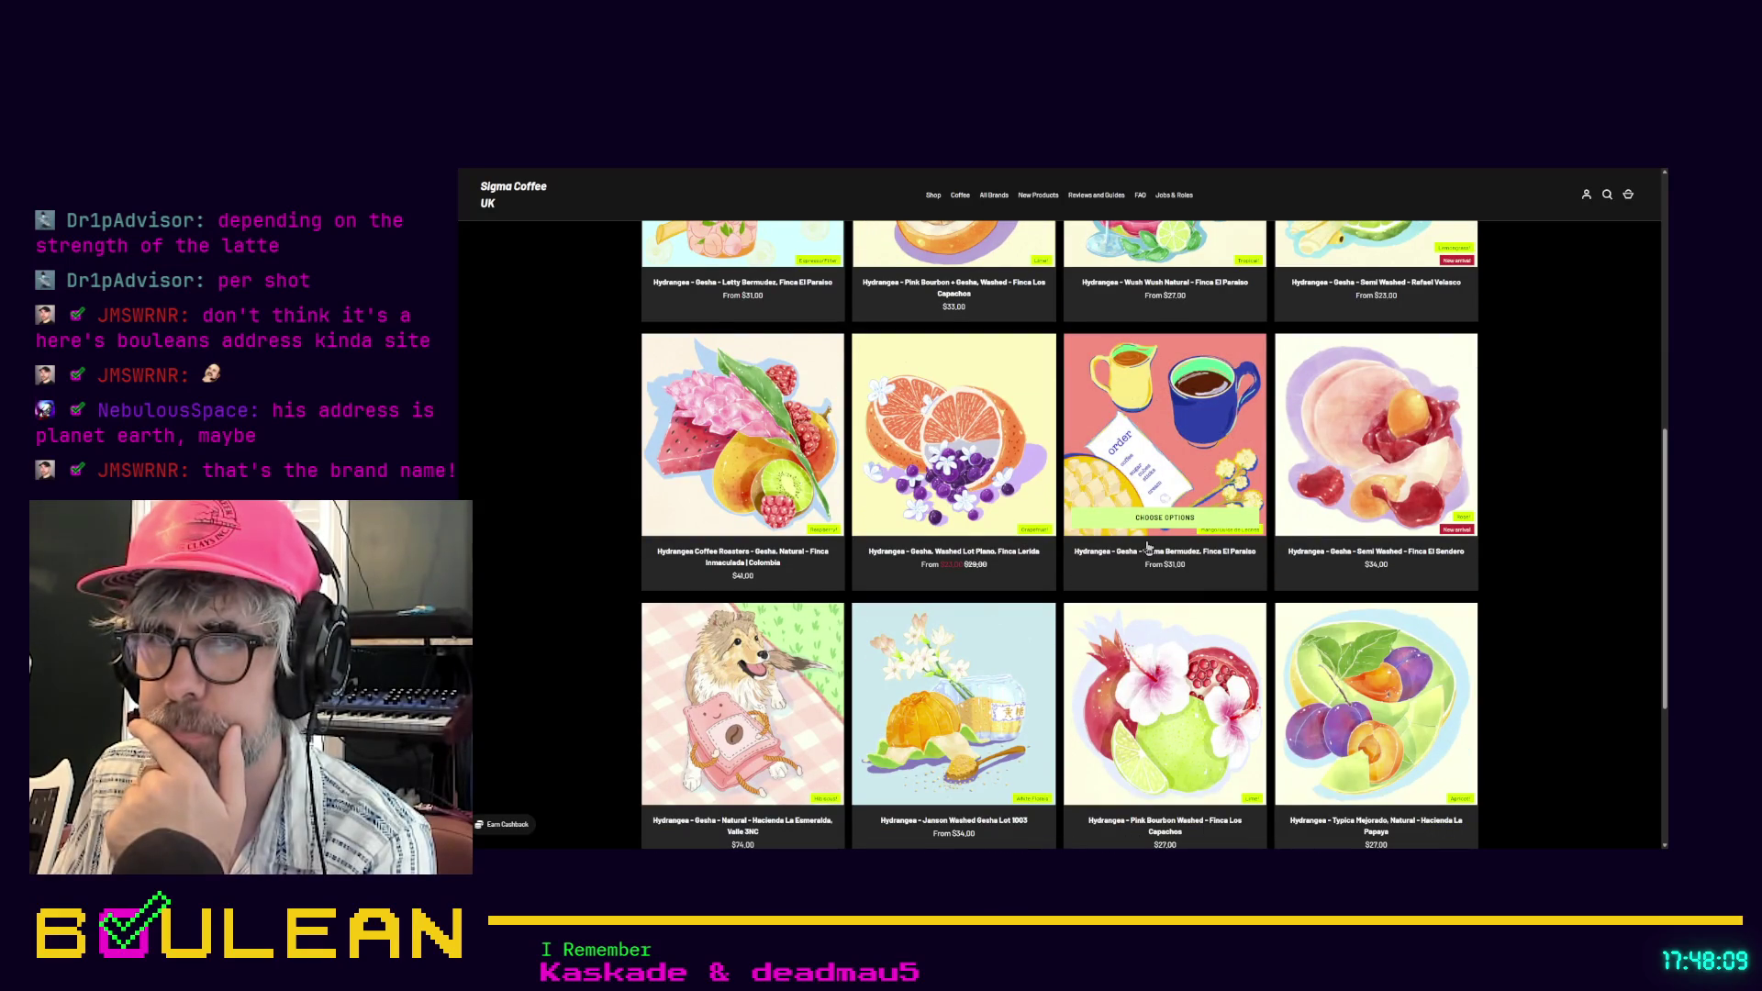
pyautogui.scroll(-3, 1148, 547)
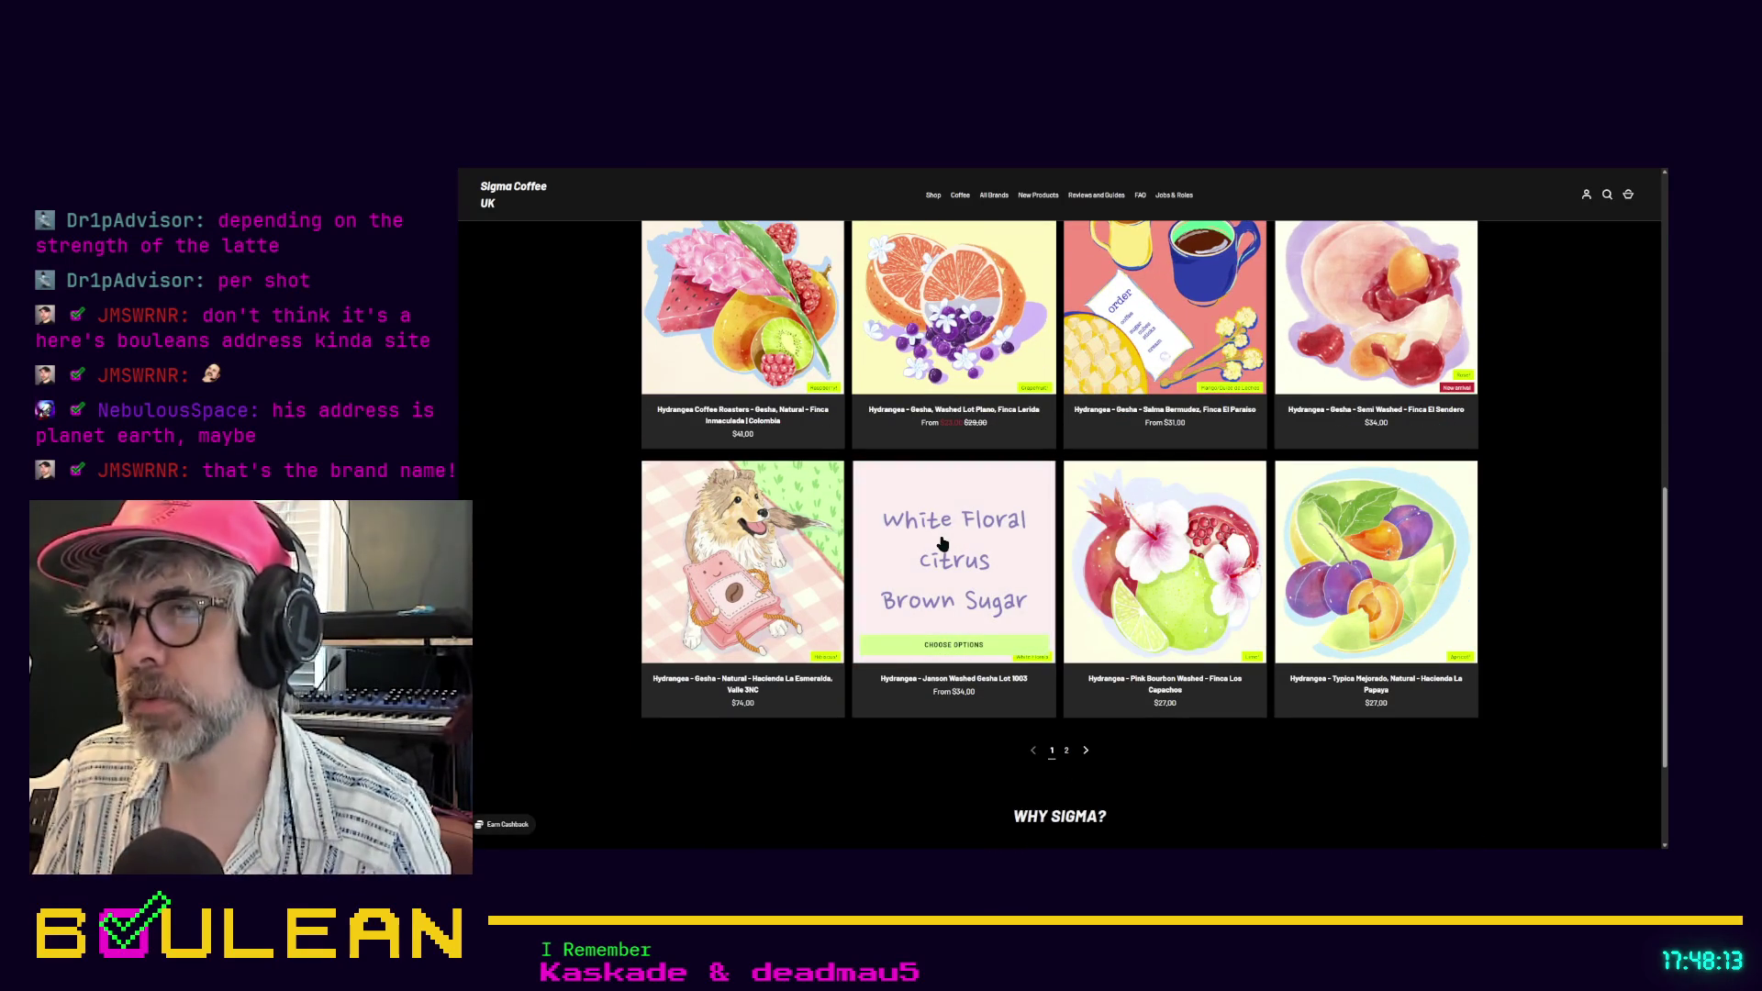
pyautogui.scroll(3, 942, 543)
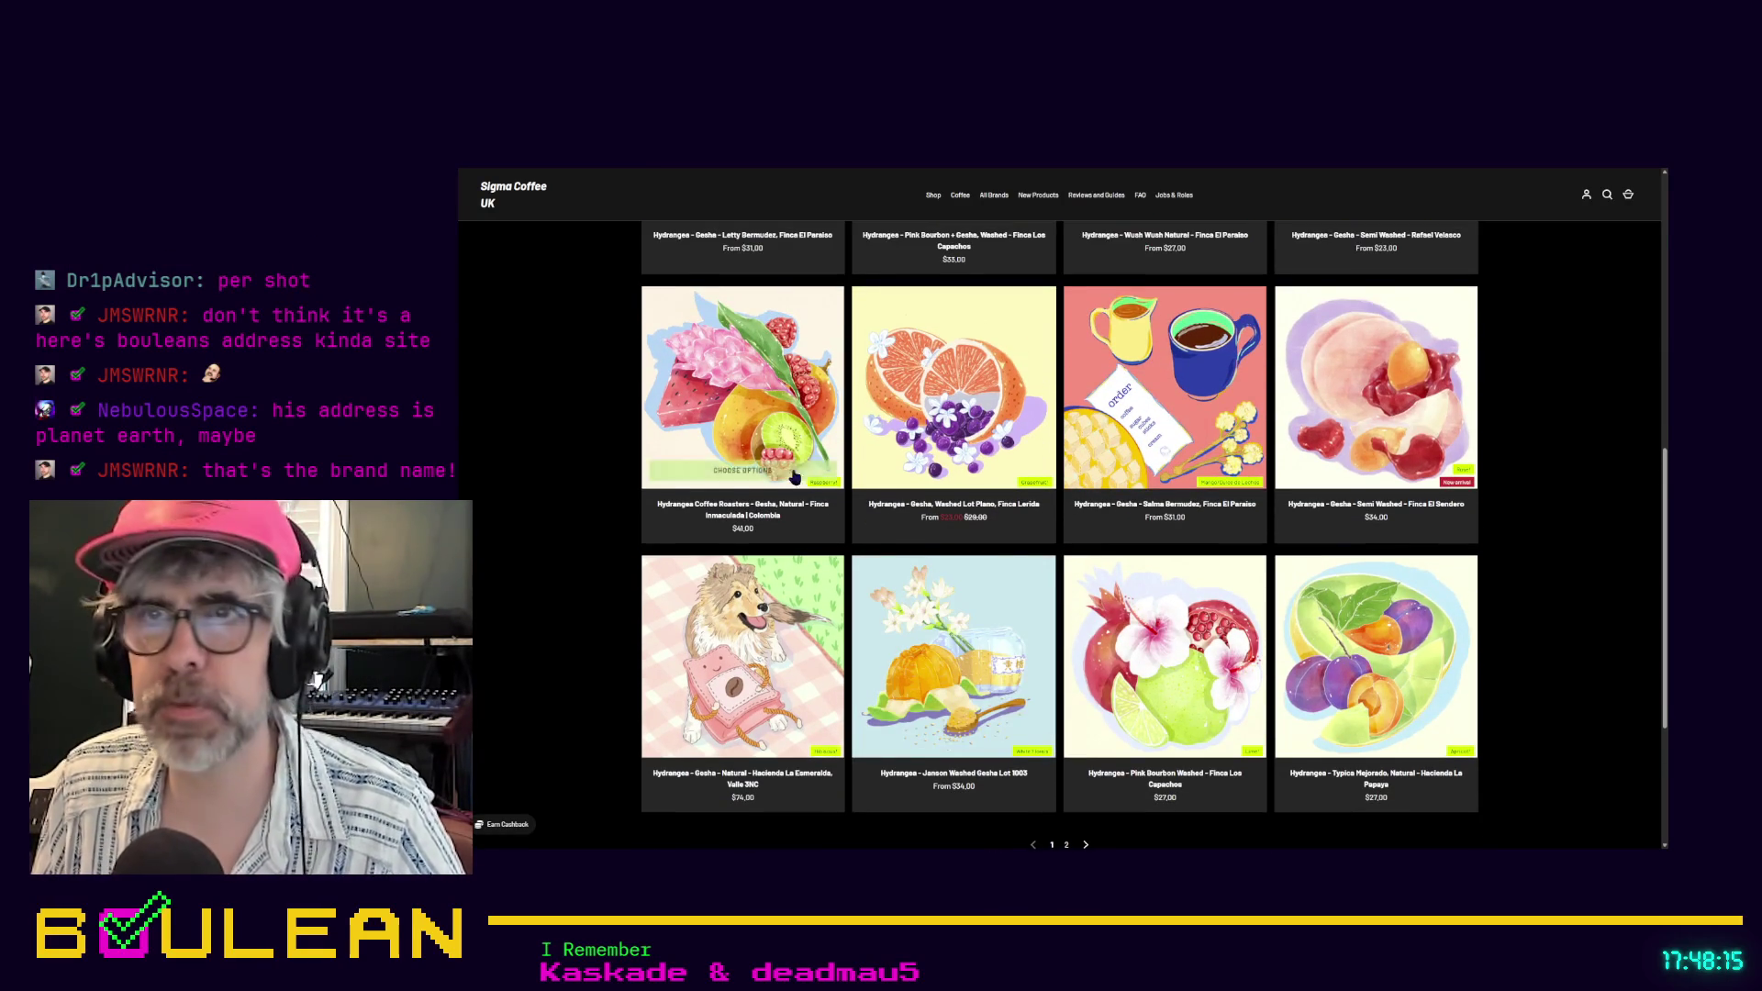
pyautogui.scroll(4, 877, 558)
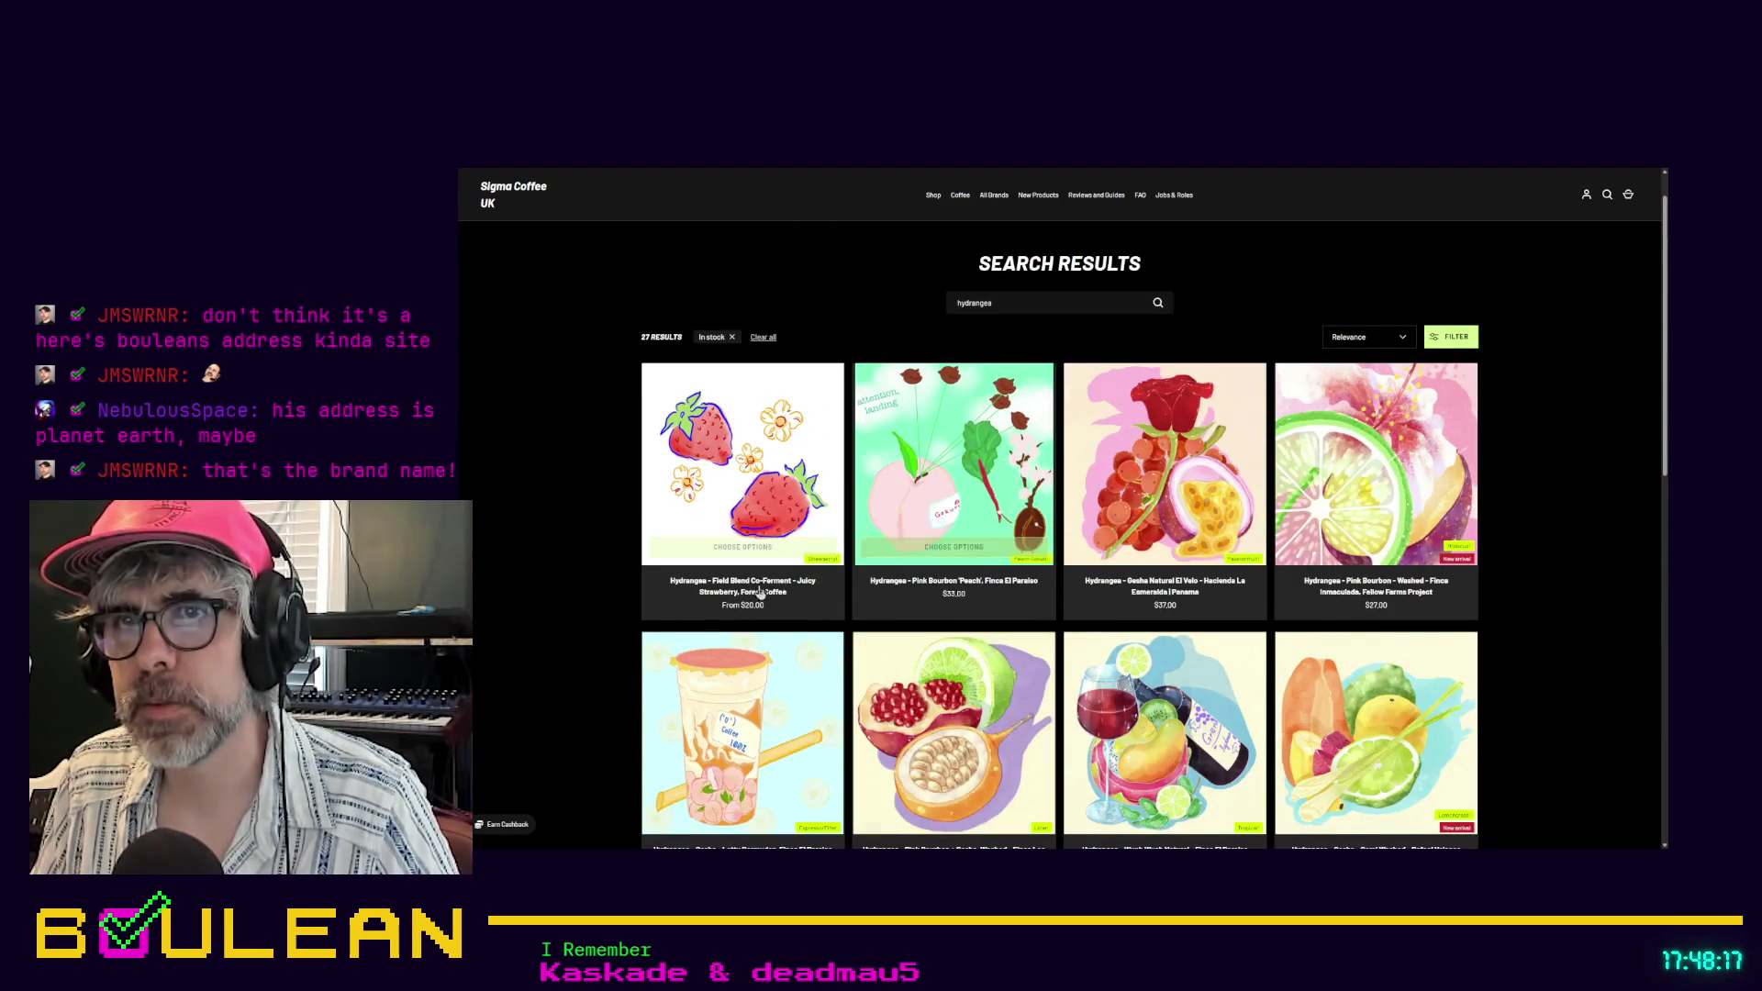
pyautogui.scroll(-1, 612, 606)
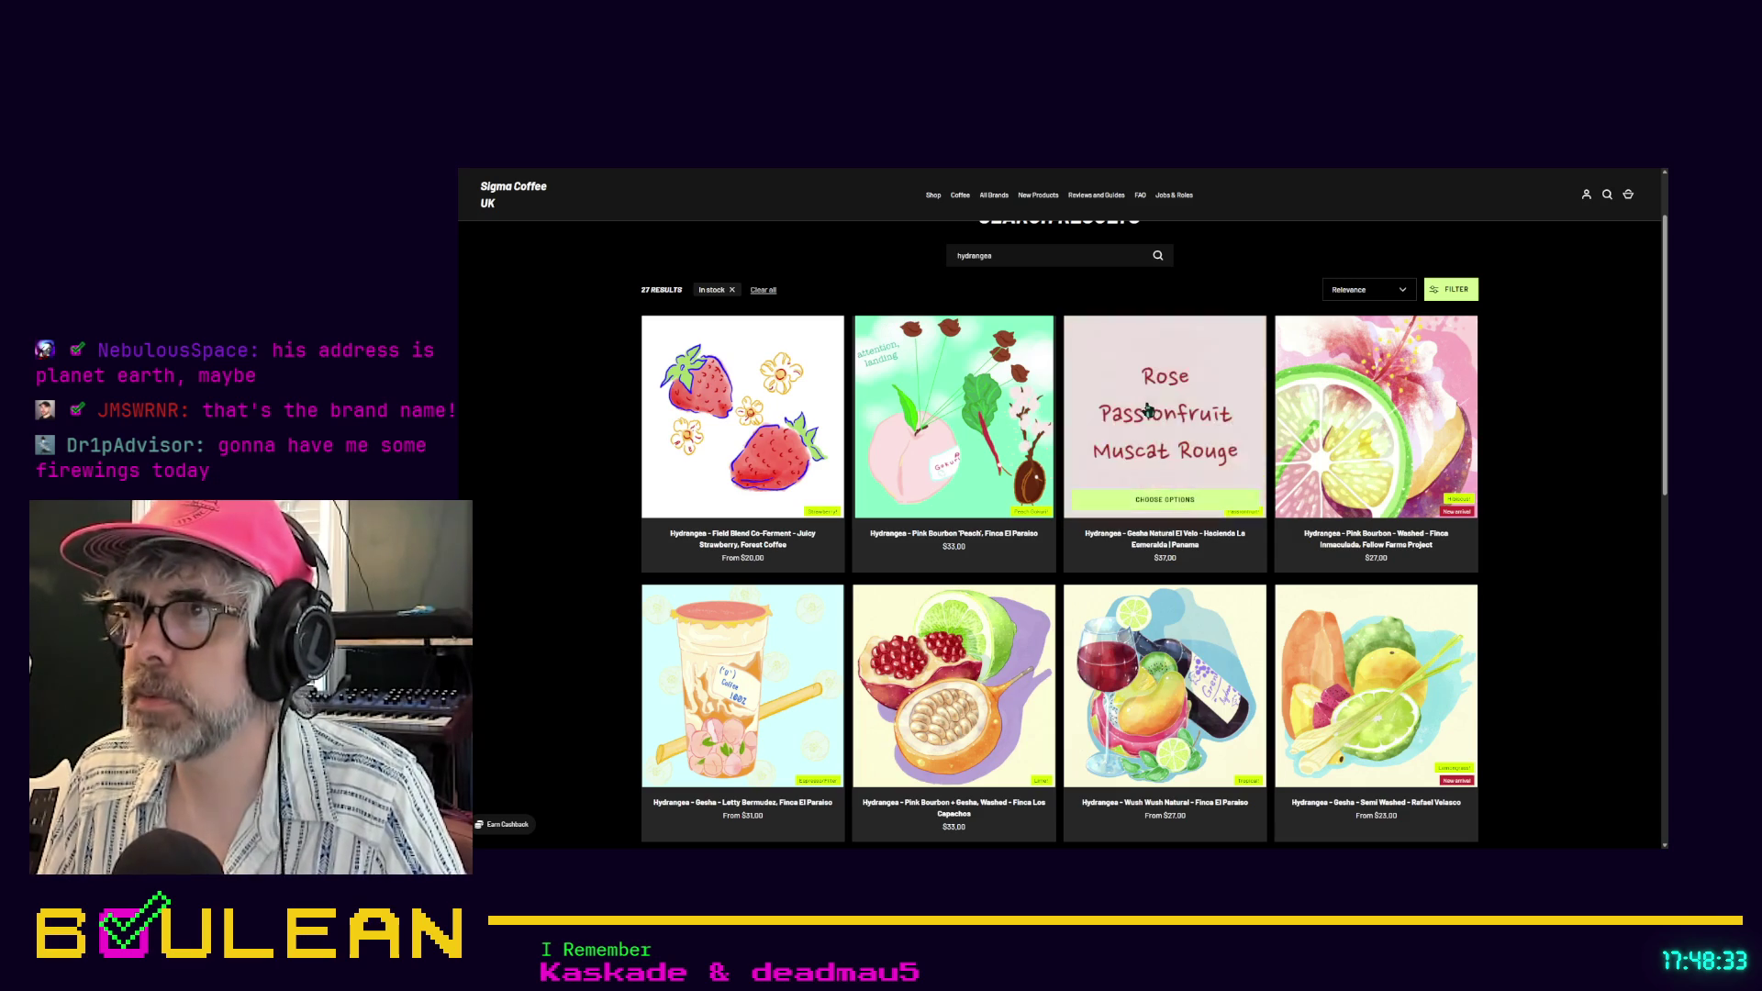
pyautogui.scroll(-3, 1148, 410)
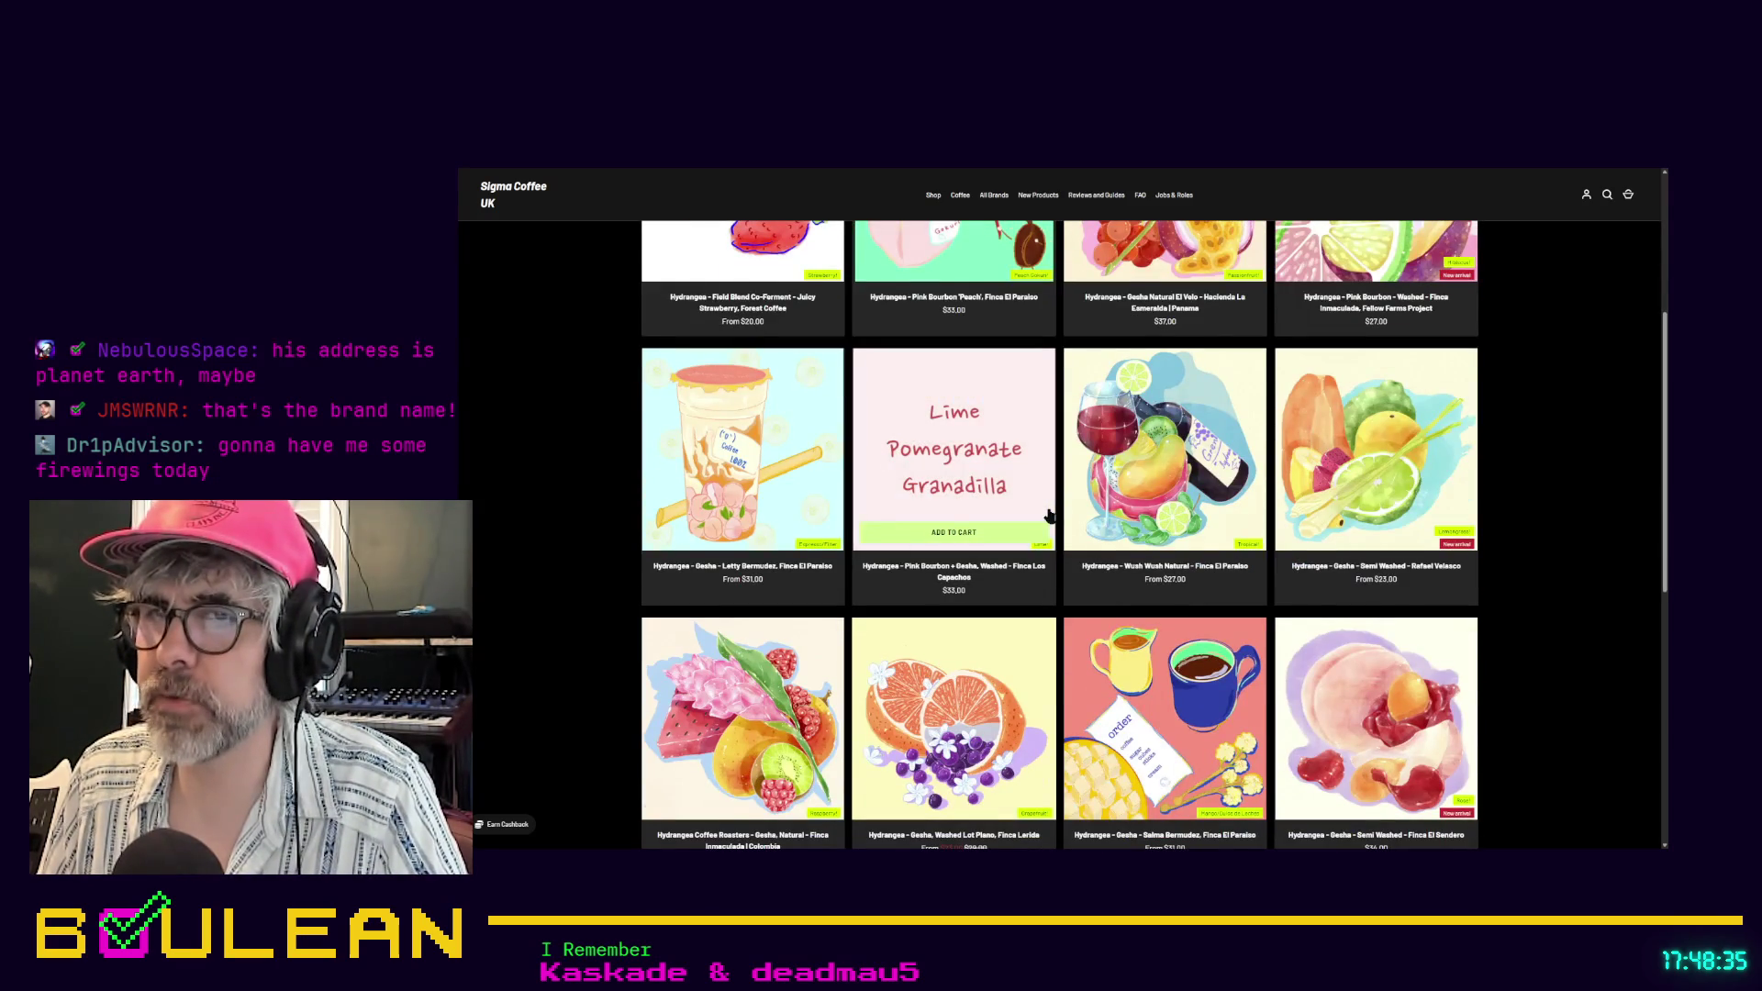
pyautogui.scroll(-1, 1049, 516)
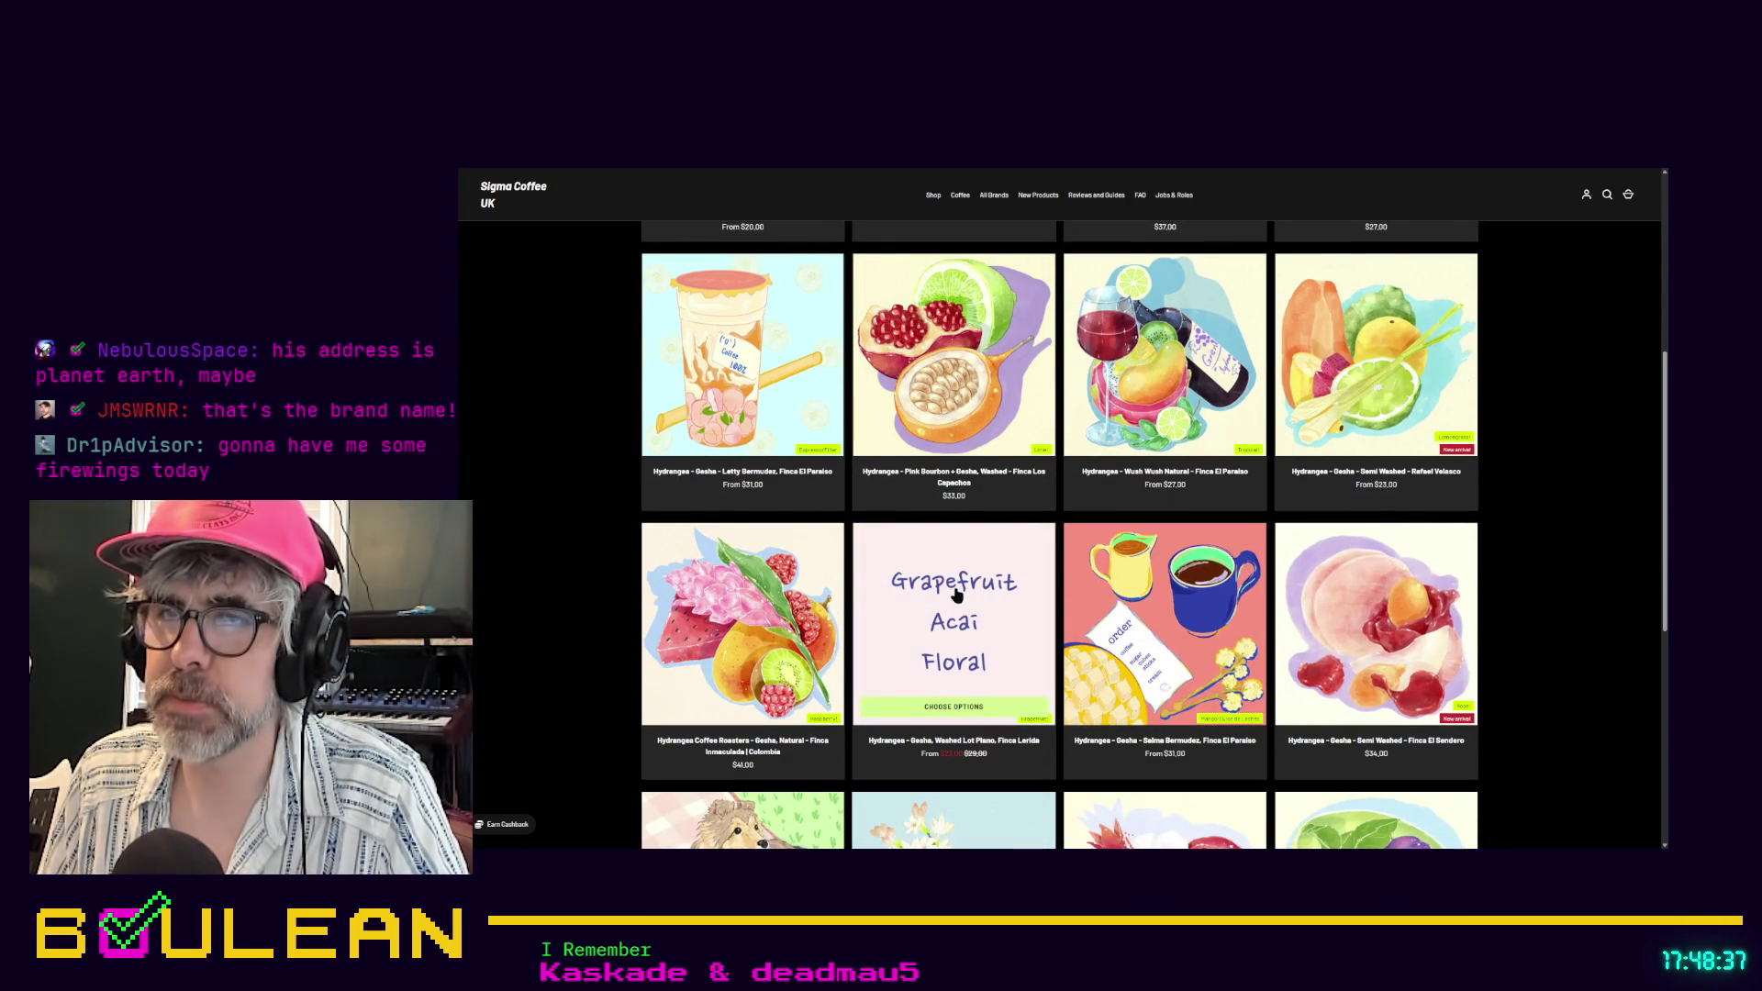
pyautogui.scroll(-1, 956, 595)
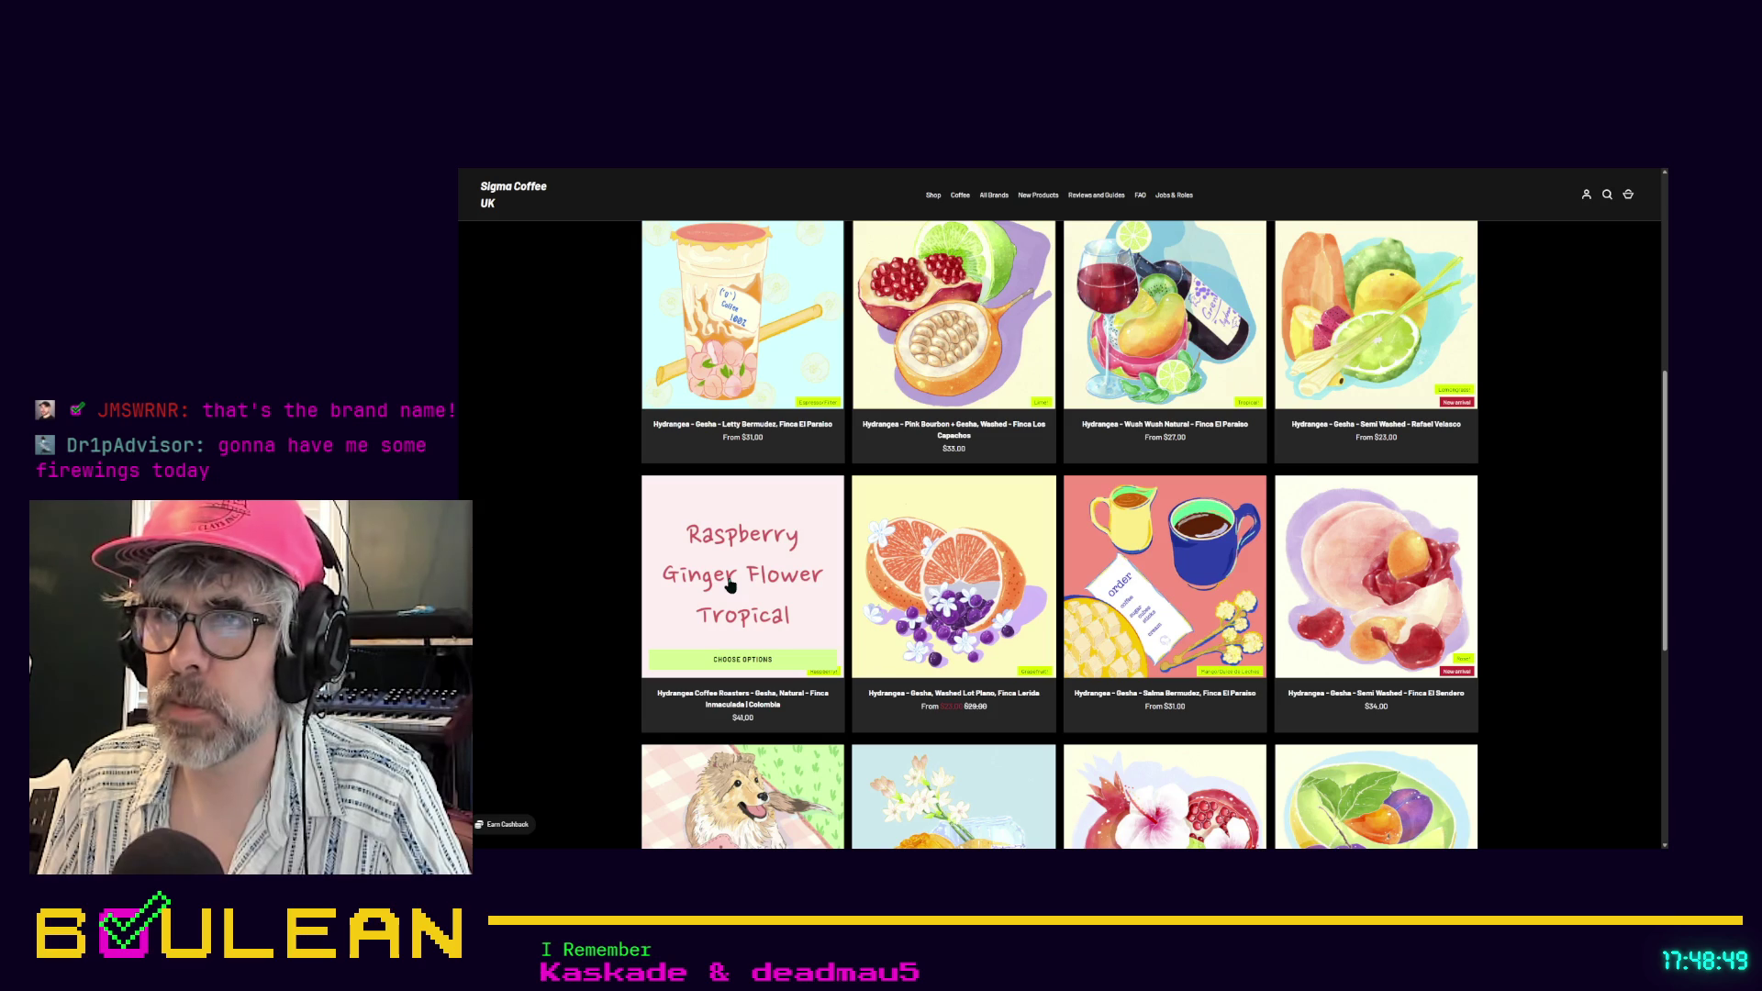
pyautogui.scroll(1, 594, 592)
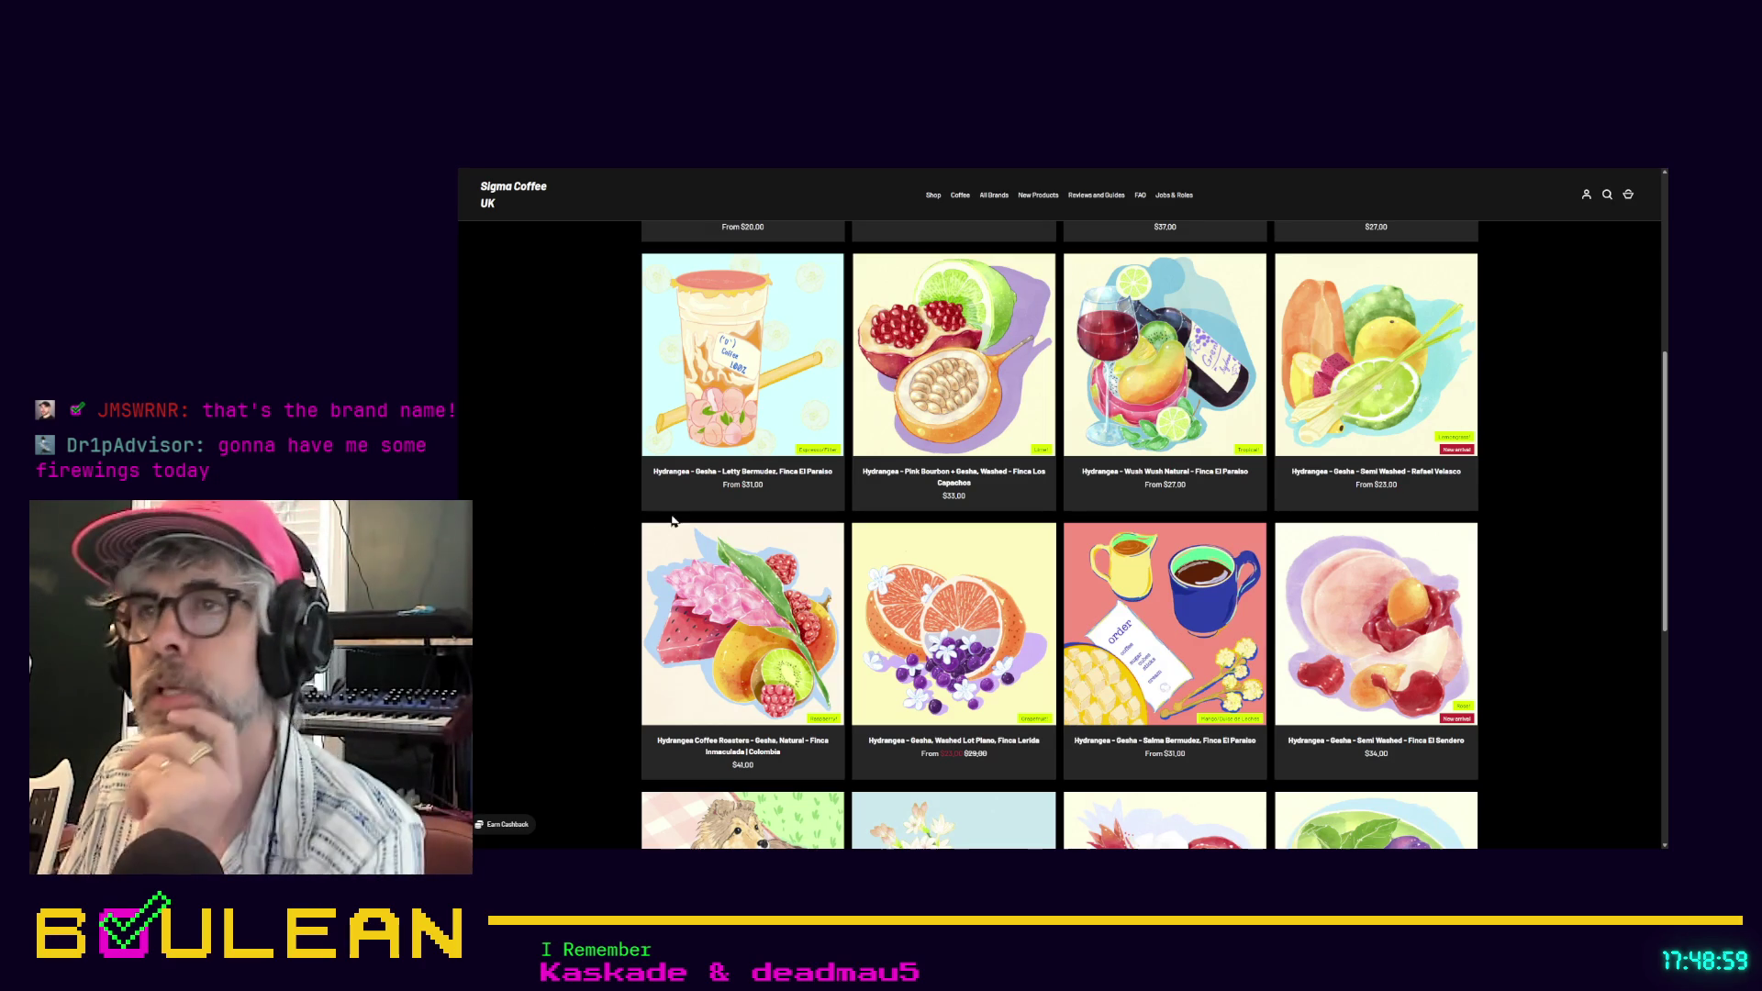
pyautogui.moveTo(738, 628)
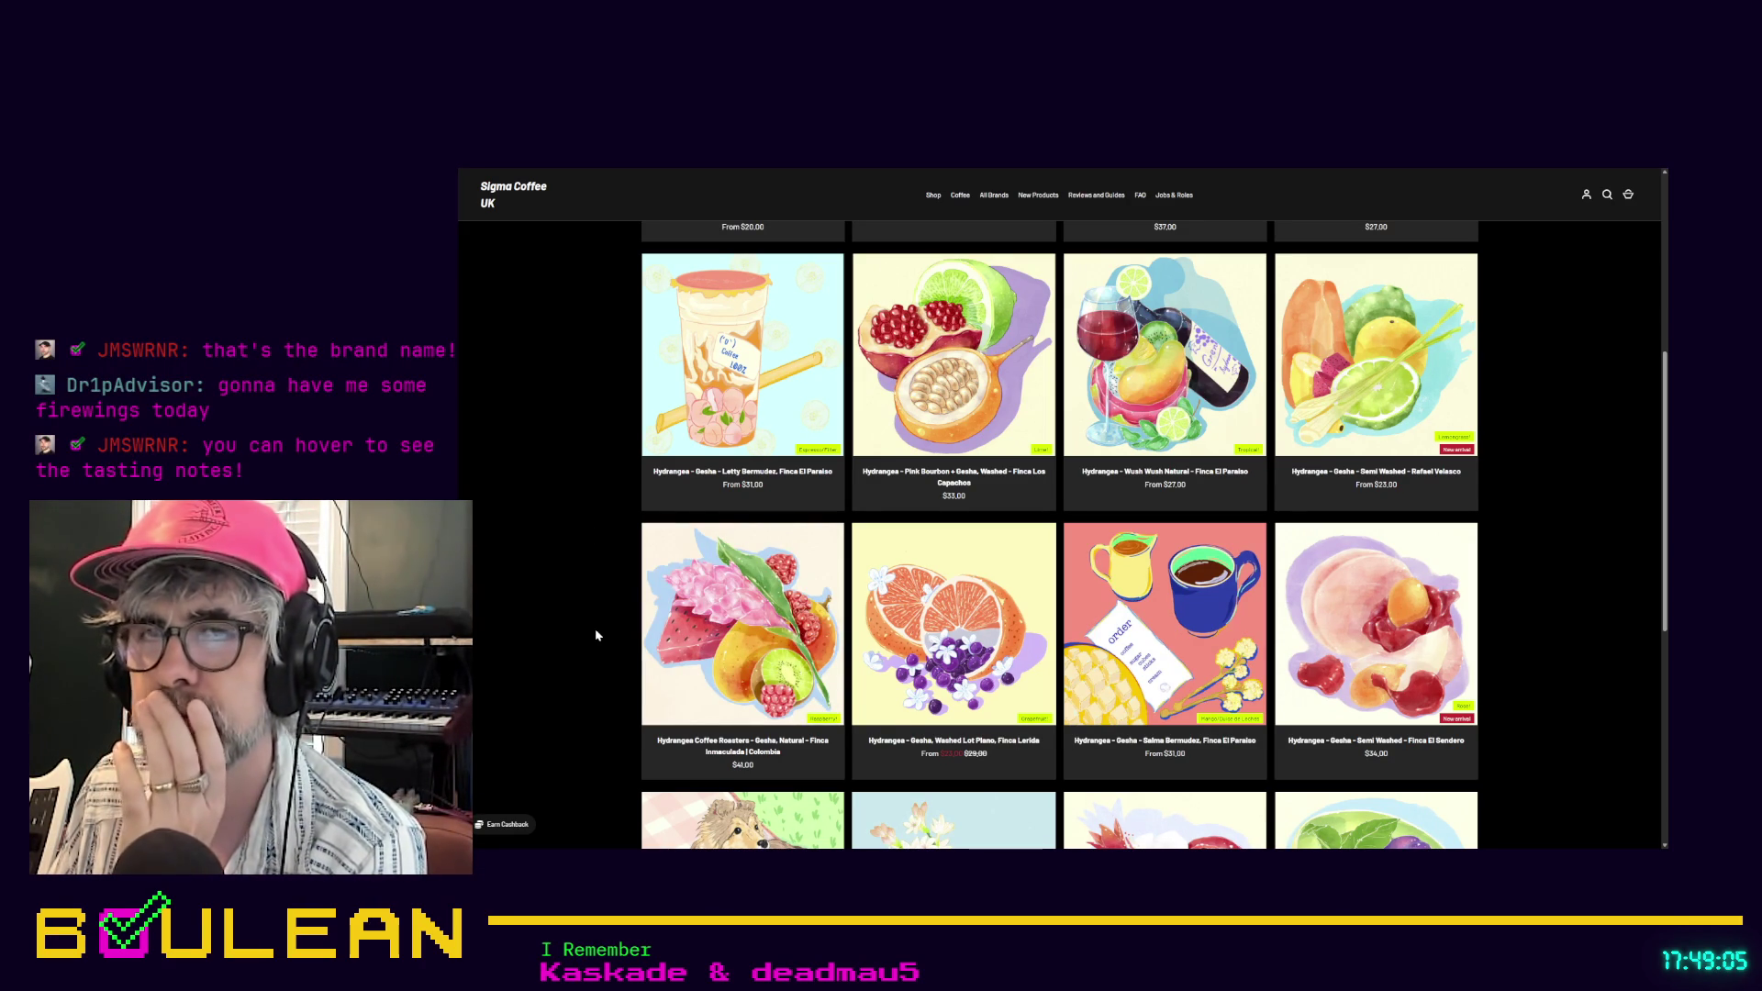
pyautogui.scroll(2, 596, 635)
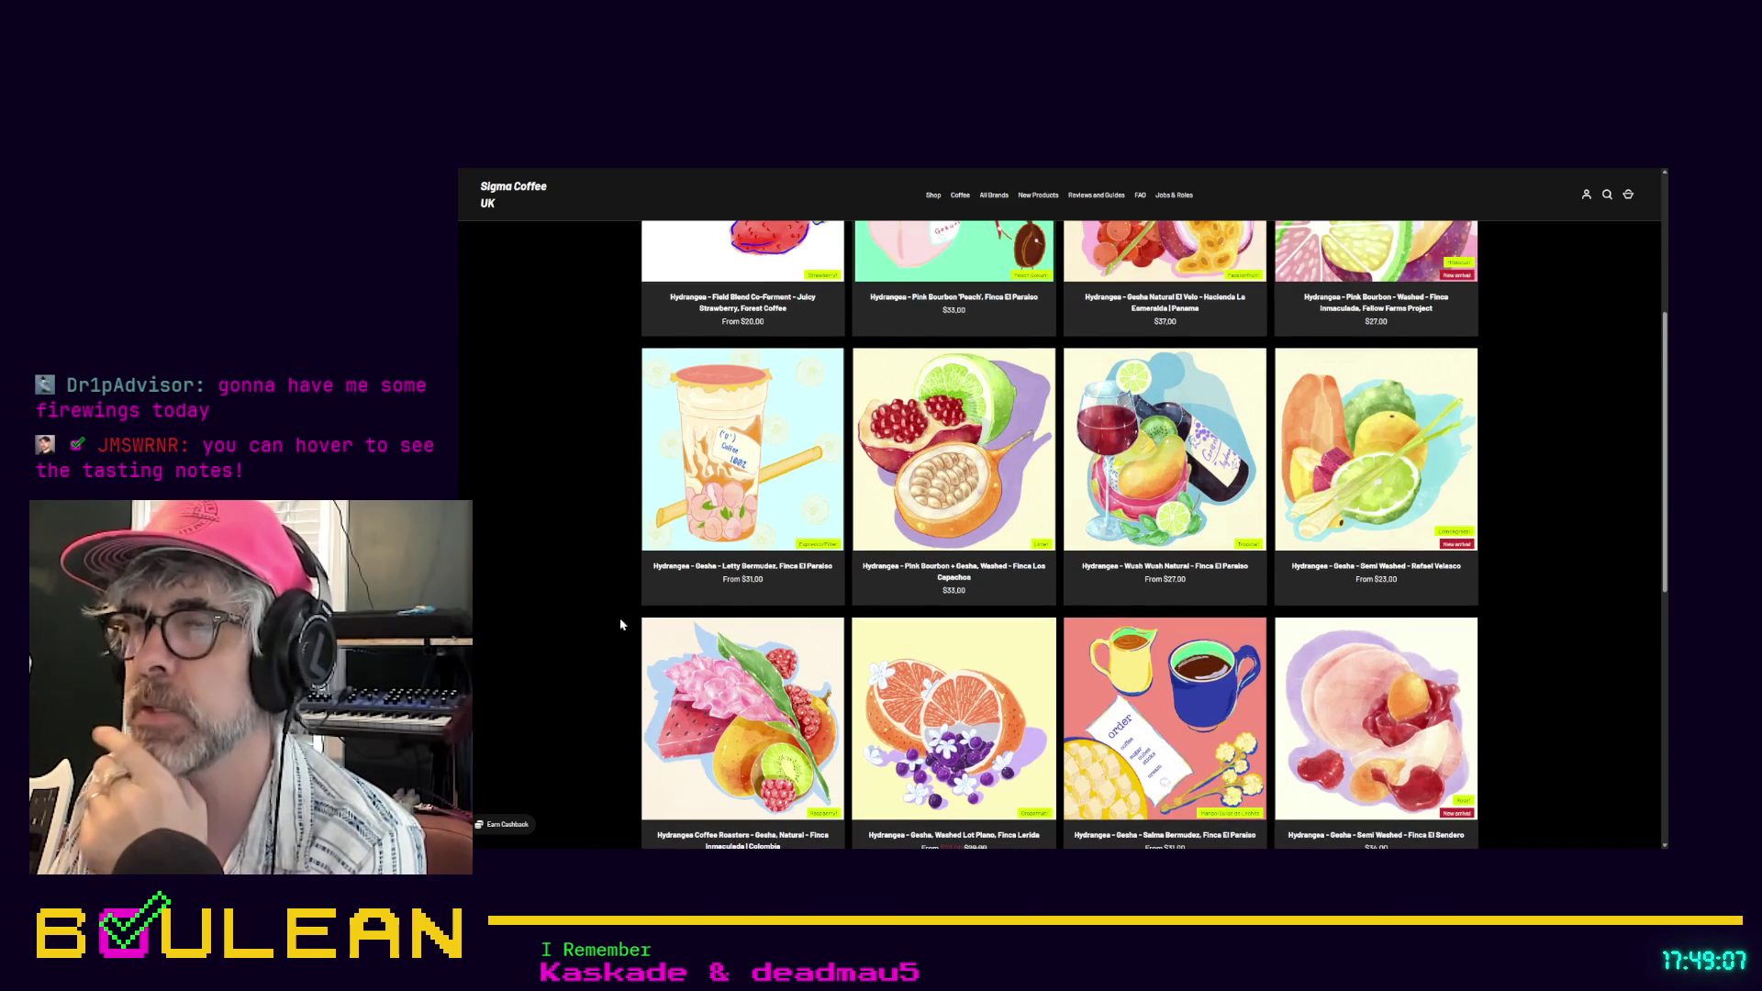
pyautogui.scroll(1, 590, 600)
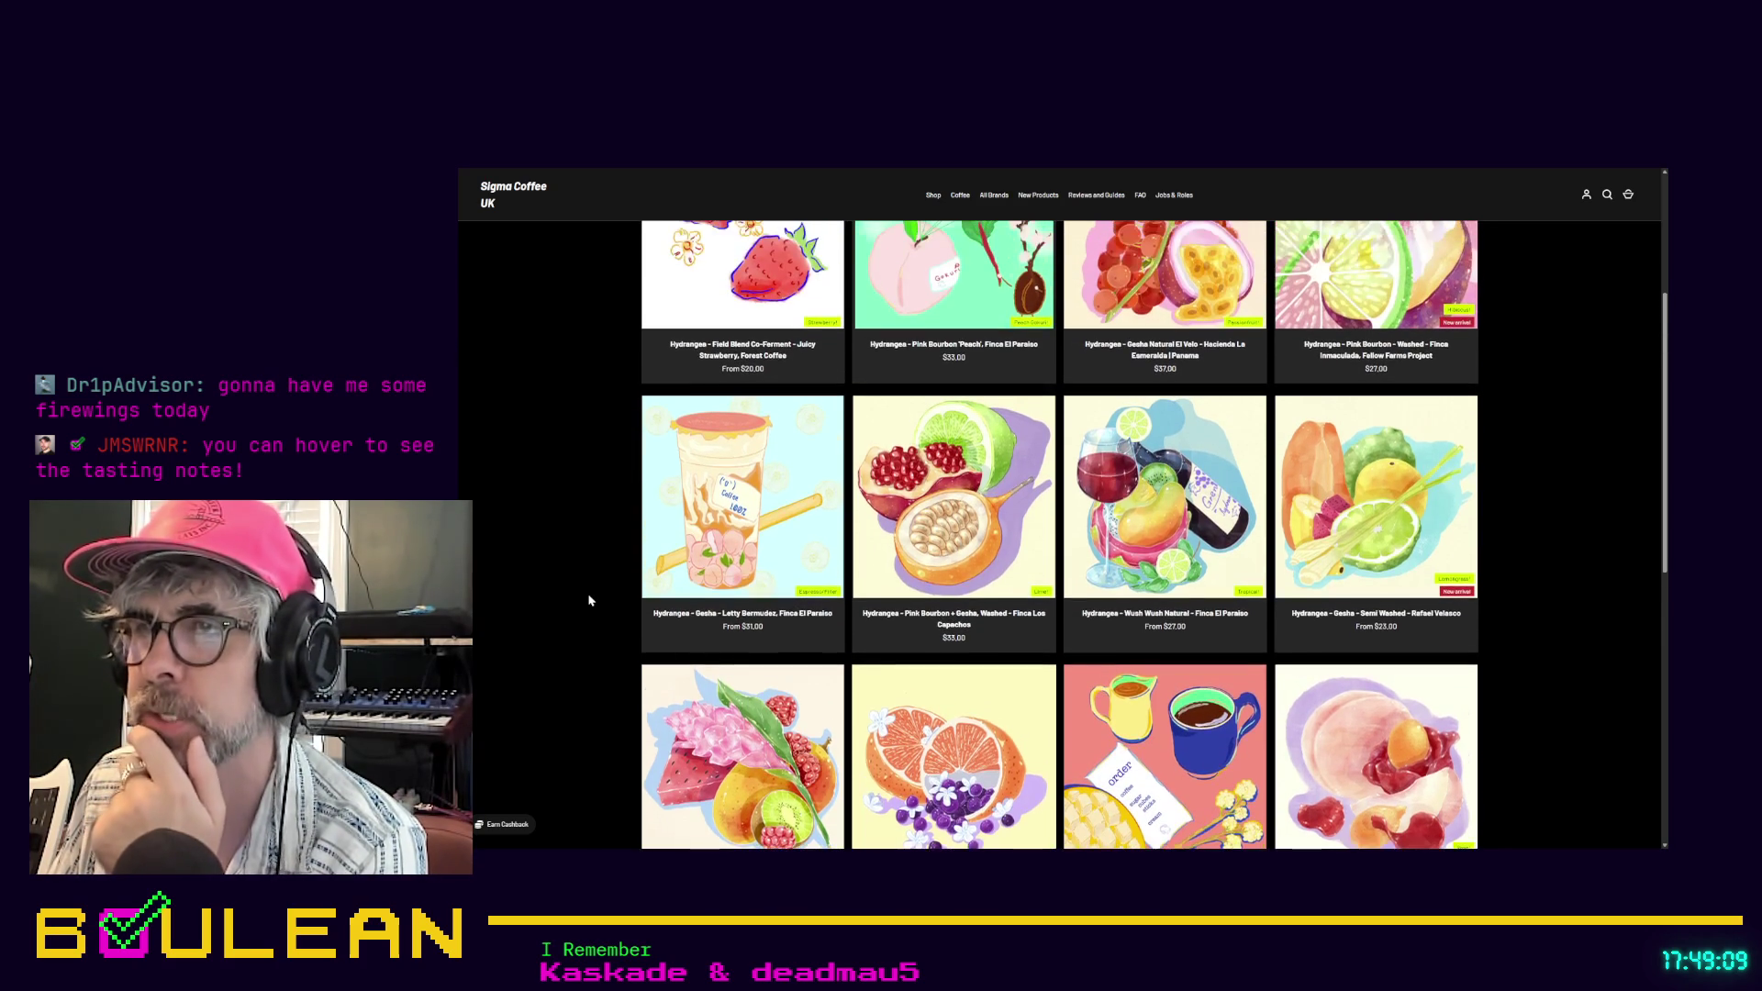
pyautogui.moveTo(890, 533)
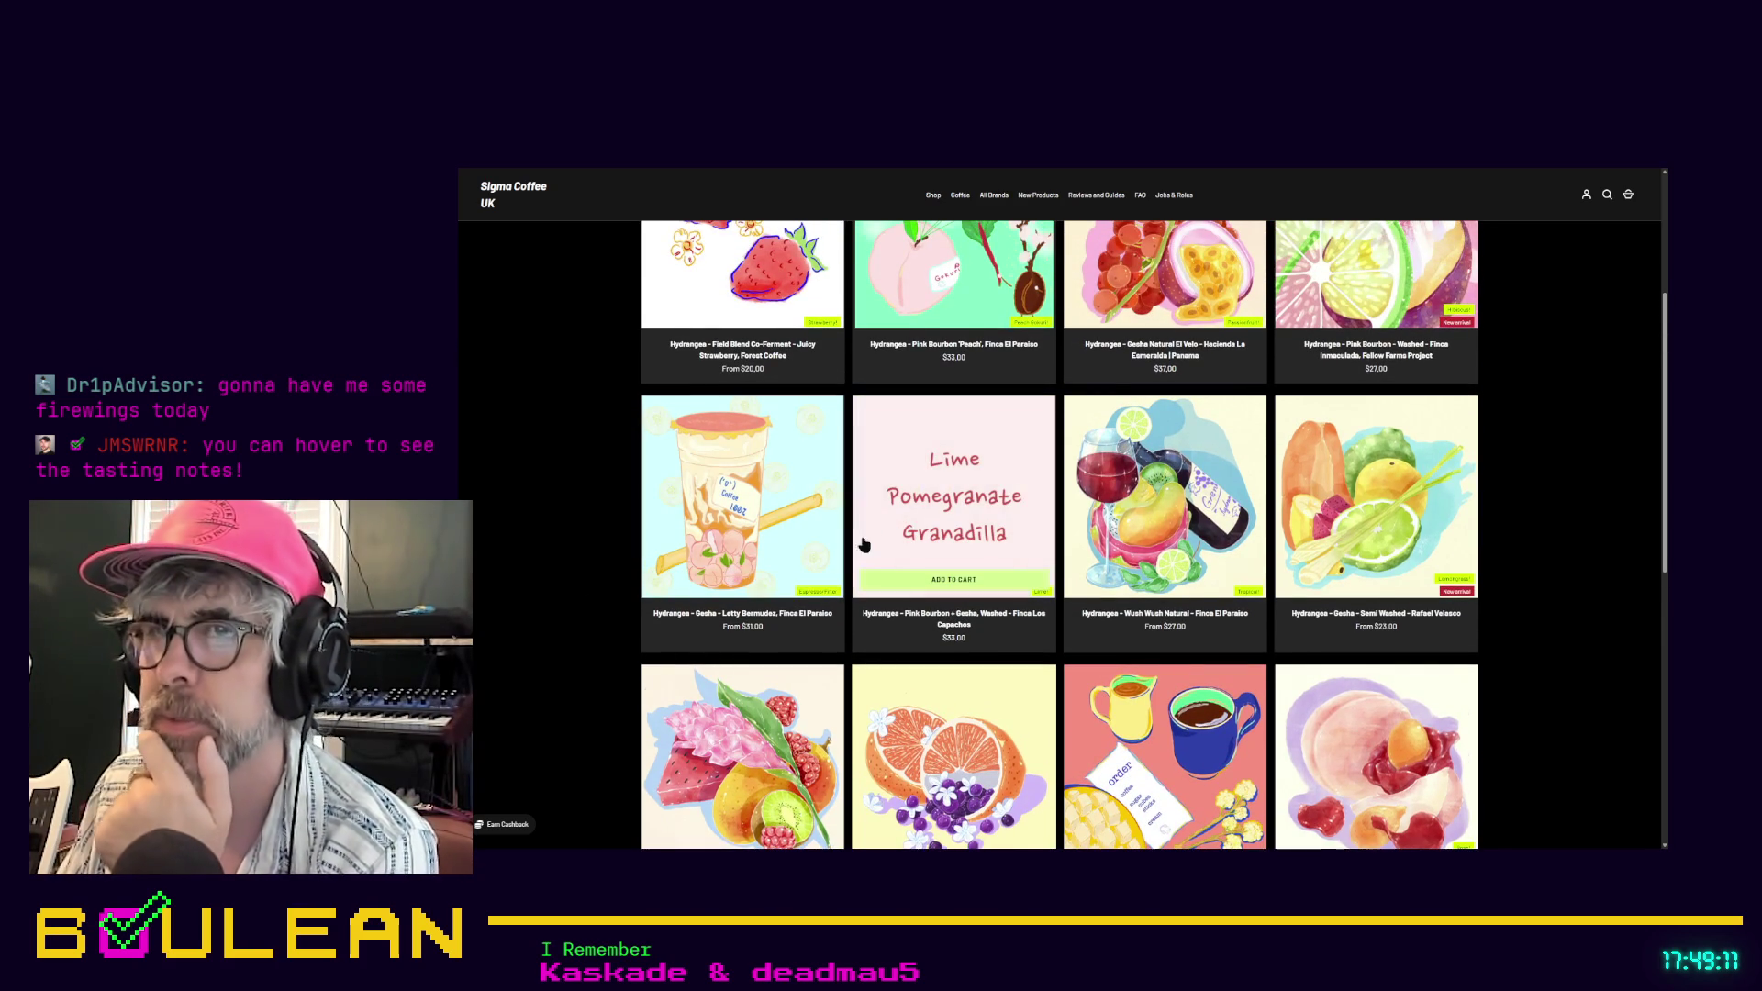
pyautogui.scroll(2, 872, 555)
pyautogui.scroll(3, 870, 566)
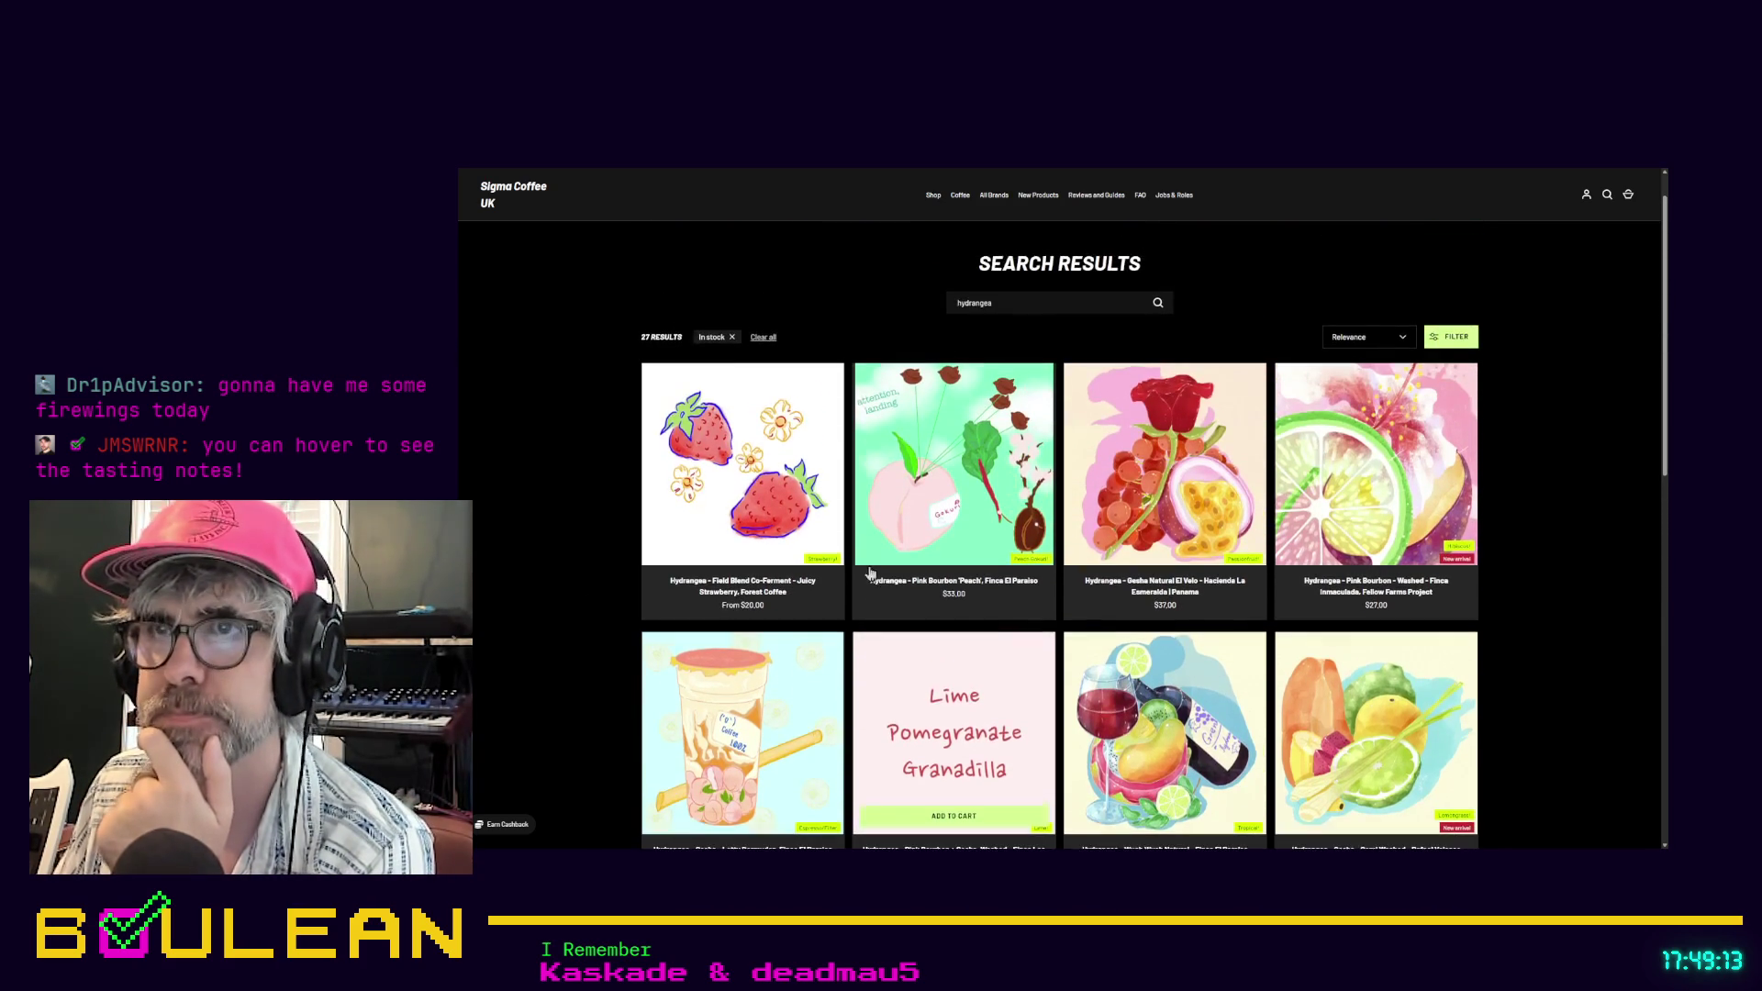
pyautogui.moveTo(766, 495)
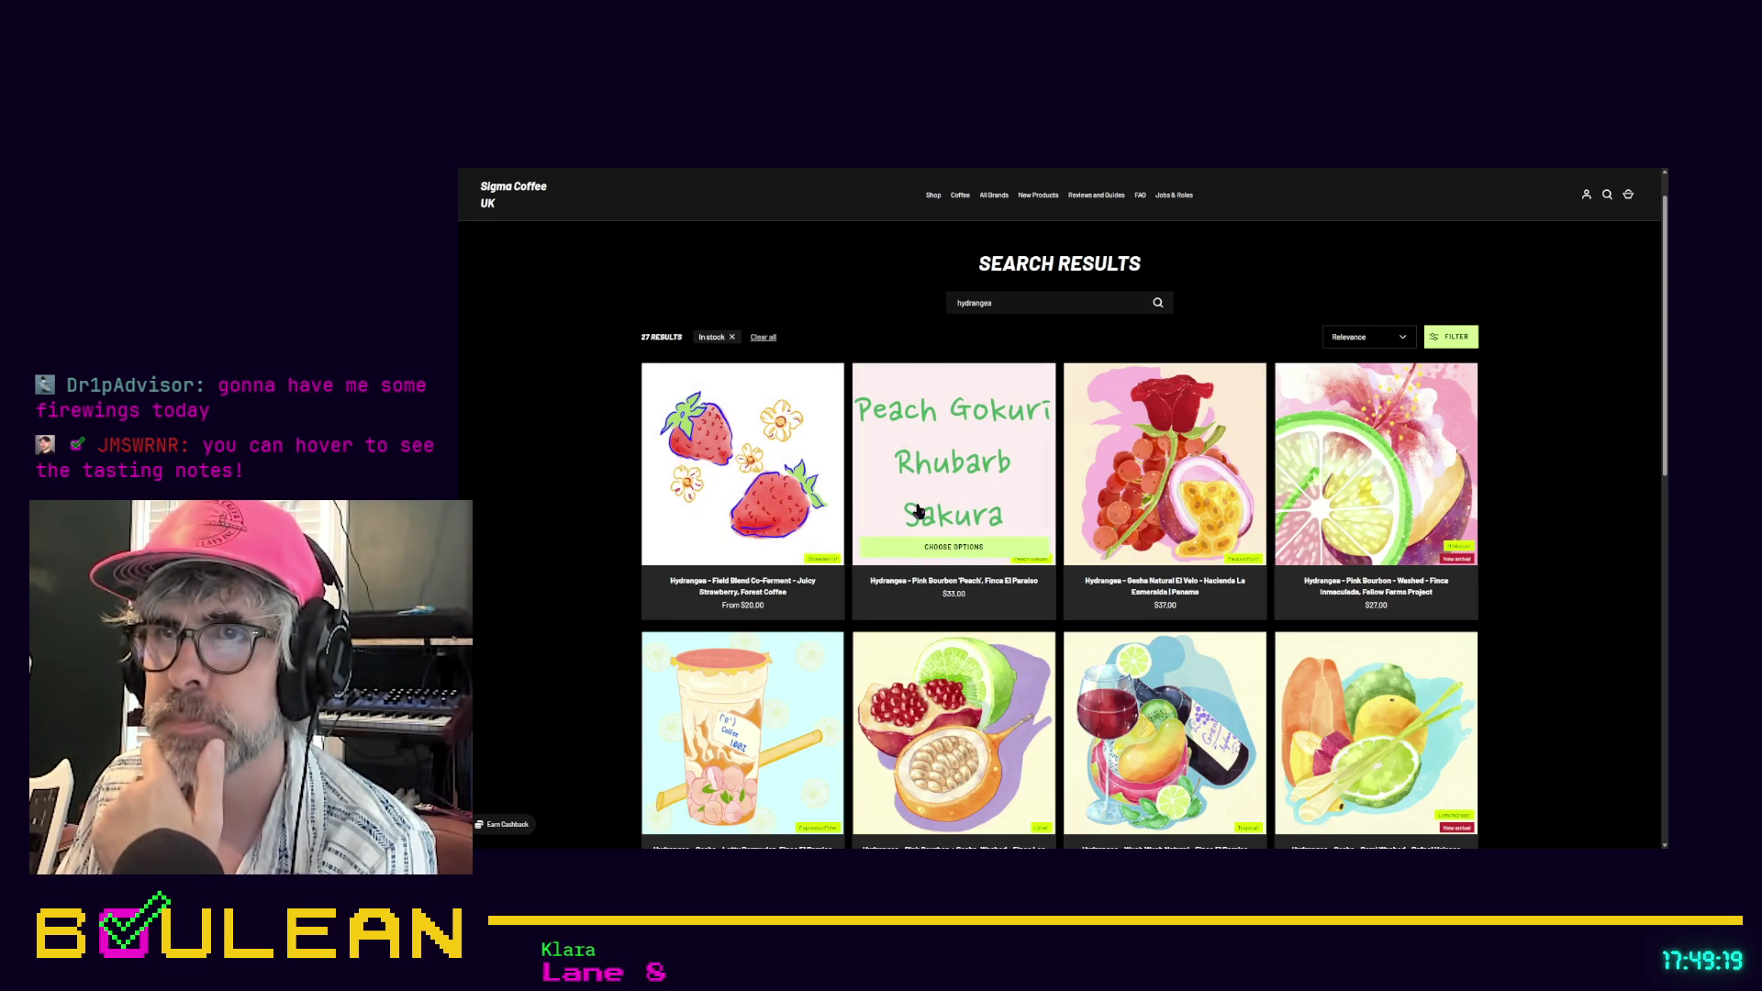
pyautogui.moveTo(1130, 508)
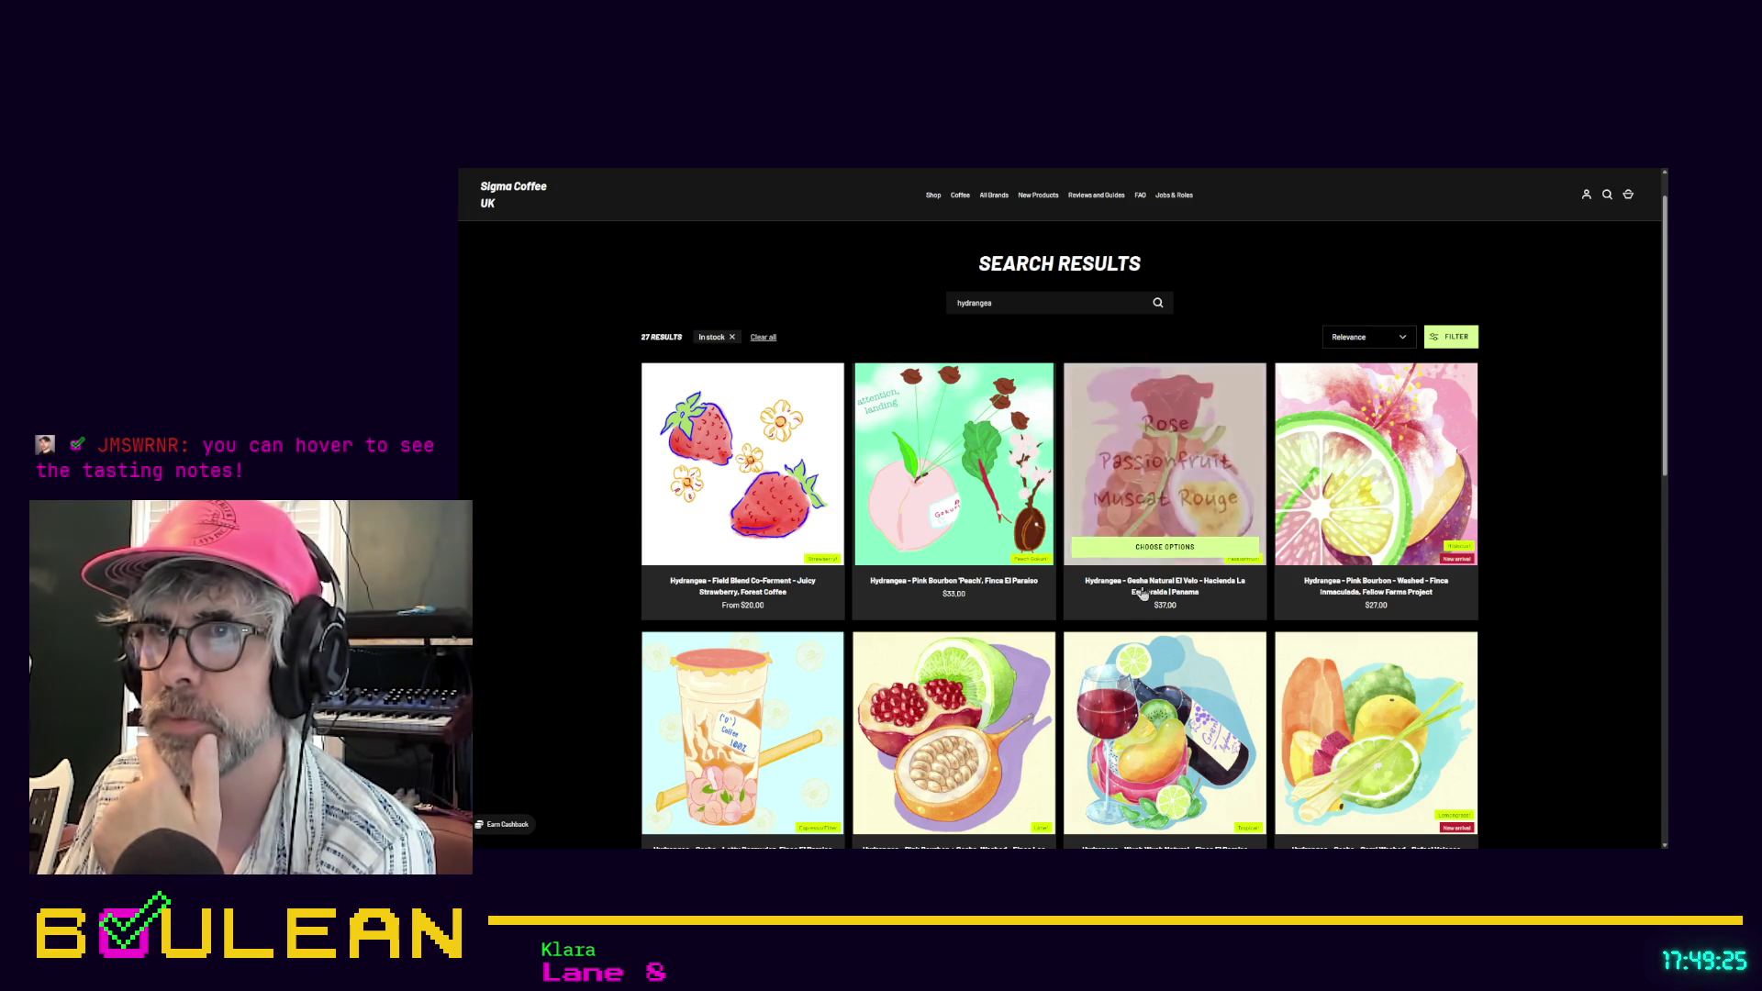
pyautogui.moveTo(1401, 494)
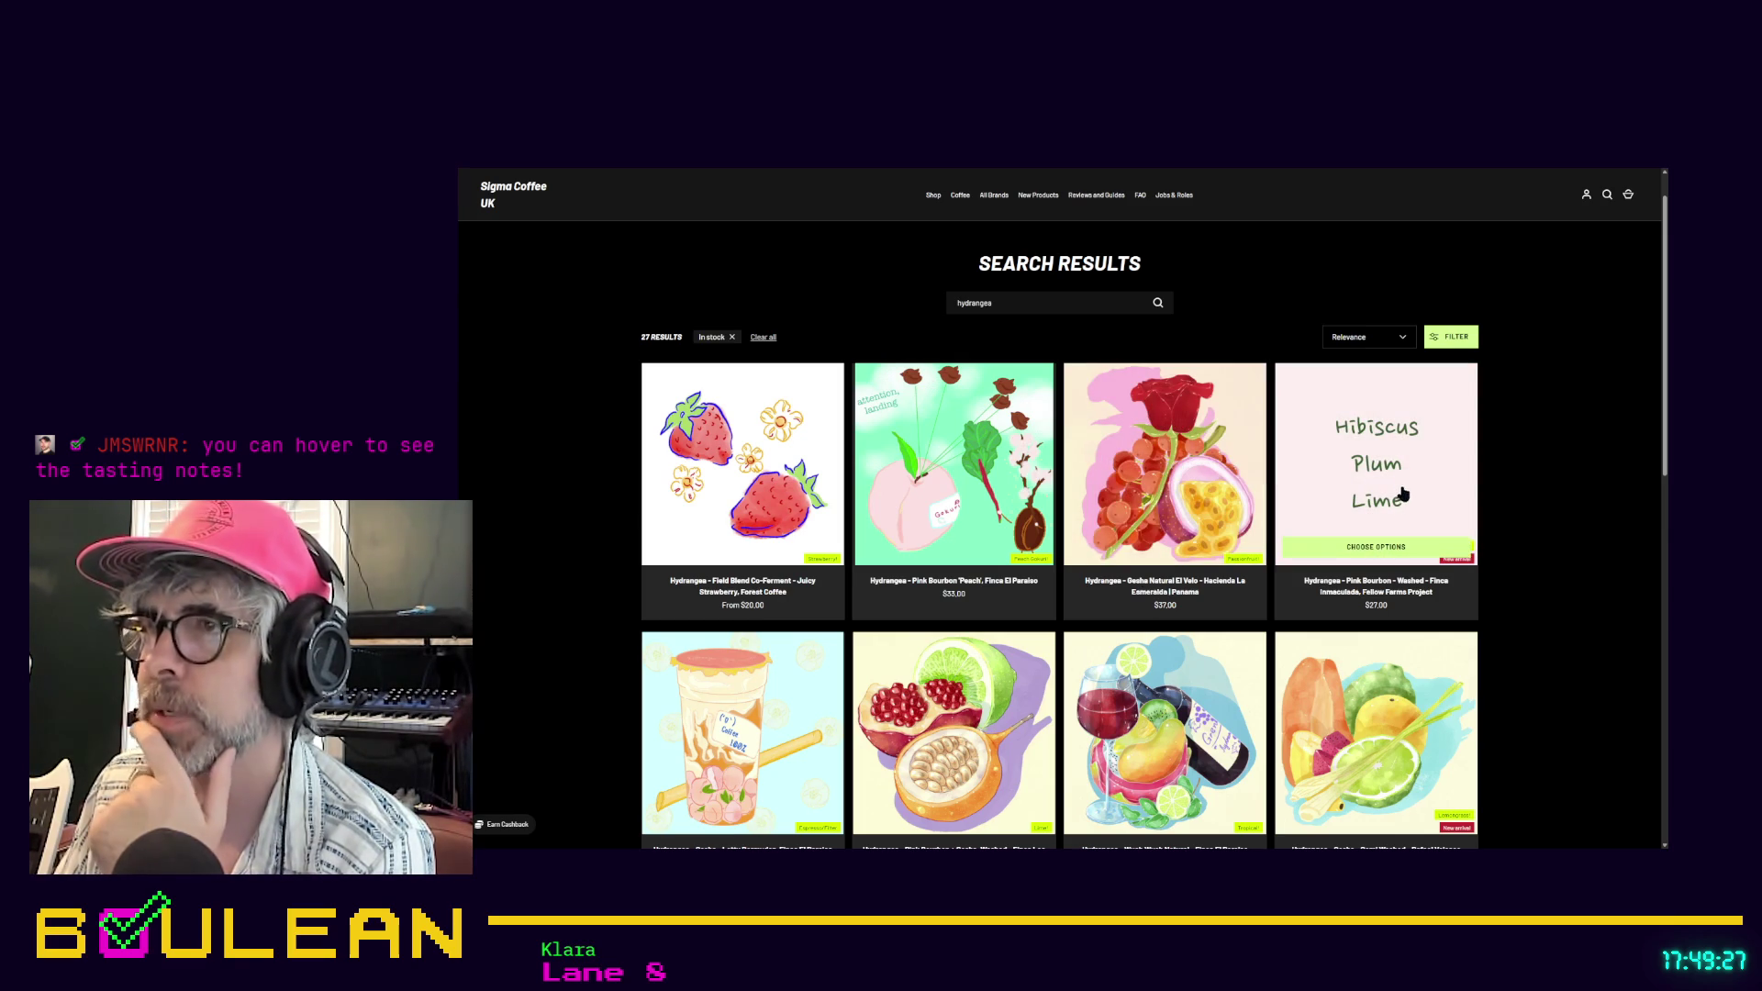
pyautogui.scroll(-1, 1376, 493)
pyautogui.moveTo(1179, 672)
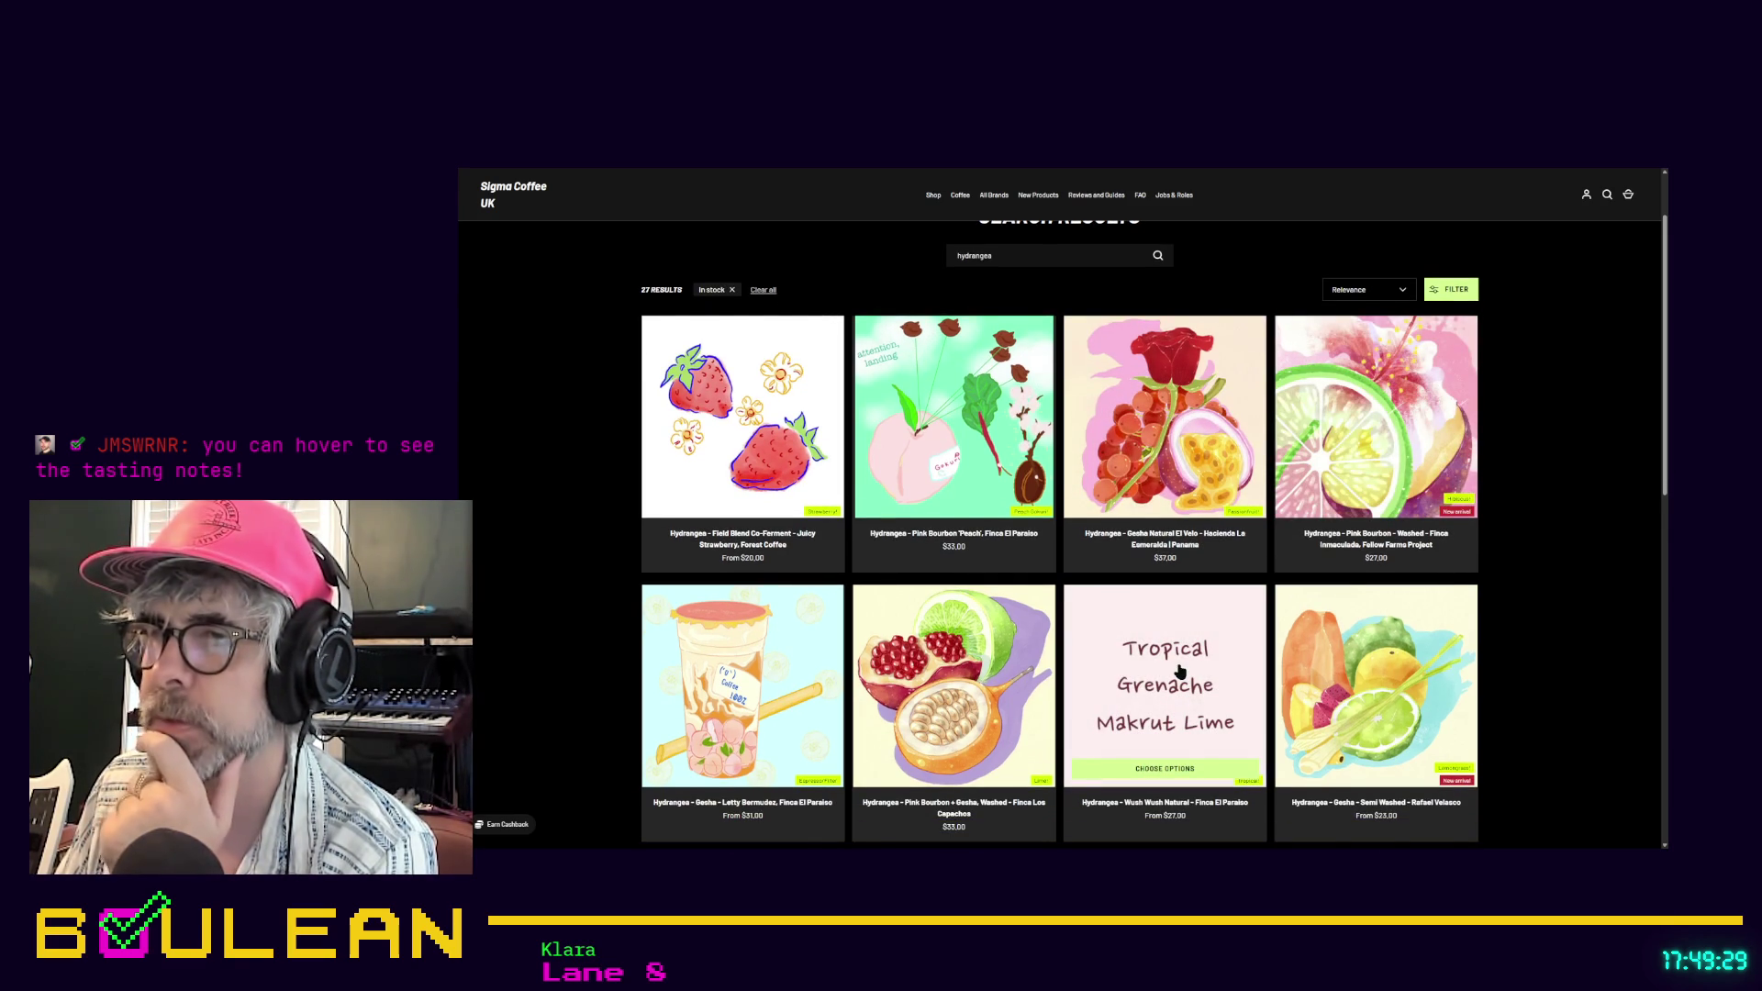
pyautogui.moveTo(949, 664)
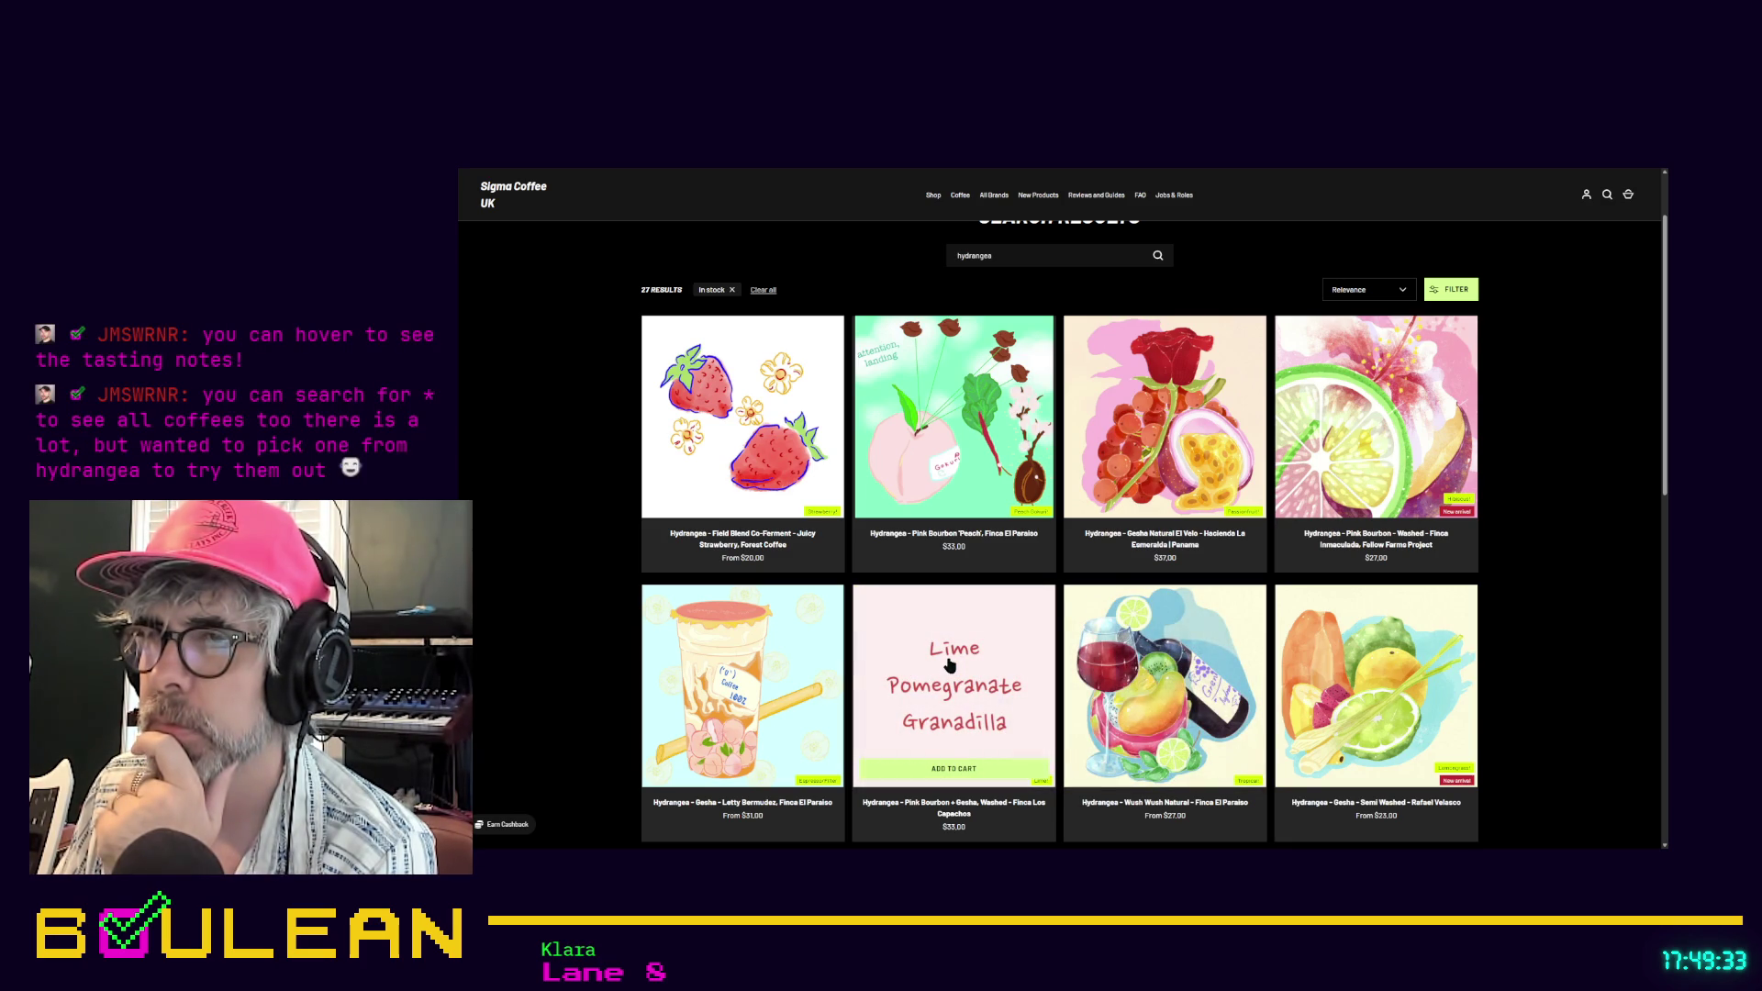
pyautogui.moveTo(812, 674)
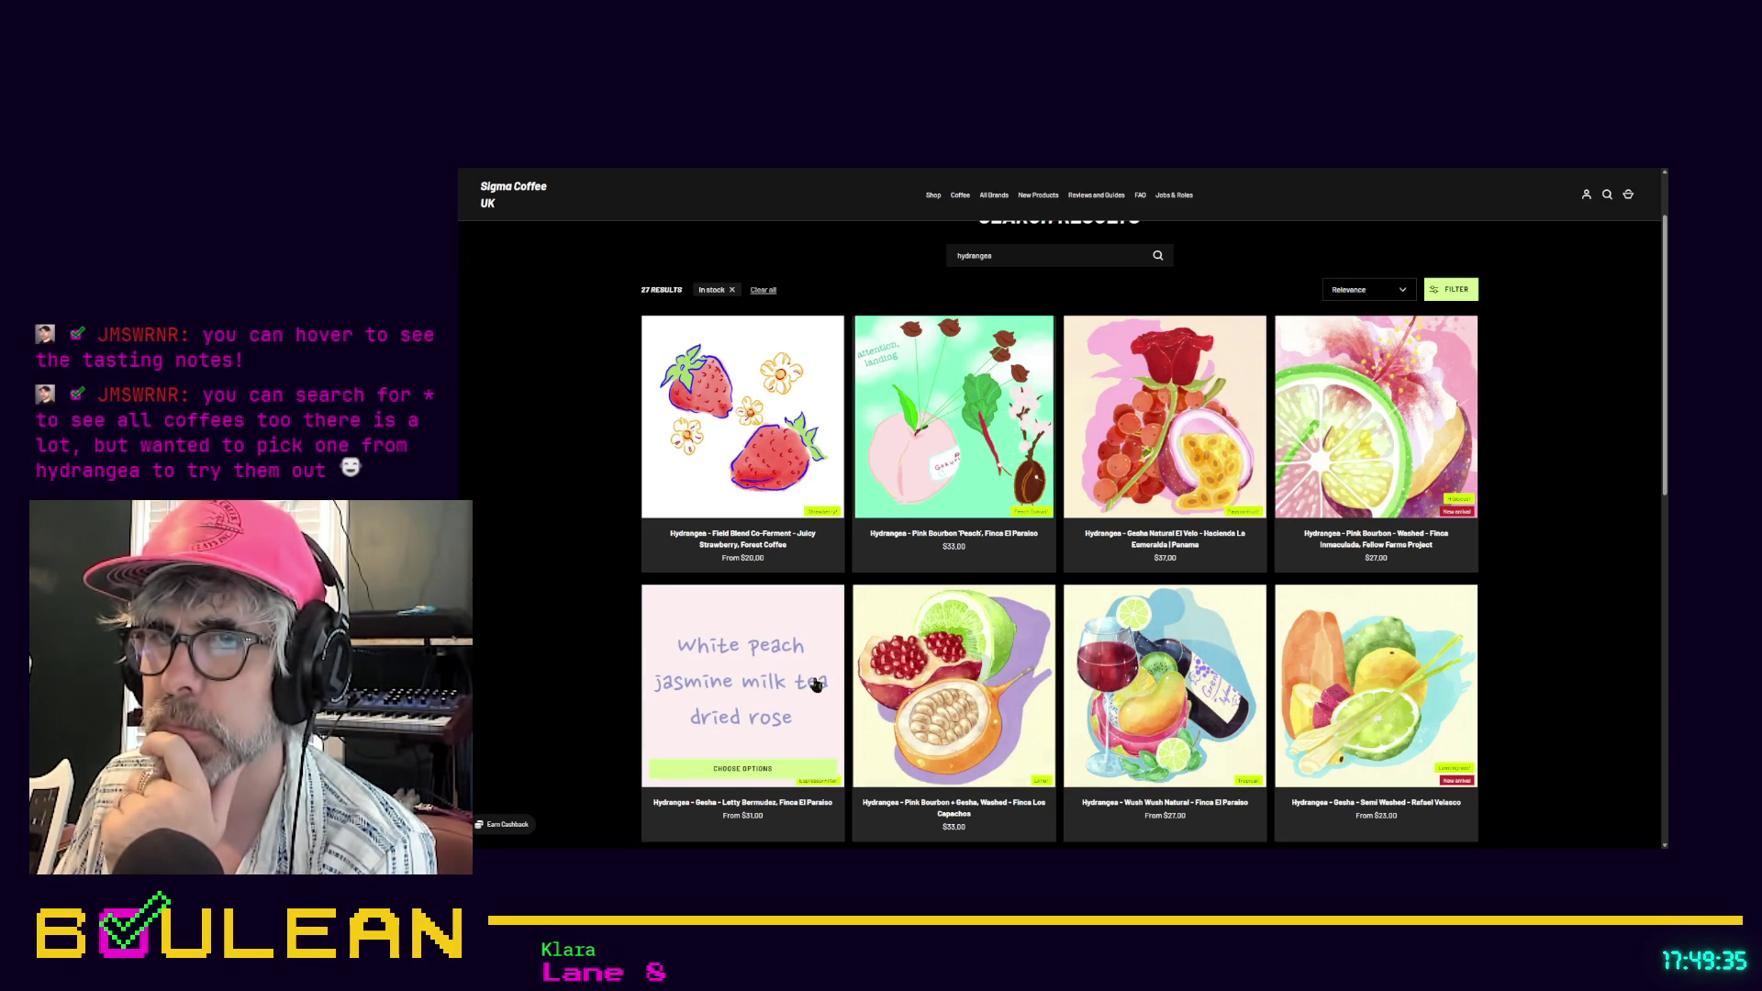
pyautogui.scroll(-2, 815, 683)
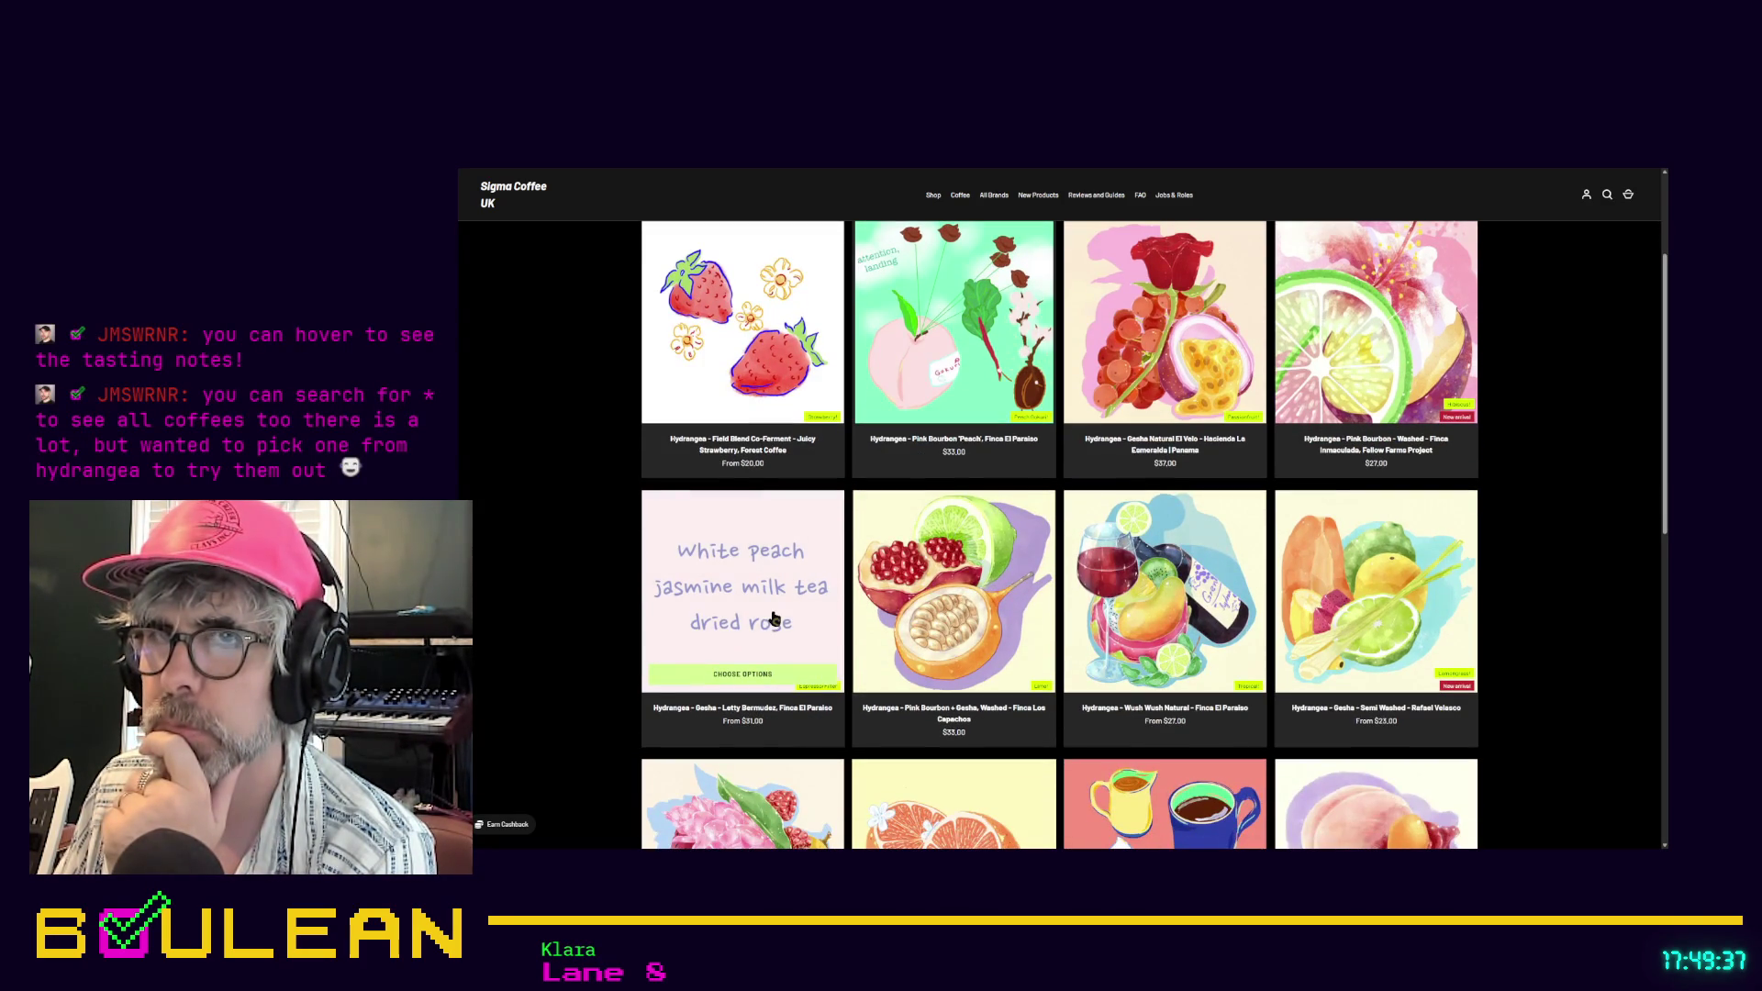
pyautogui.scroll(-2, 778, 619)
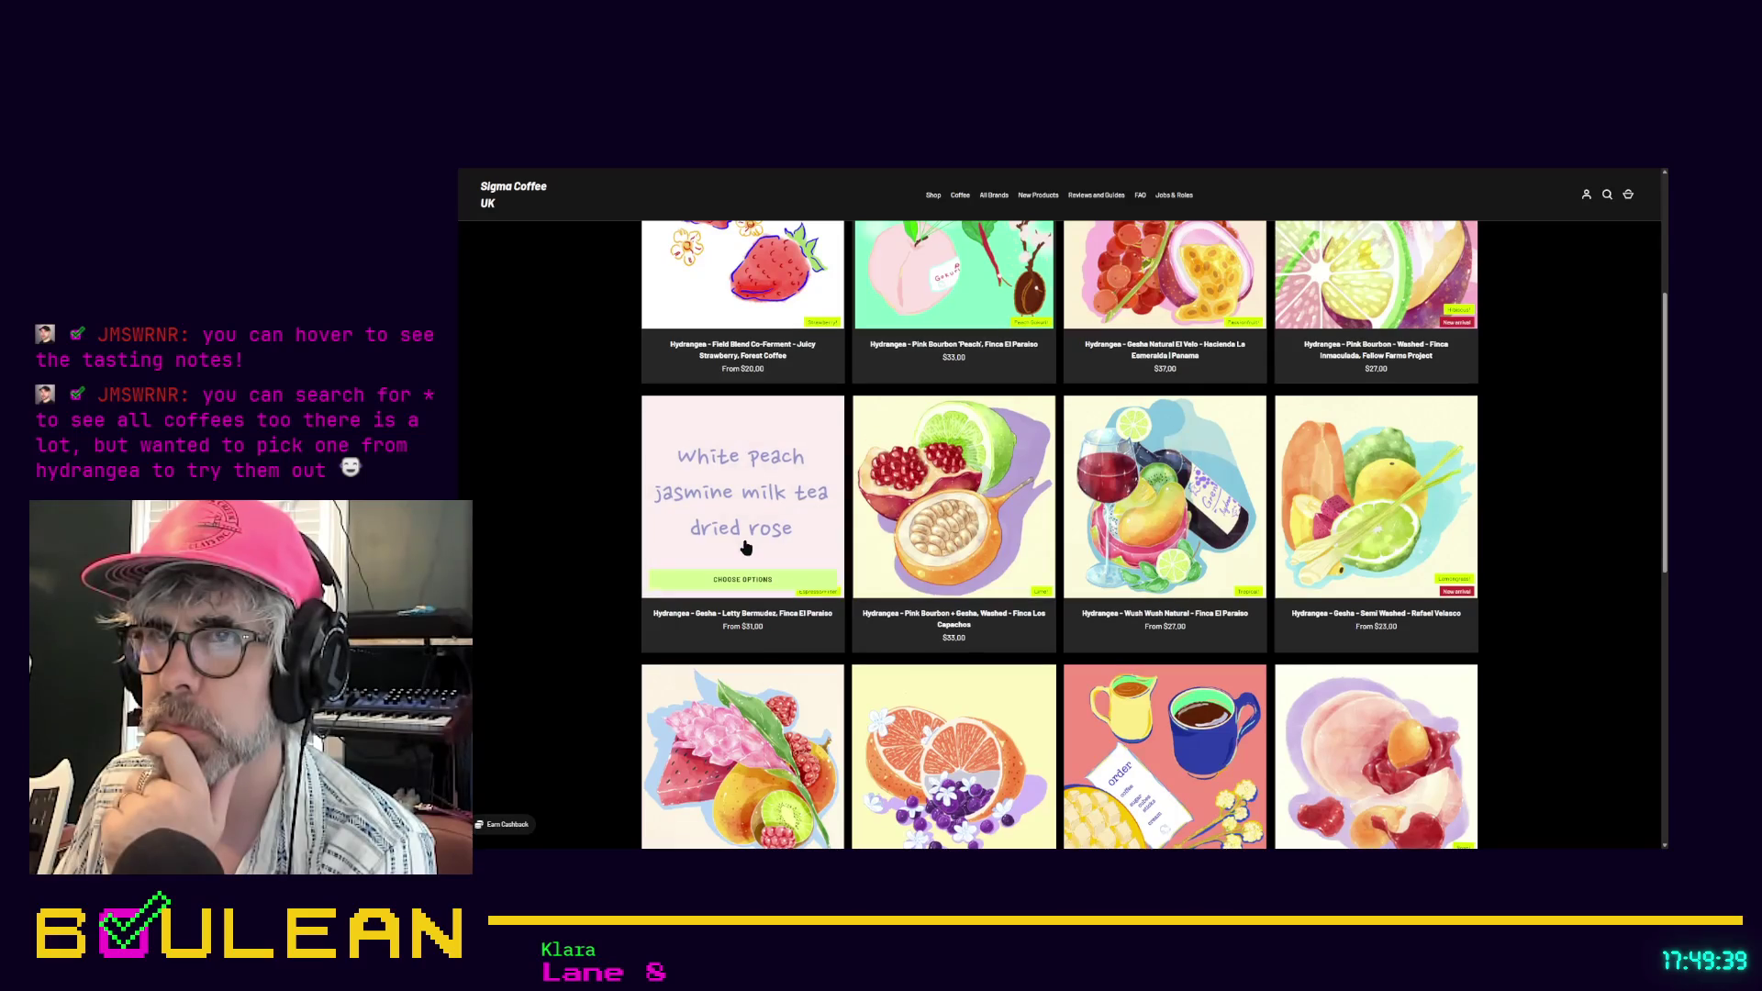
pyautogui.moveTo(974, 530)
pyautogui.scroll(-1, 972, 688)
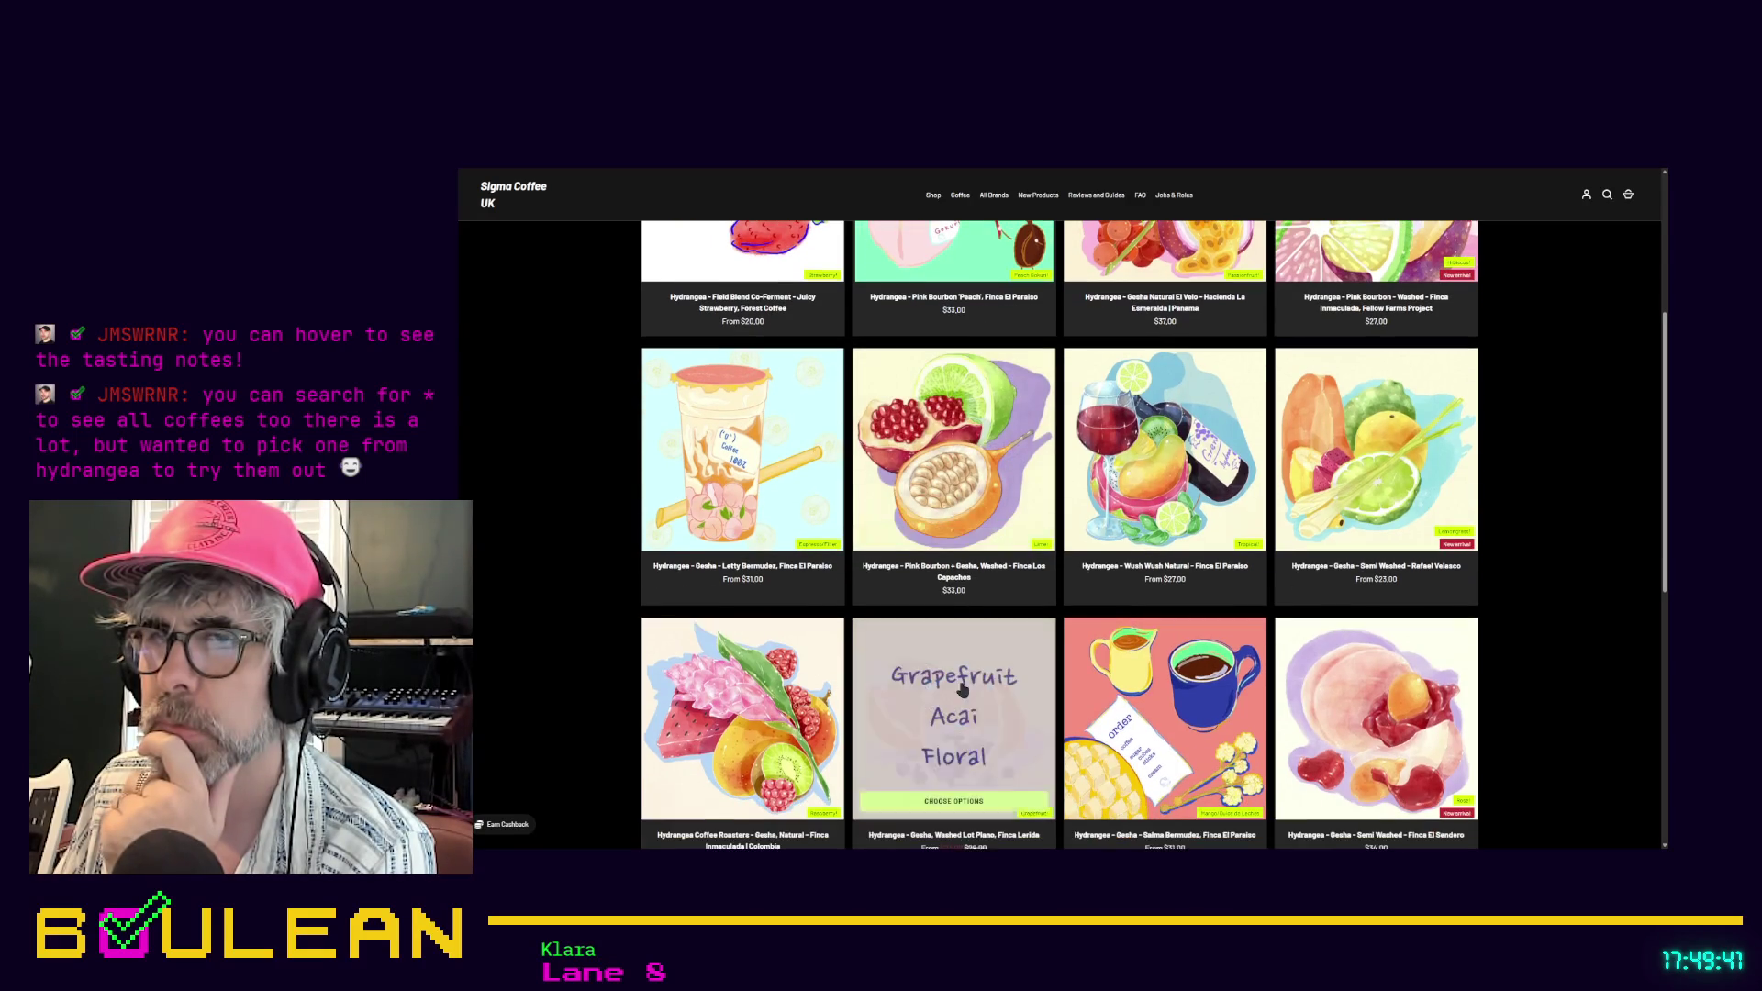
pyautogui.moveTo(1137, 708)
pyautogui.moveTo(1331, 705)
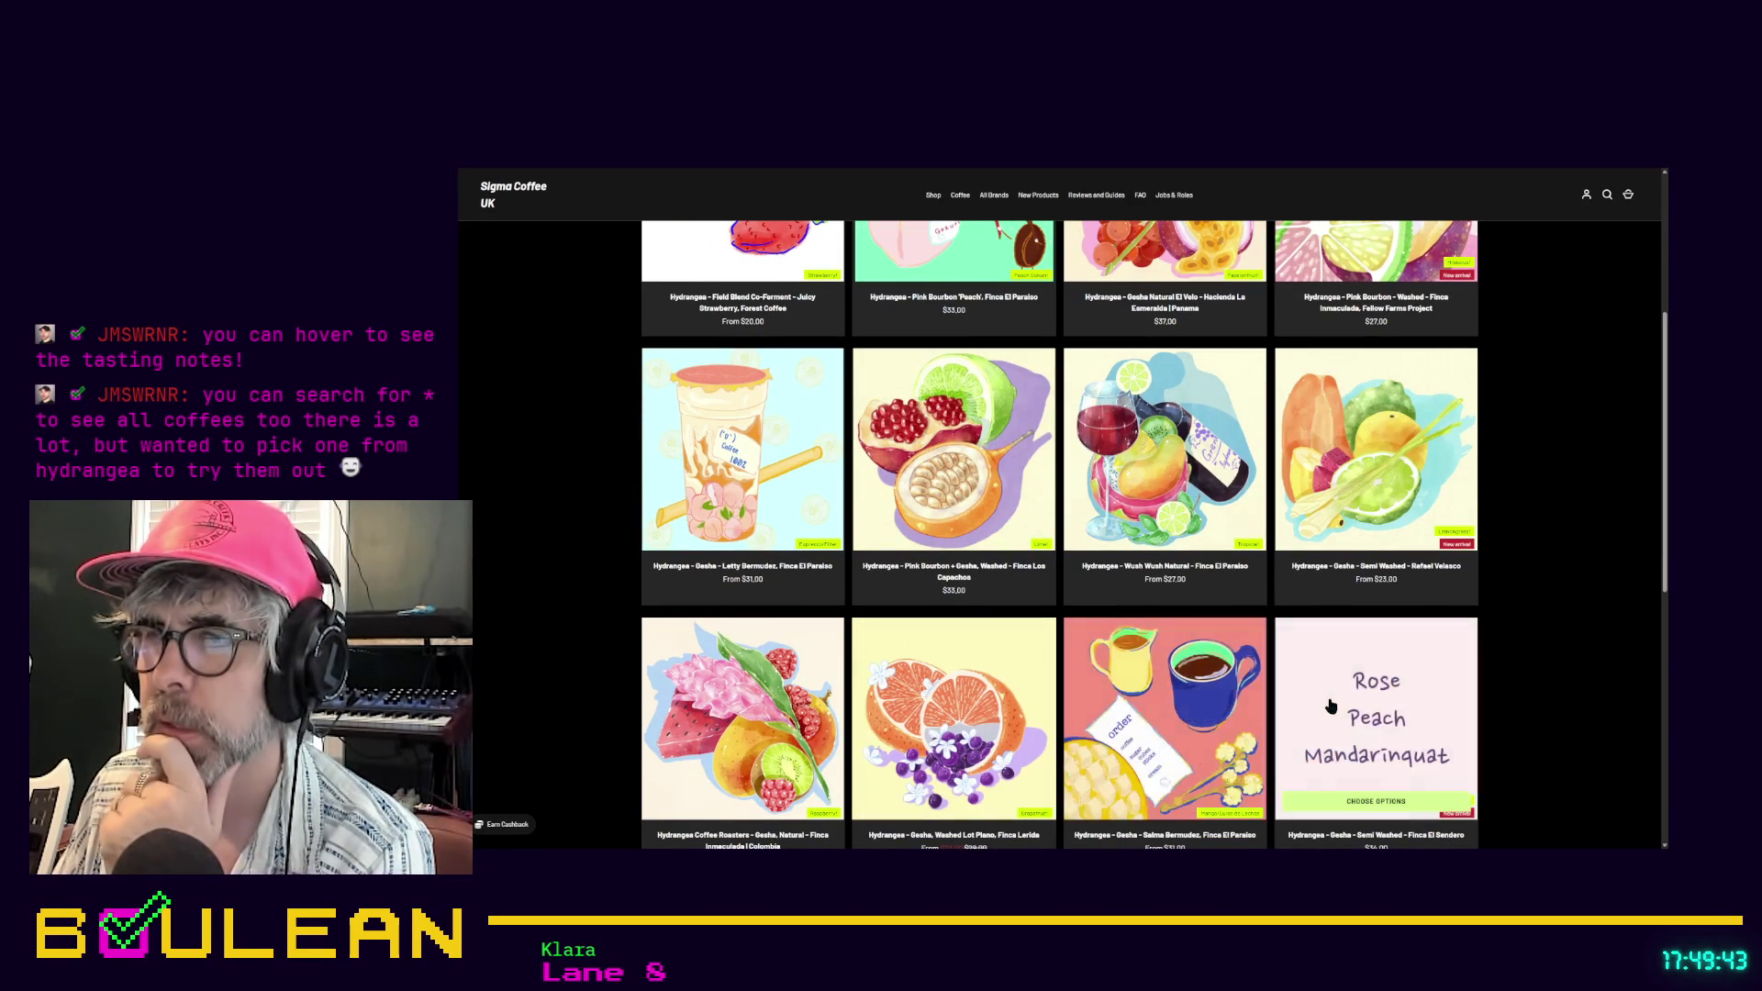
pyautogui.scroll(-1, 1330, 705)
pyautogui.moveTo(1290, 428)
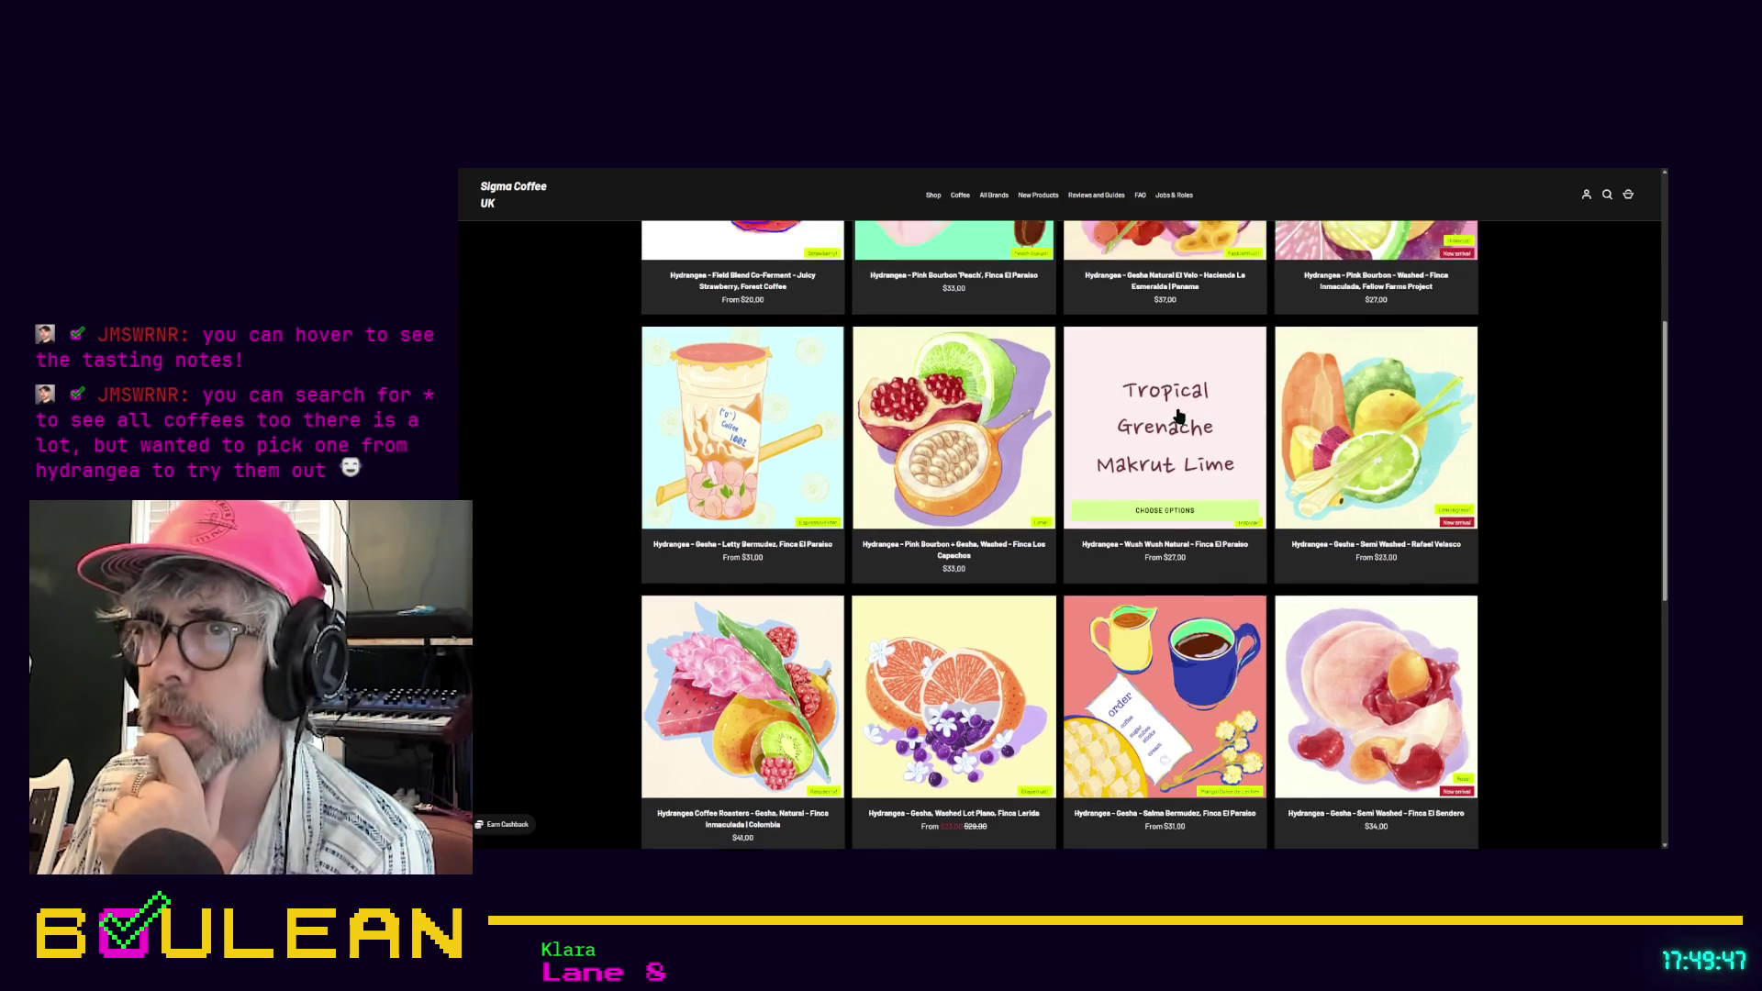
pyautogui.moveTo(914, 419)
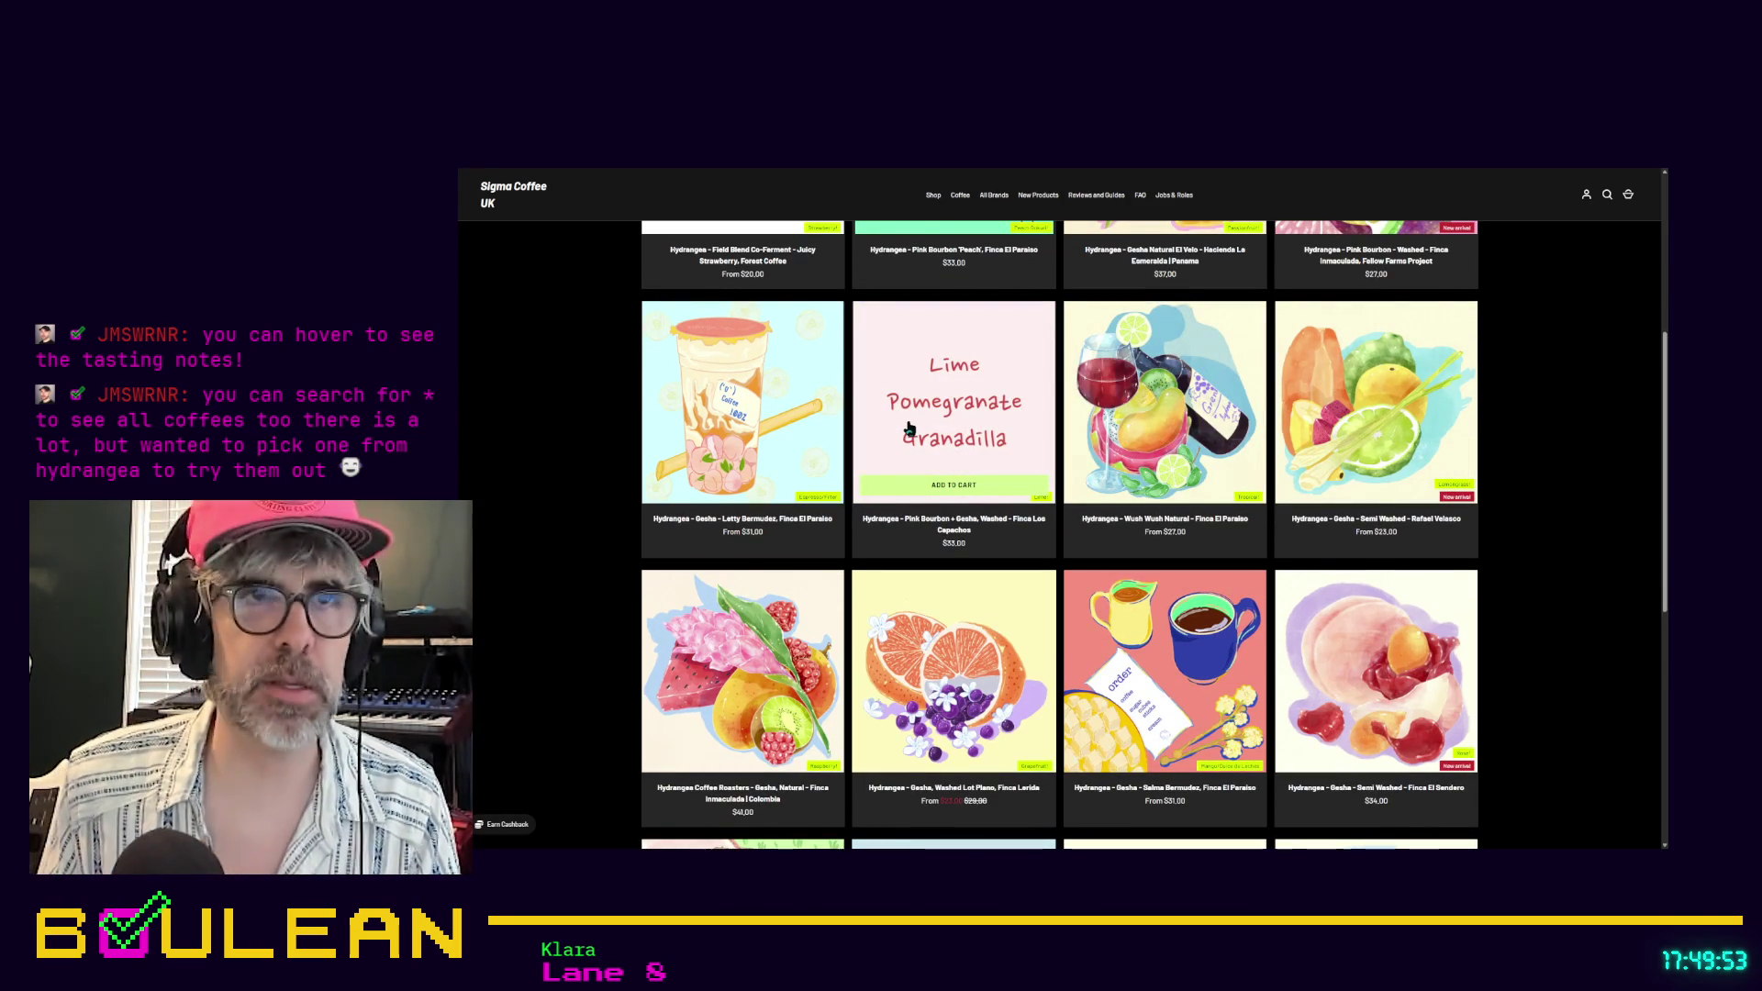
pyautogui.scroll(1, 909, 429)
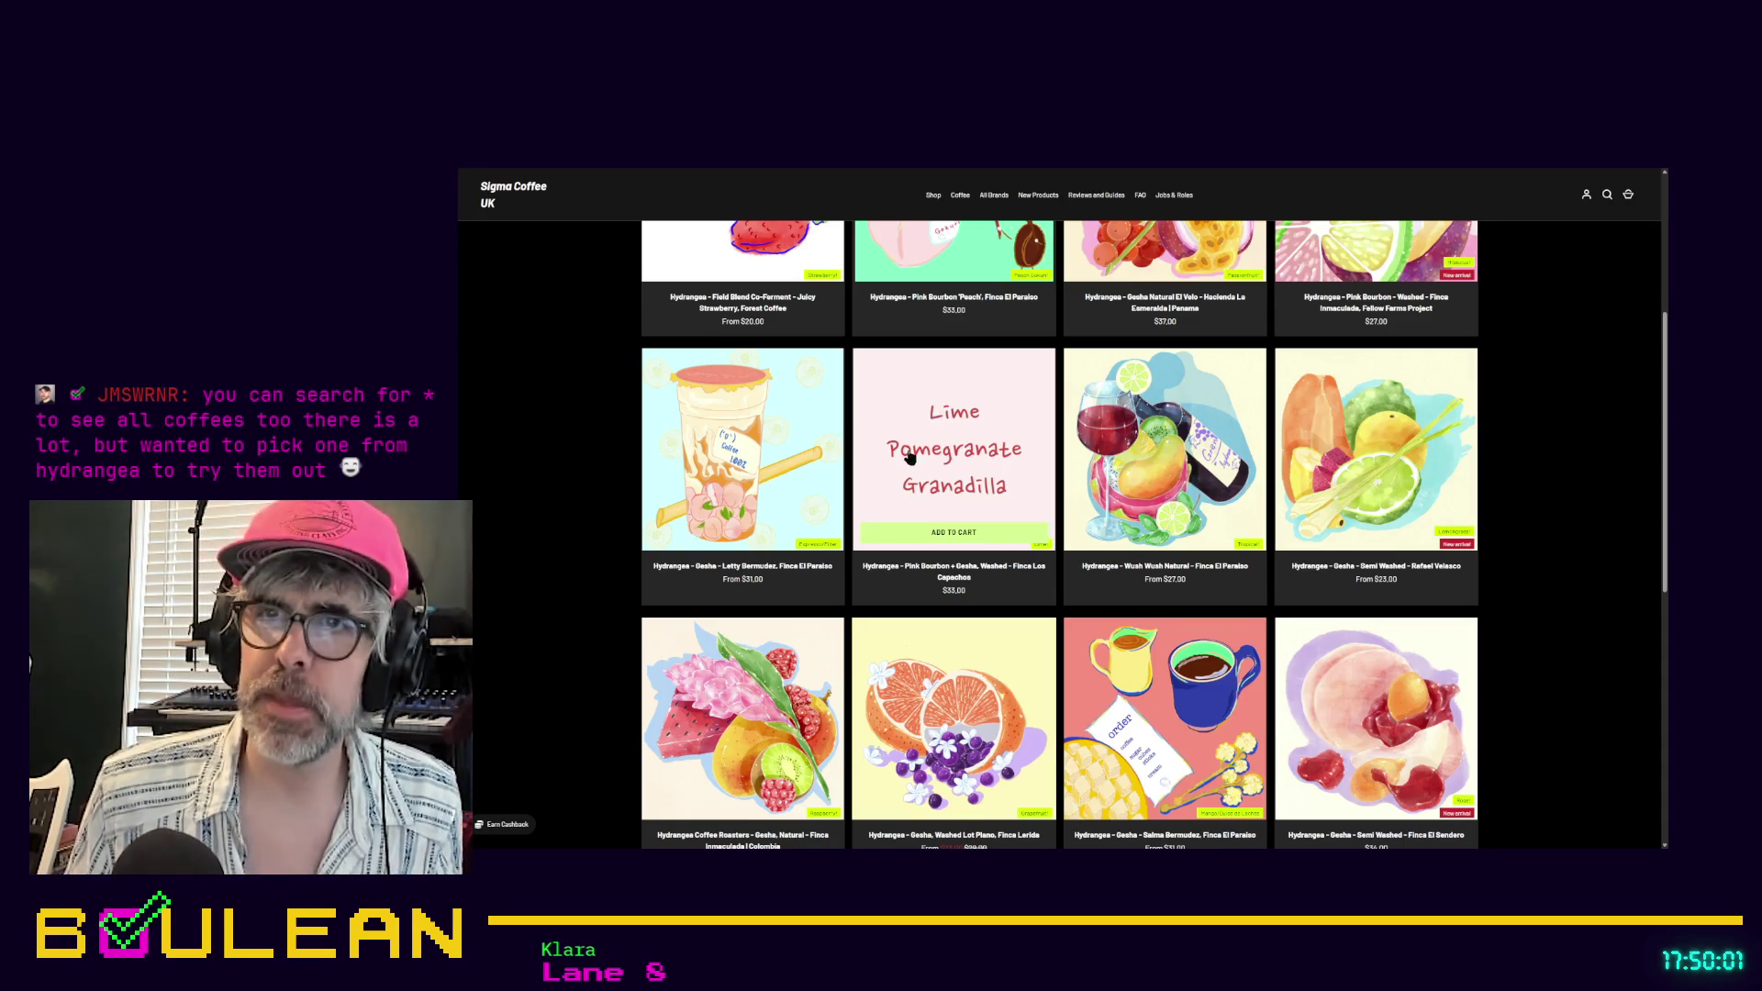
pyautogui.scroll(1, 932, 500)
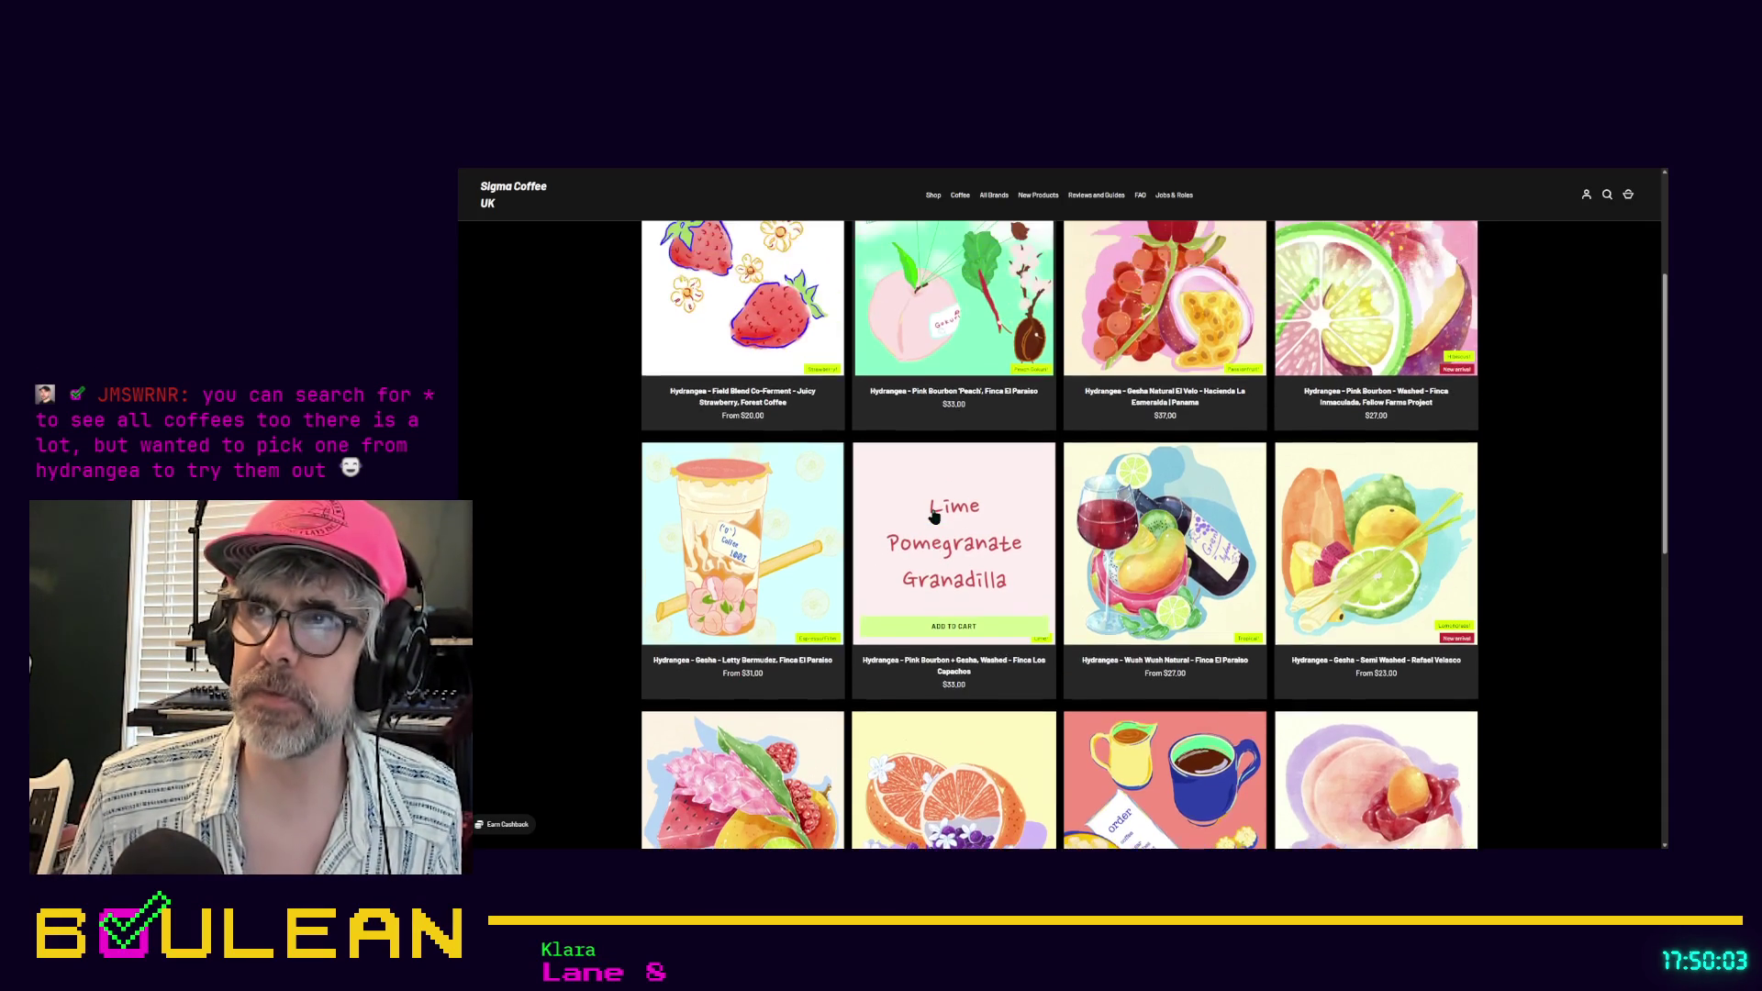
pyautogui.scroll(1, 1158, 334)
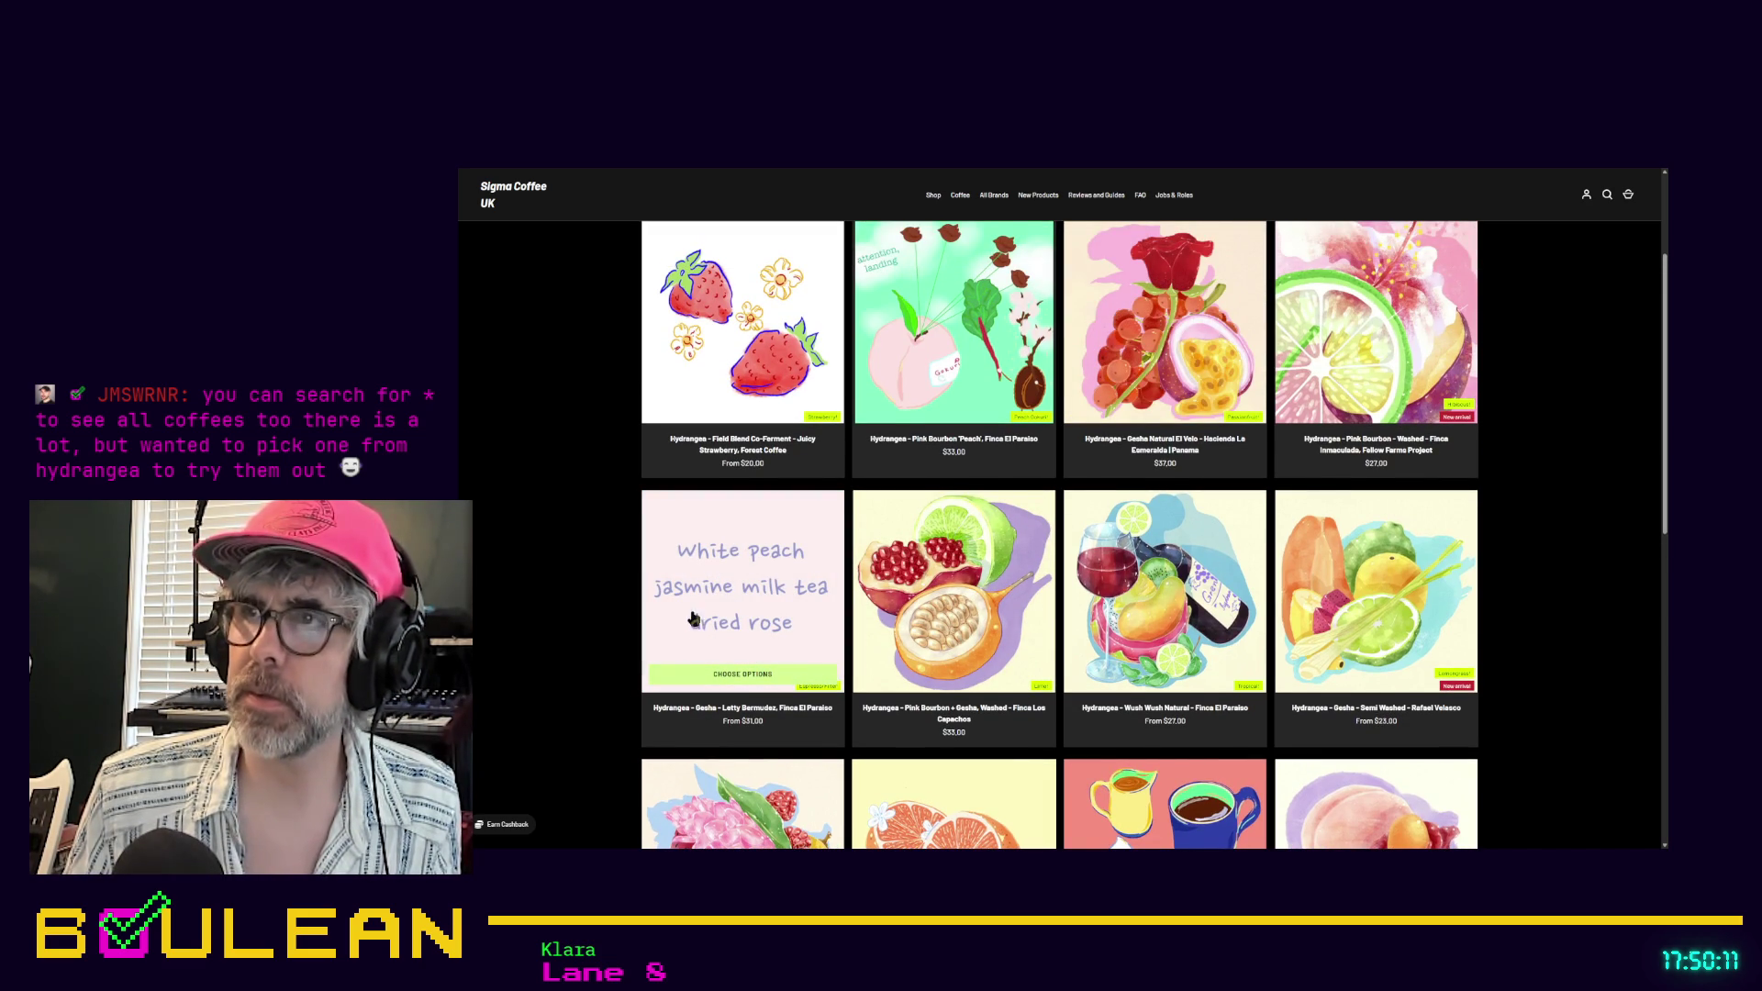
pyautogui.scroll(-1, 693, 620)
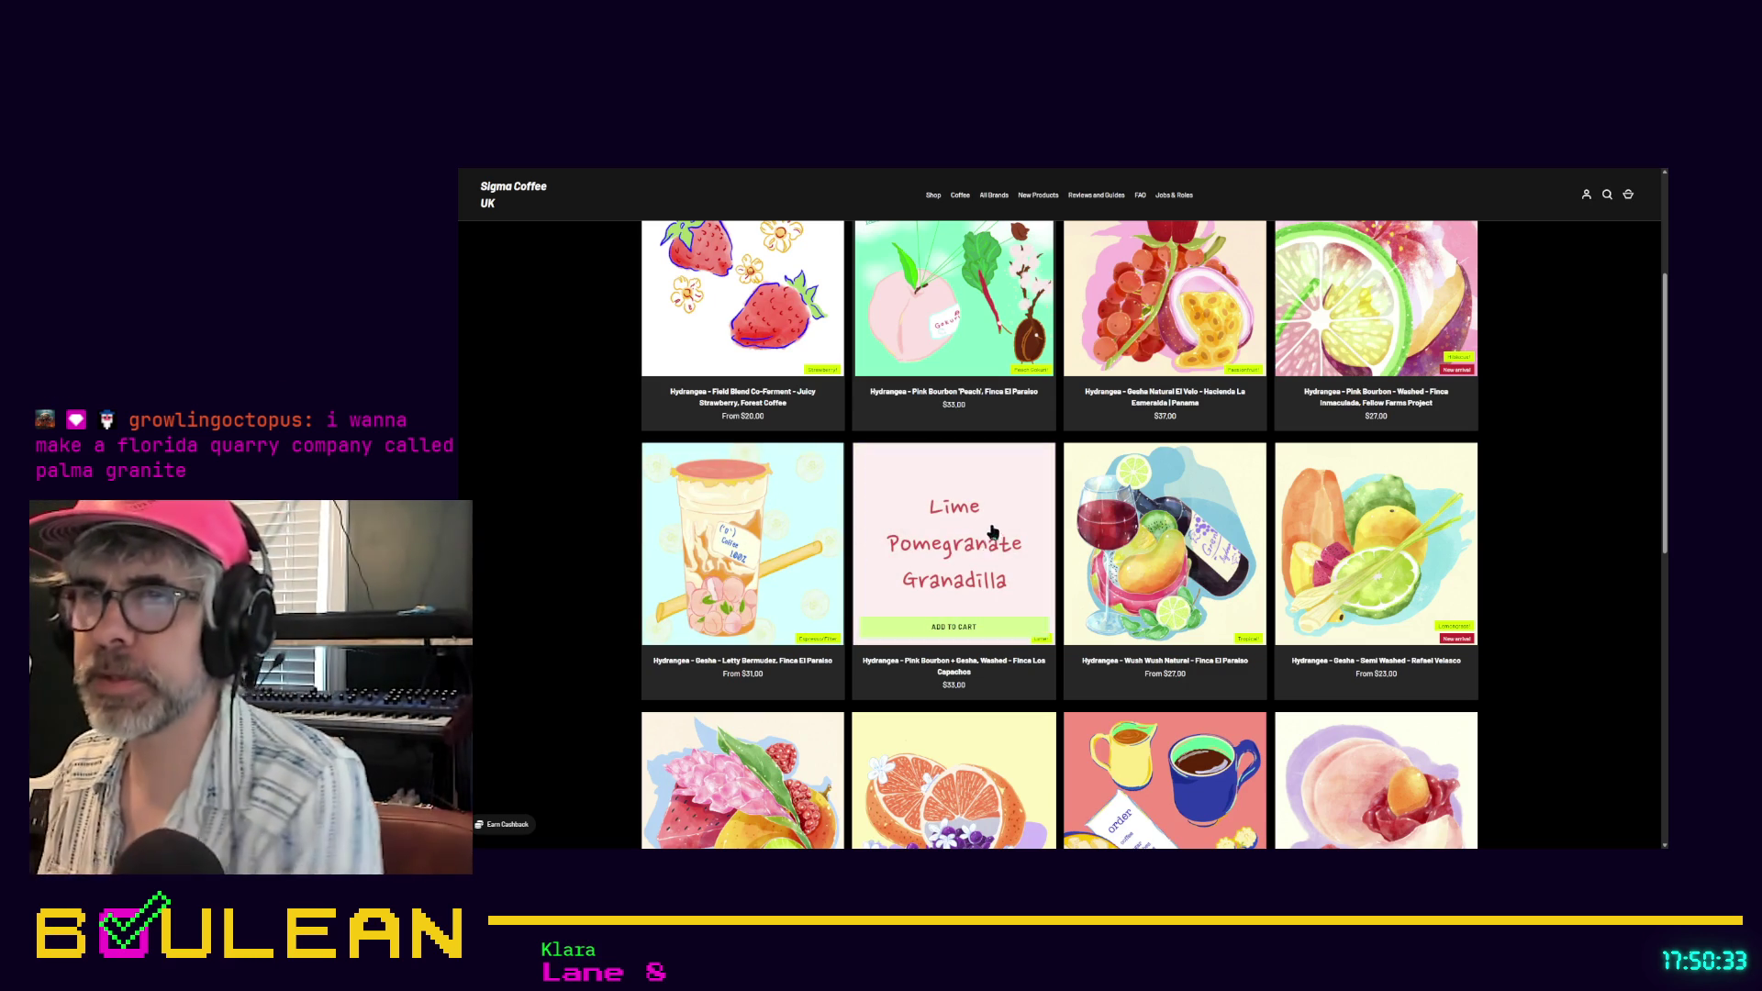
pyautogui.scroll(-2, 725, 529)
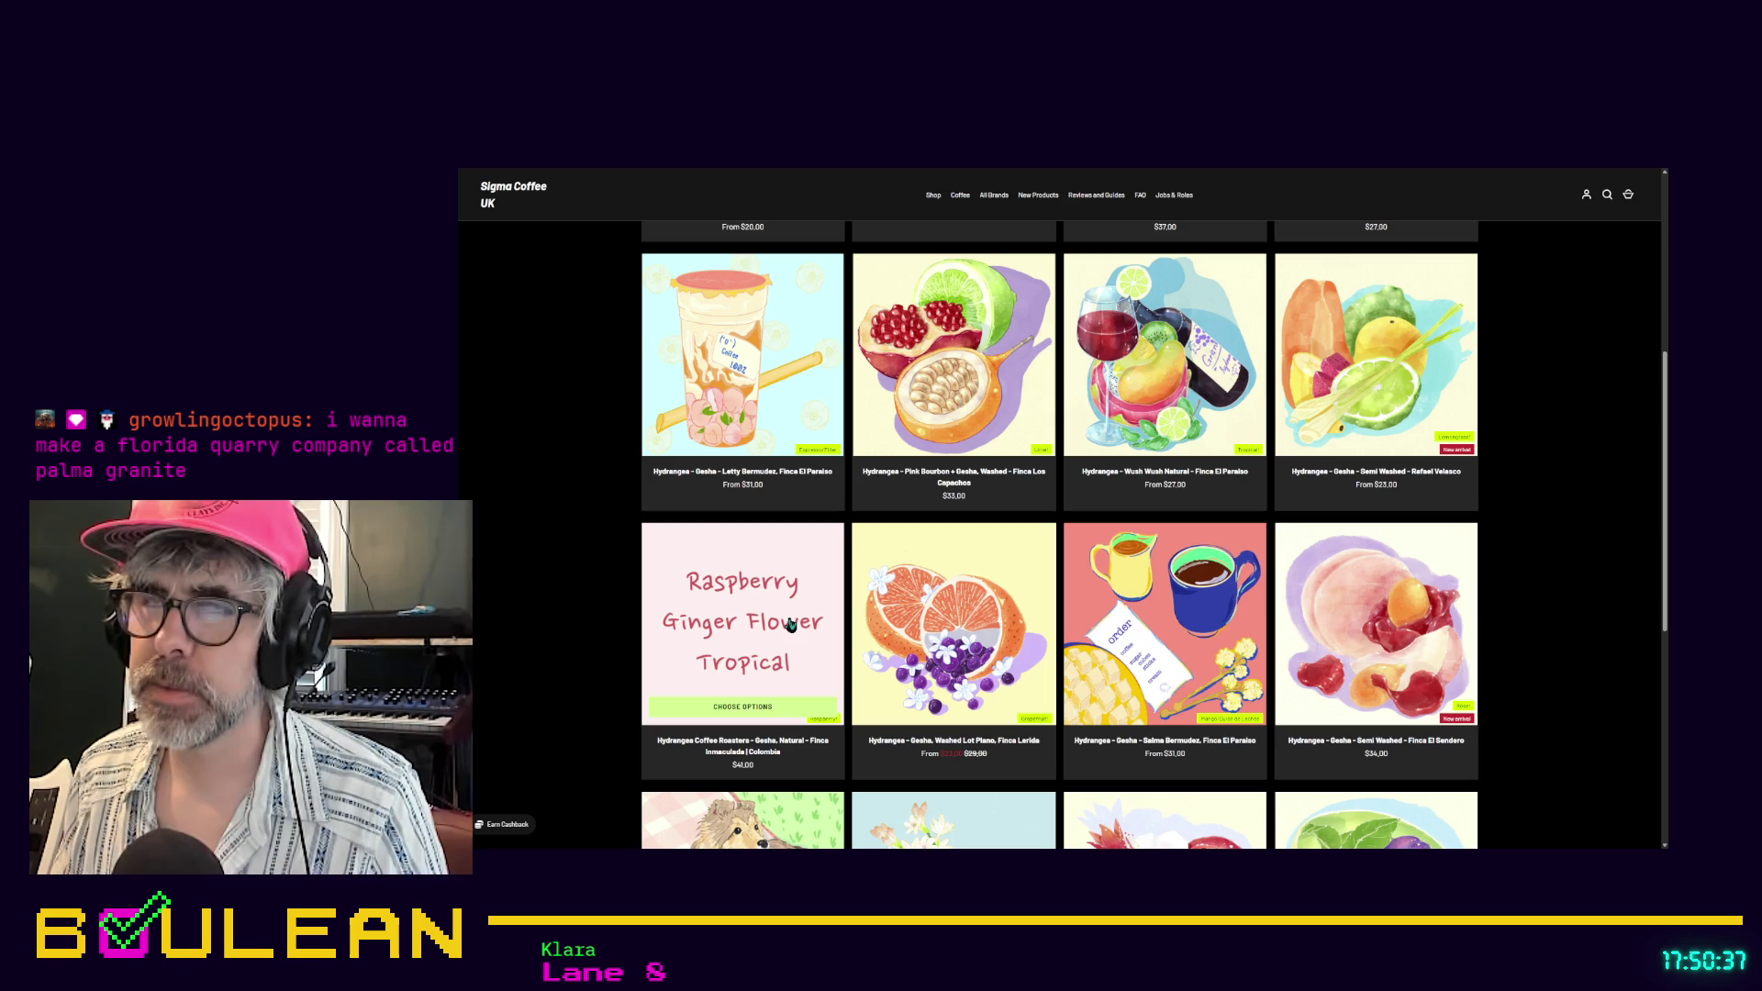
pyautogui.scroll(1, 790, 624)
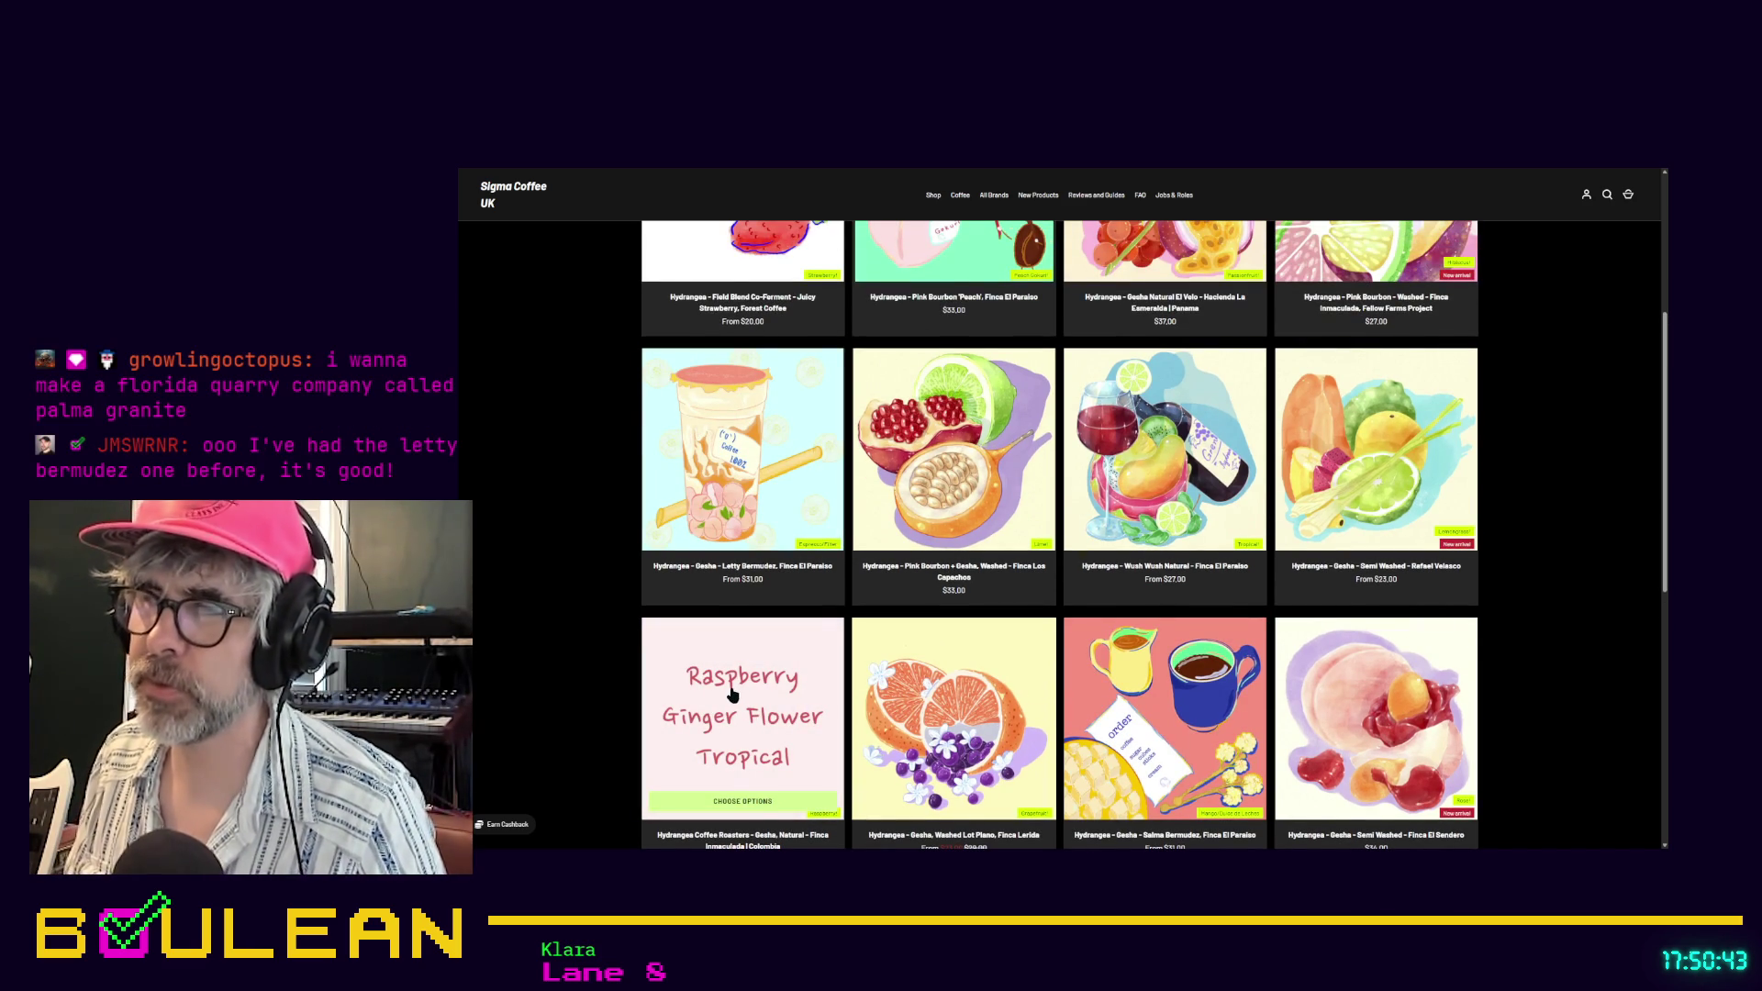
pyautogui.scroll(-2, 732, 694)
pyautogui.scroll(-4, 1262, 638)
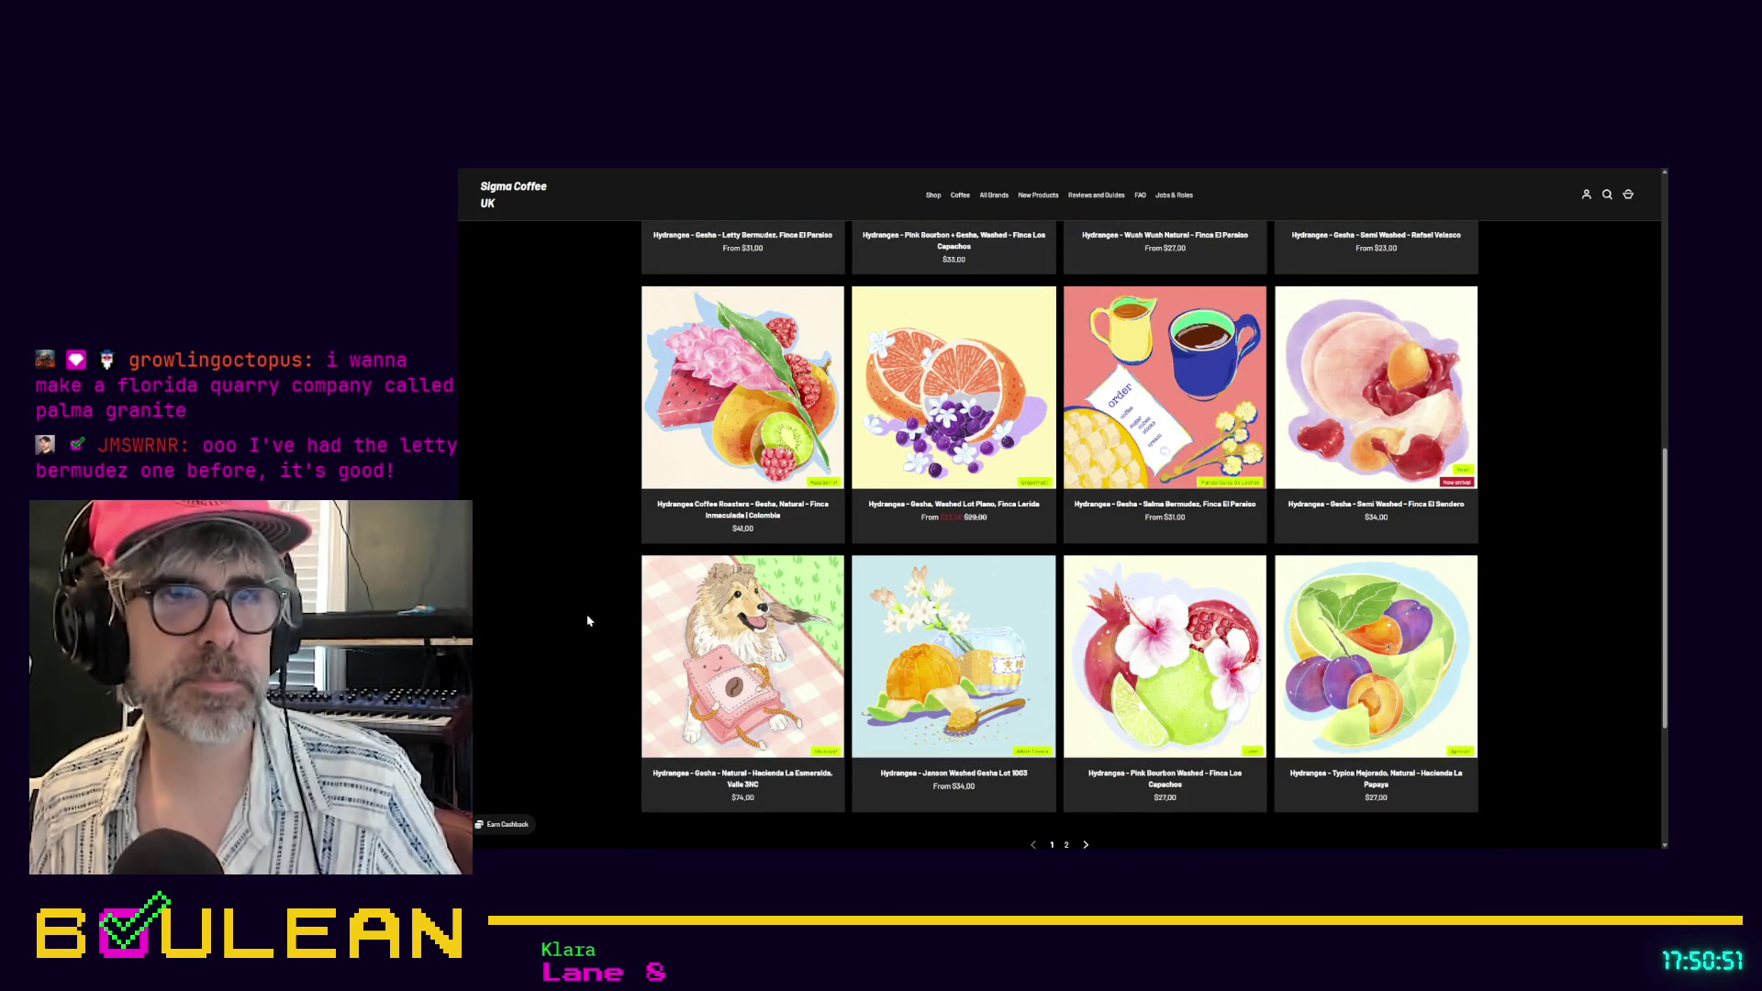
pyautogui.scroll(1, 600, 633)
pyautogui.scroll(3, 600, 633)
pyautogui.scroll(1, 600, 633)
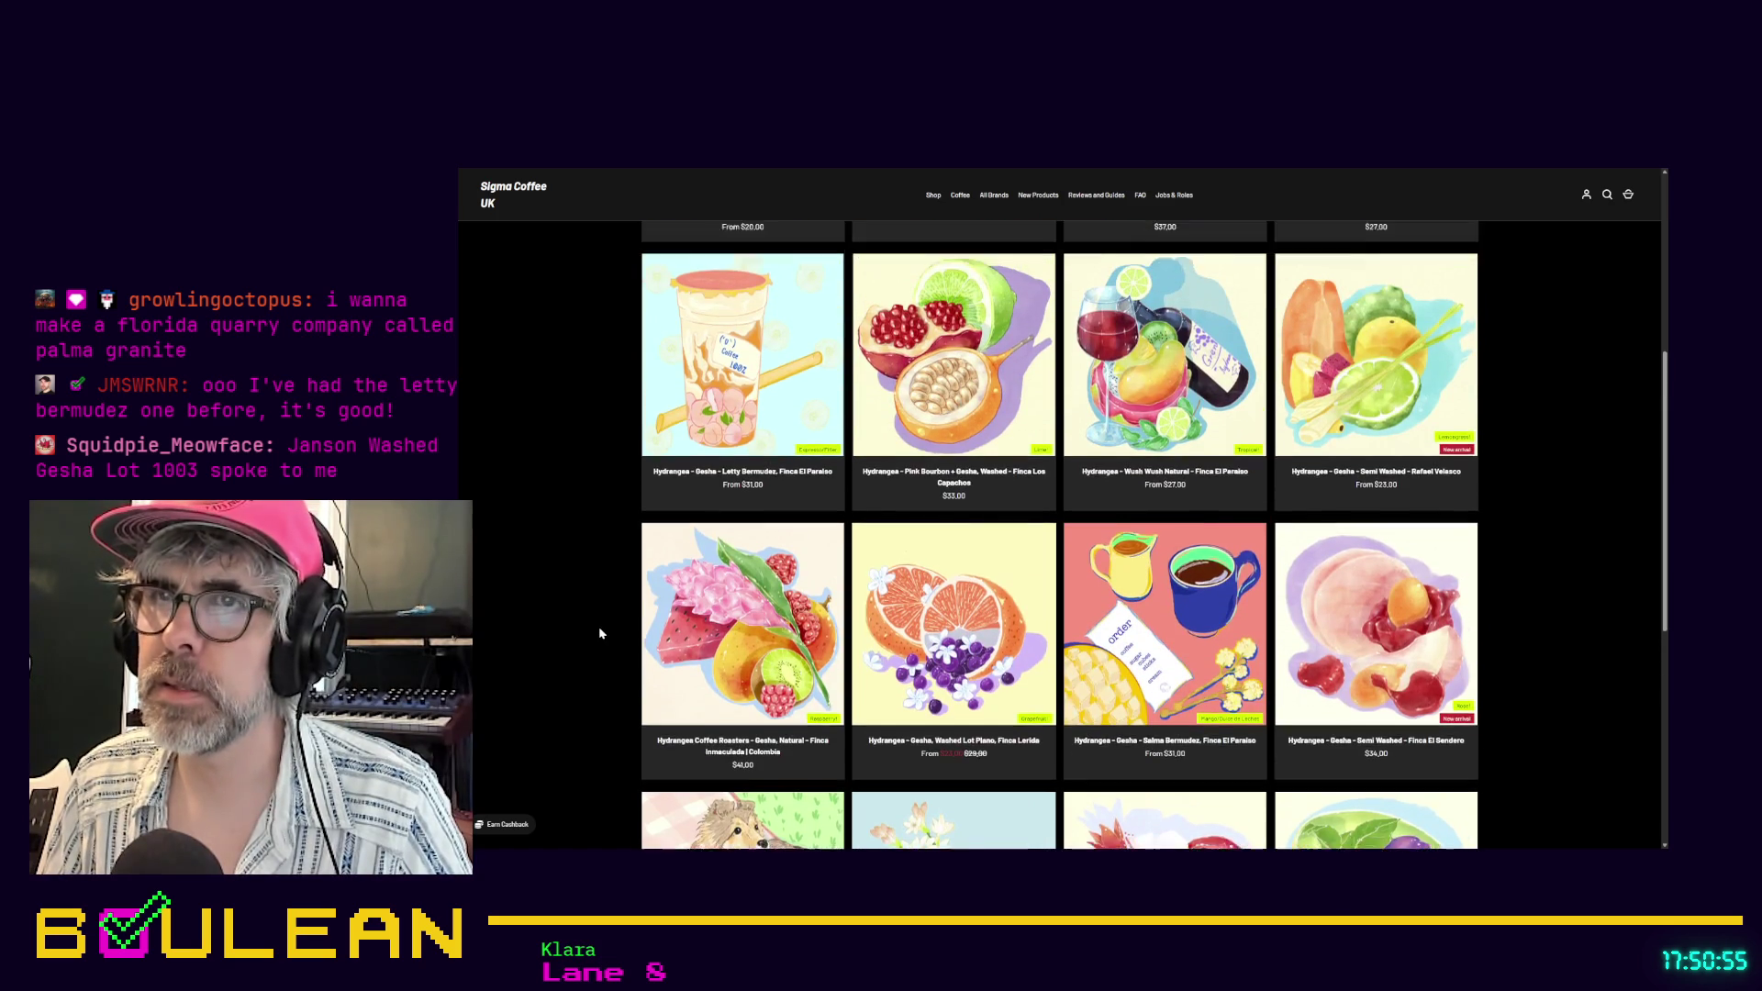
pyautogui.moveTo(662, 596)
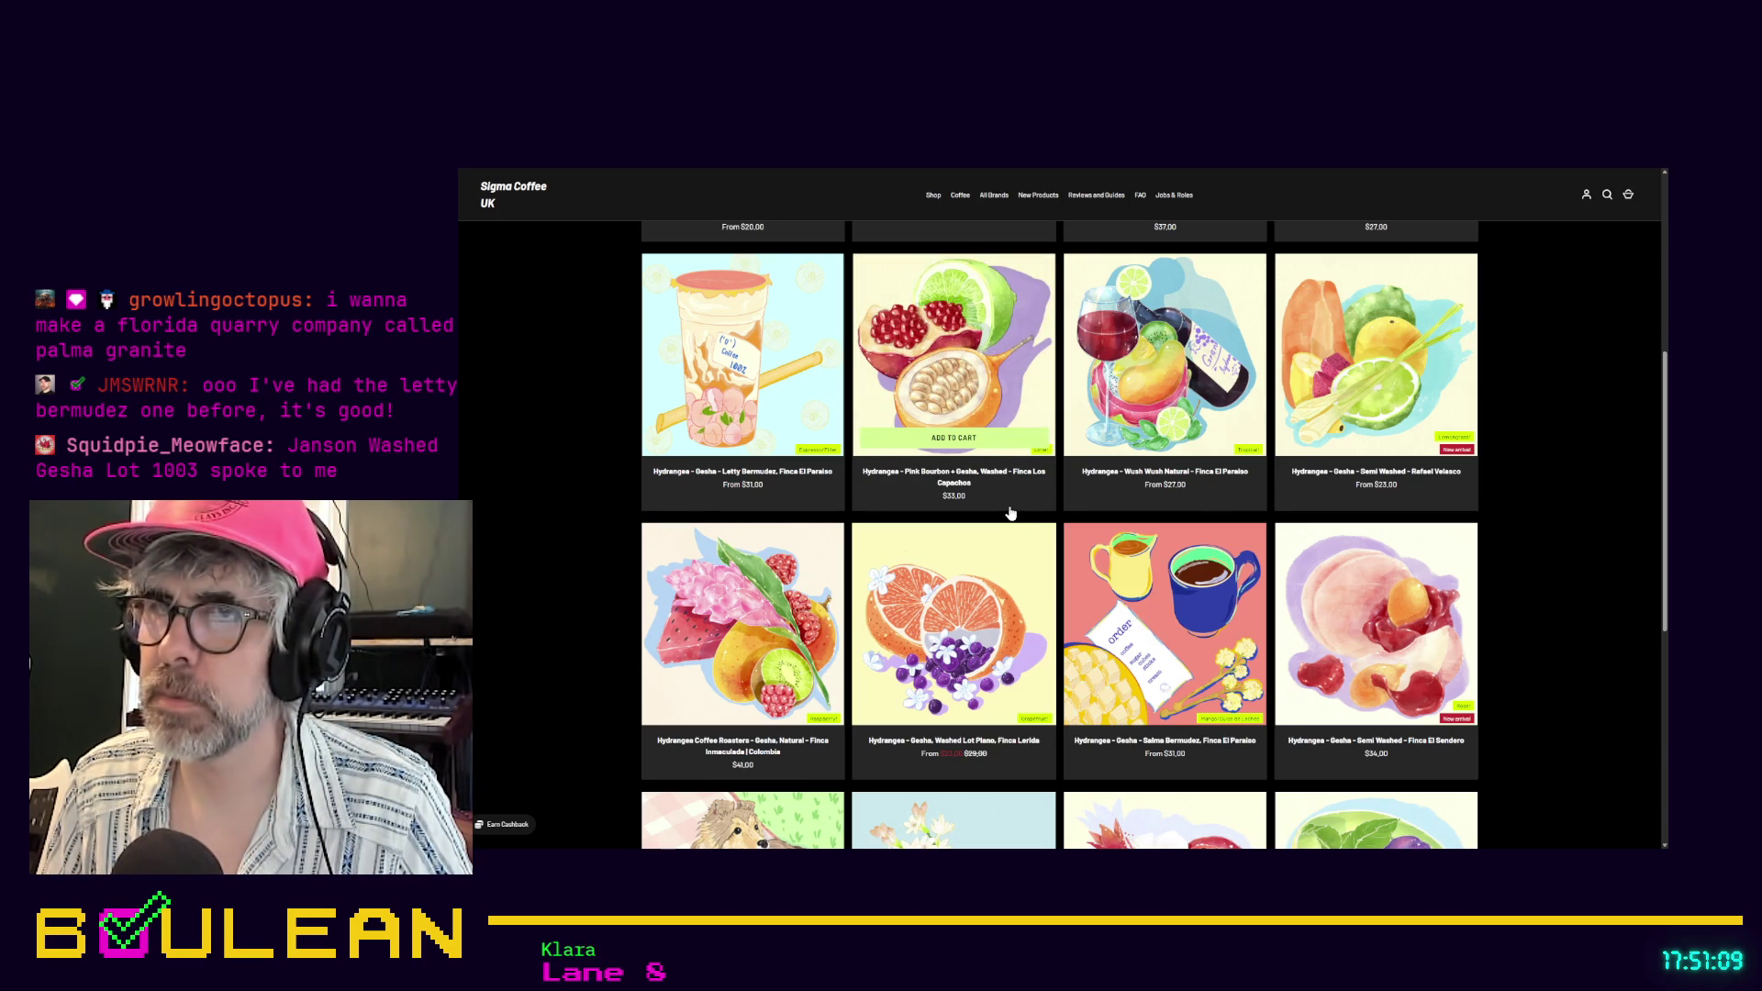
pyautogui.scroll(1, 964, 550)
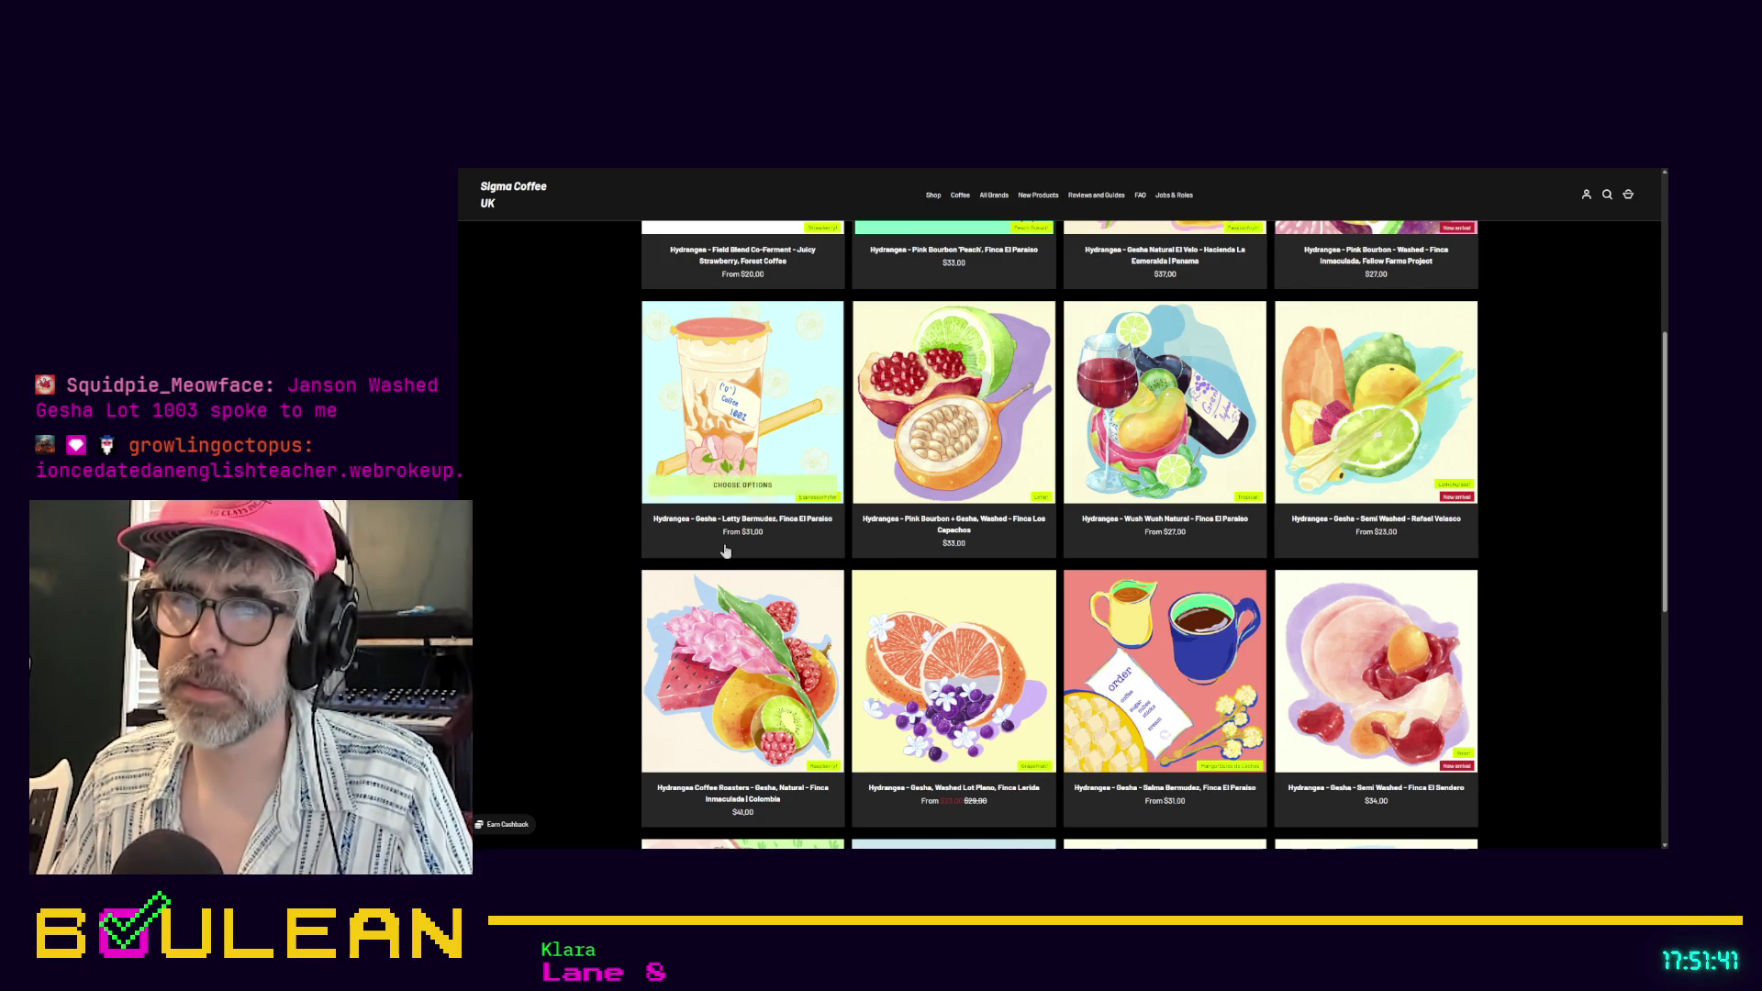
pyautogui.scroll(-5, 725, 549)
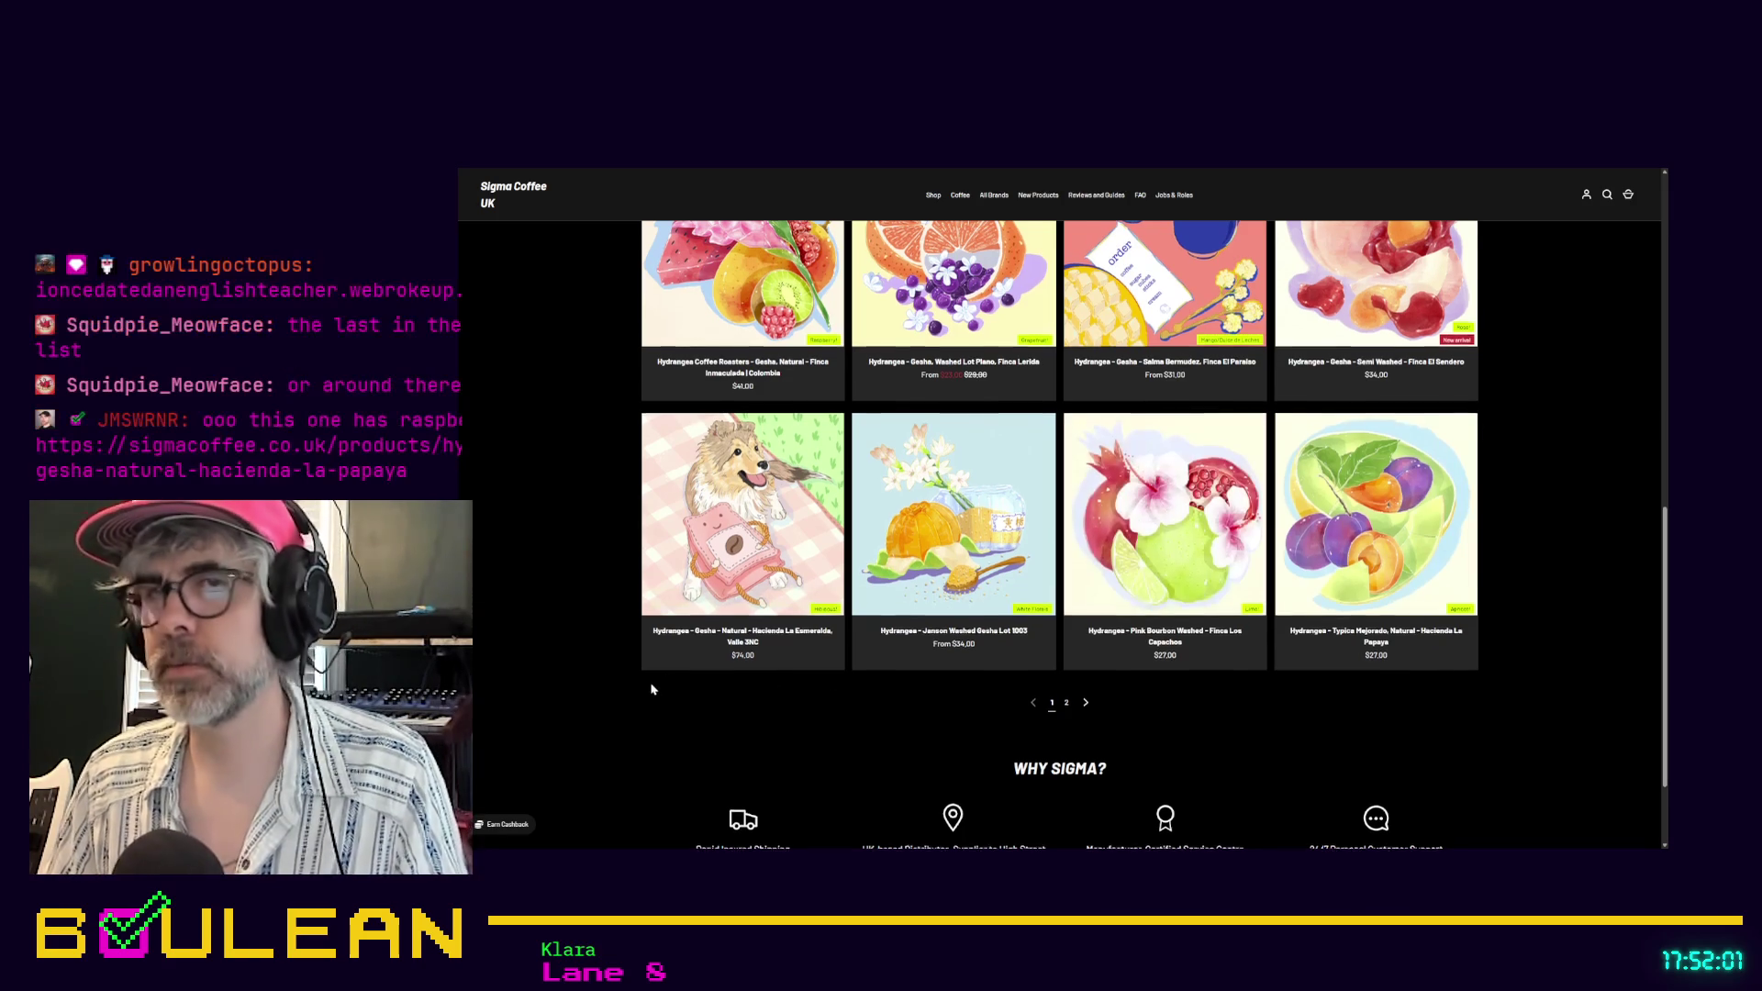
pyautogui.scroll(1, 647, 686)
pyautogui.scroll(3, 647, 690)
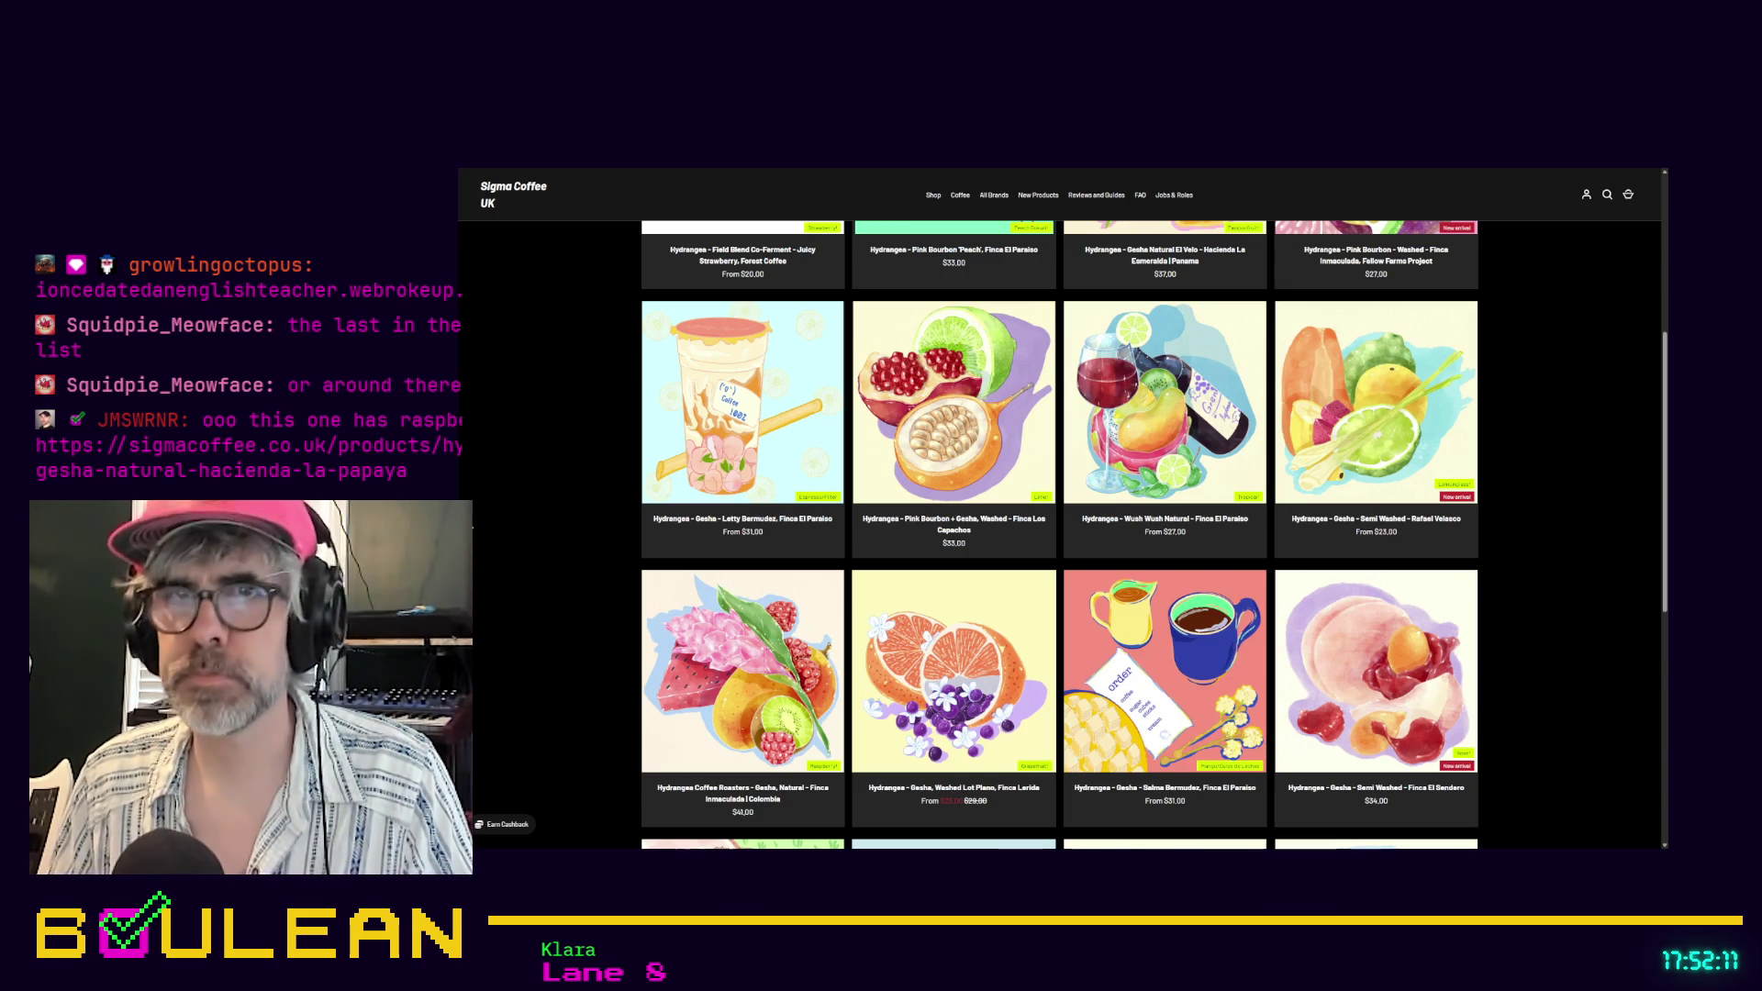
pyautogui.press('F11')
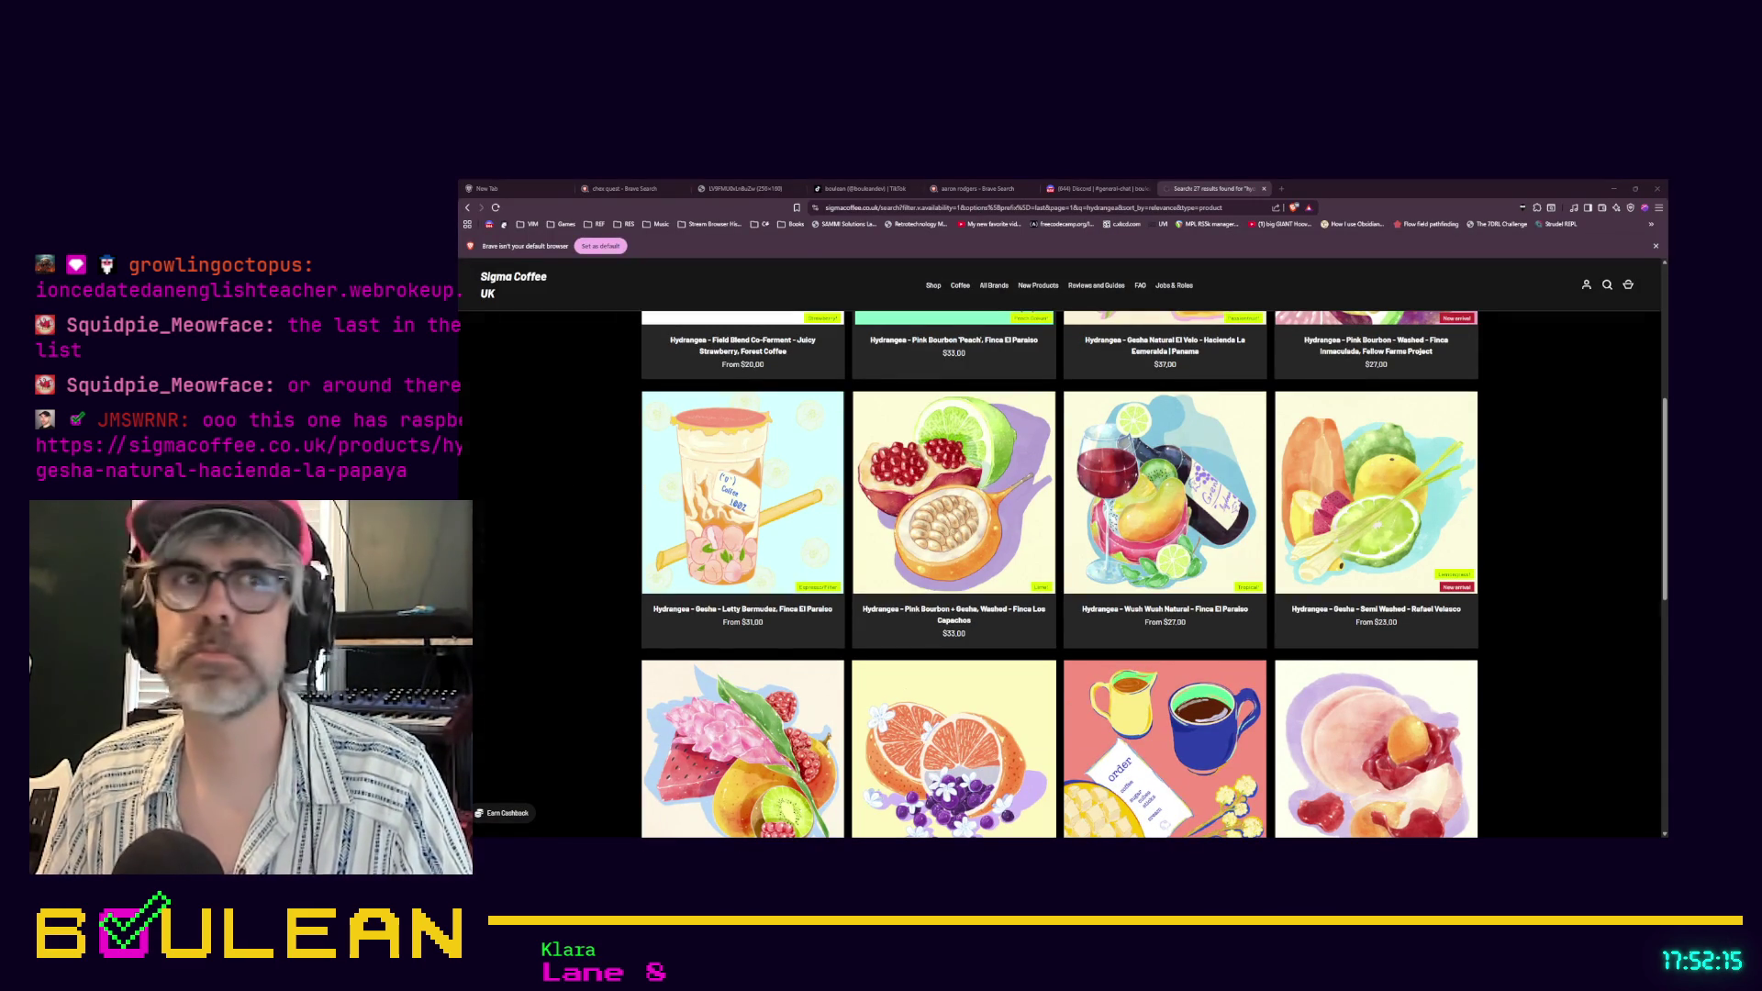
# Paste the Gesha Natural Hacienda La Papaya product link into Brave's address bar
pyautogui.moveTo(960, 285)
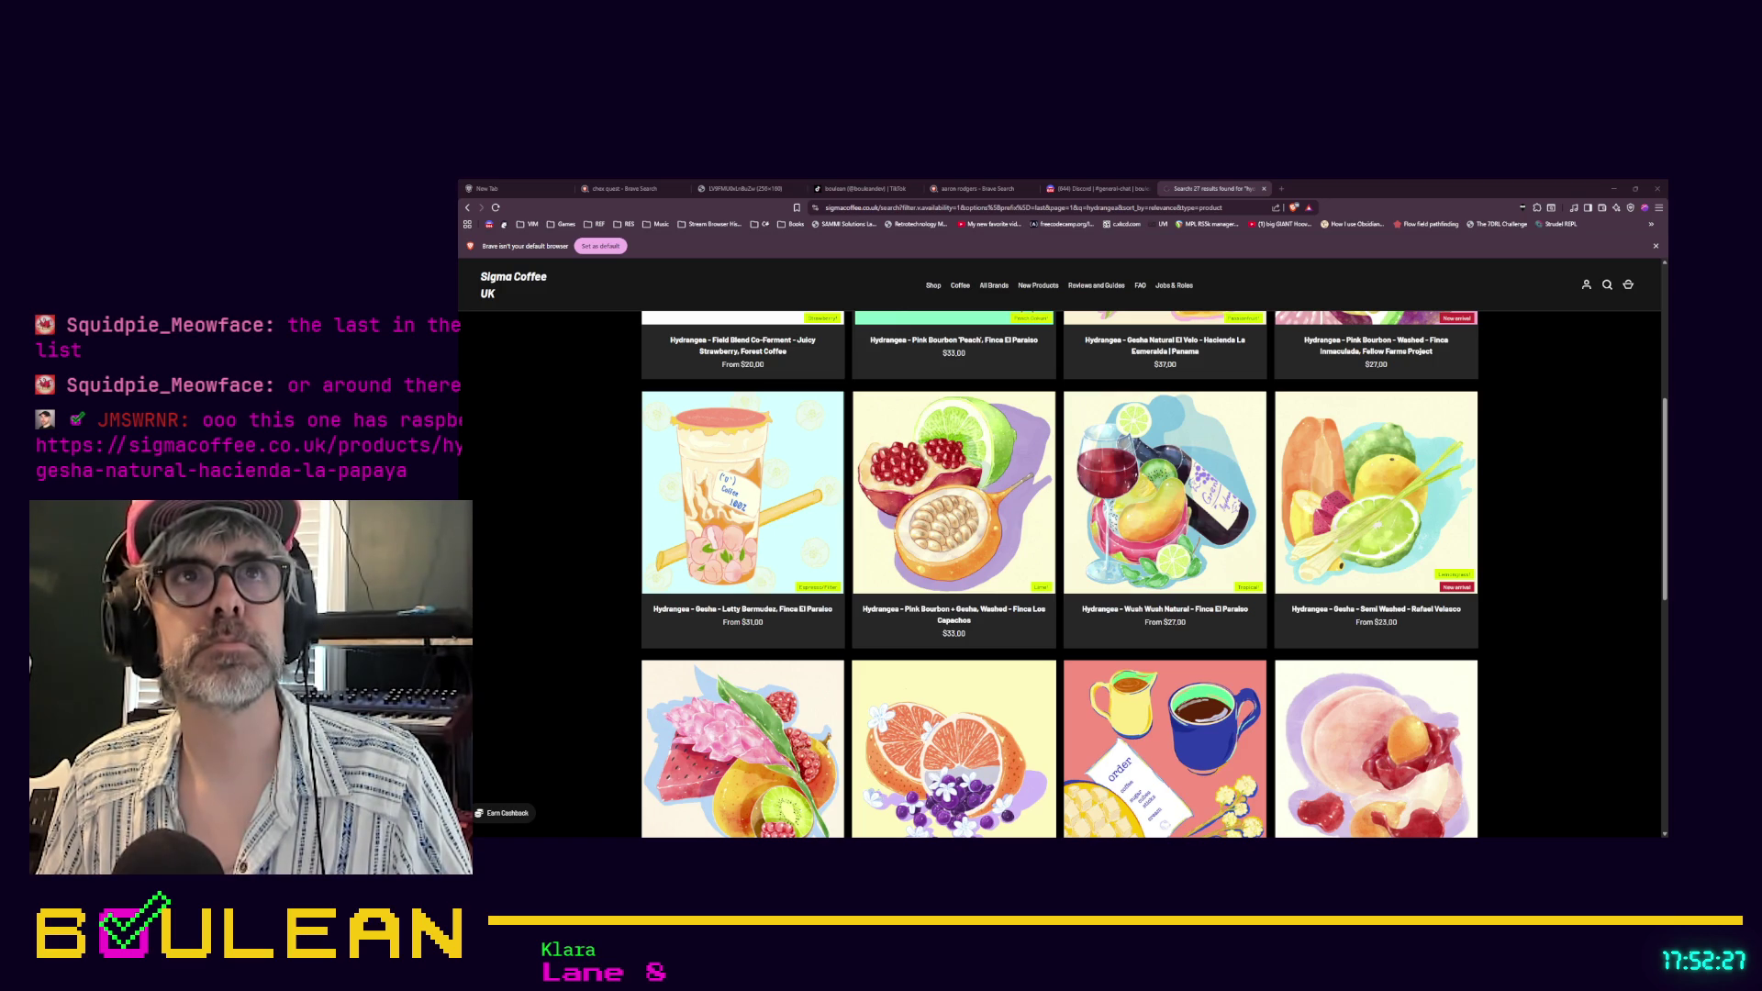
pyautogui.click(918, 208)
pyautogui.write('https://sigmacoffee.co.uk/products/hydrangea-gesha-natural-hacienda-la-papaya')
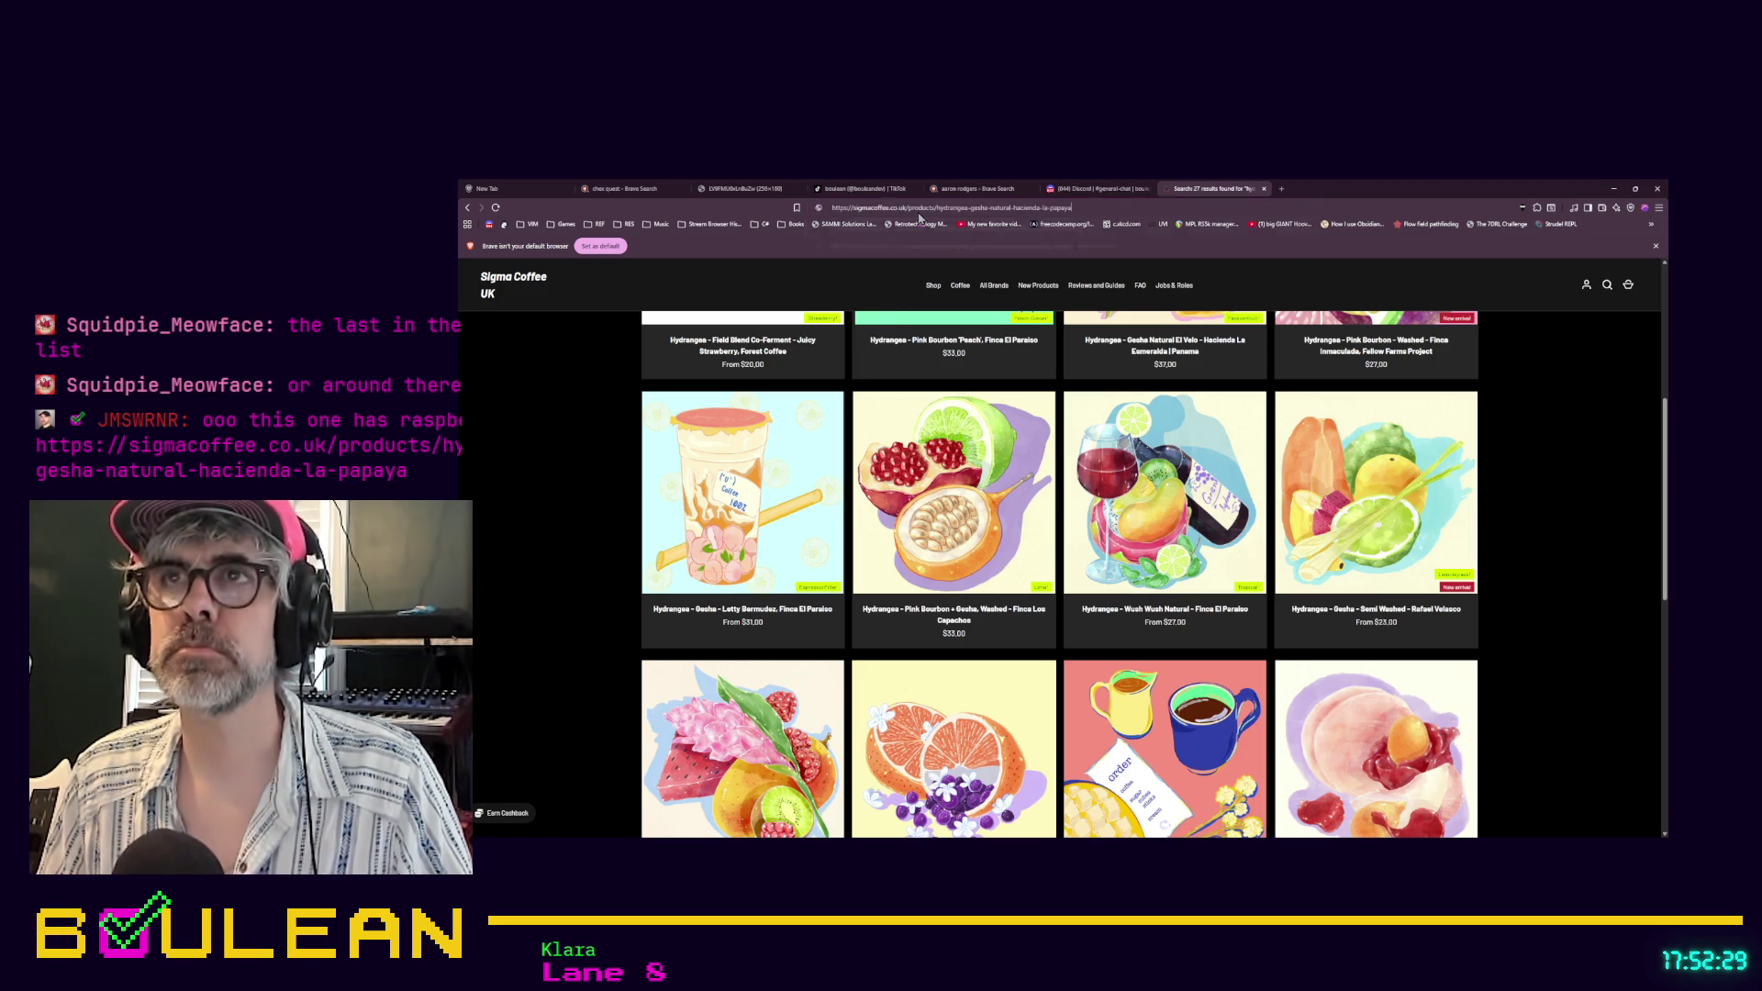
# Load the $45.00 Gesha Natural Hacienda La Papaya product page and look over it
pyautogui.press('Return')
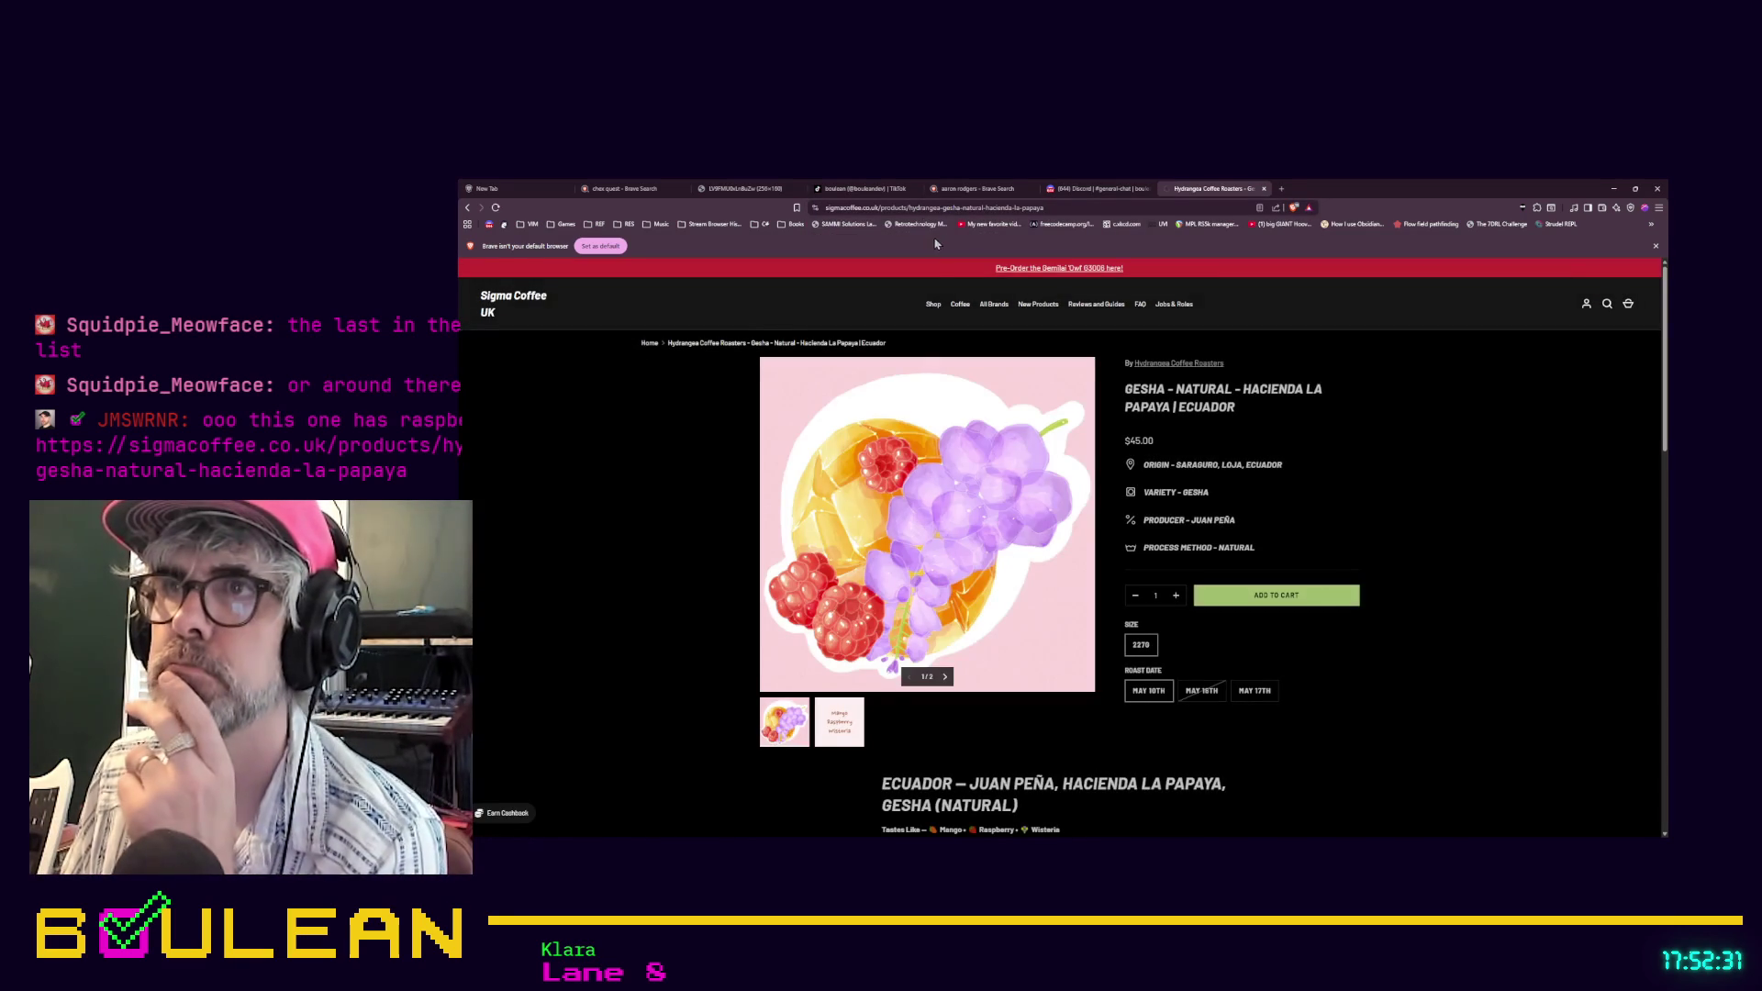
pyautogui.scroll(-2, 783, 367)
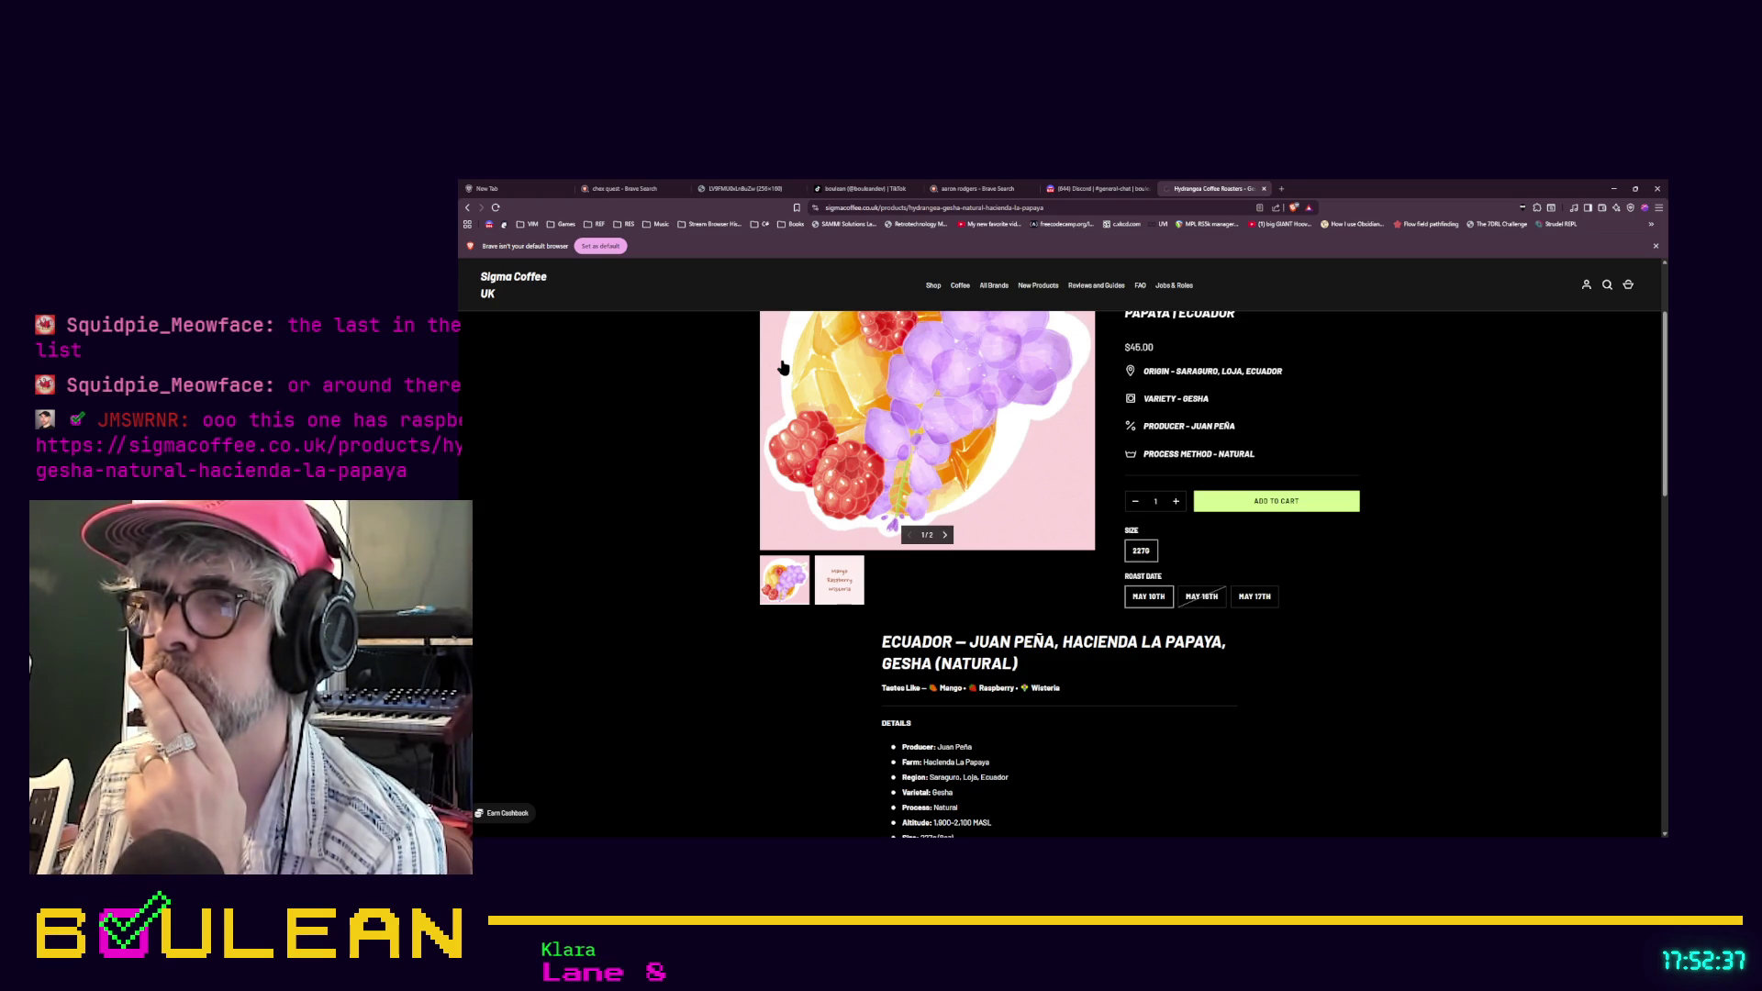
pyautogui.scroll(1, 782, 367)
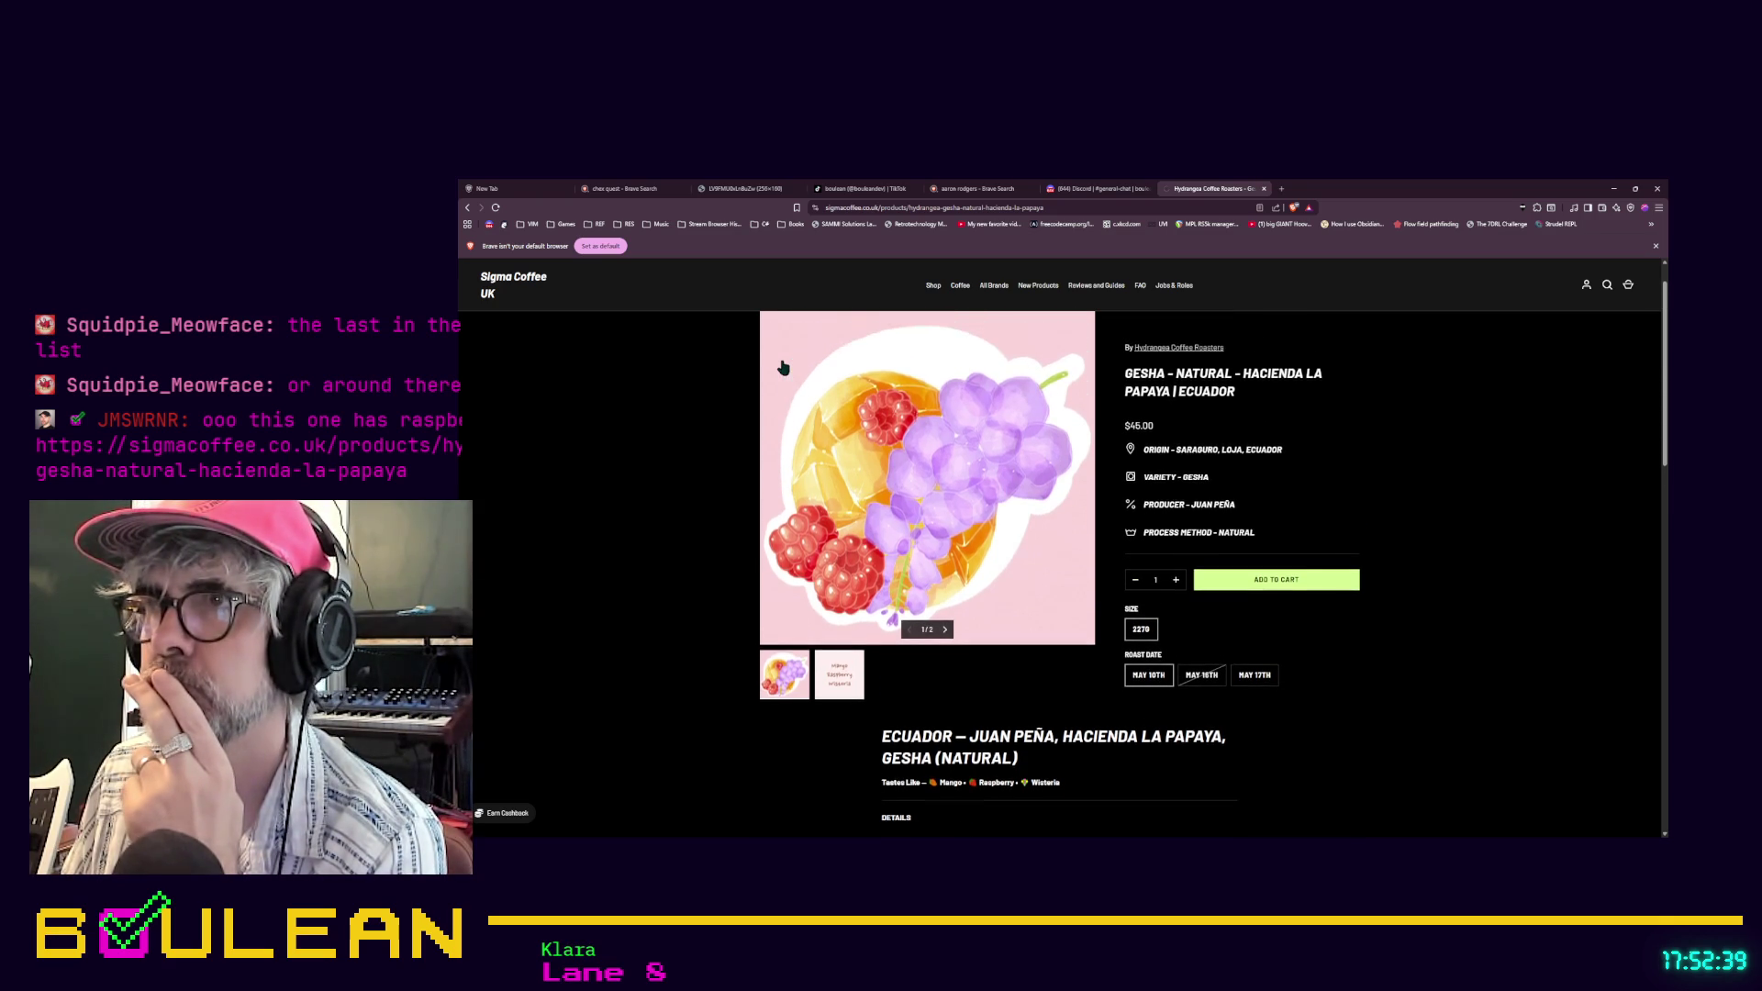
# View the mango, raspberry and wisteria tasting-note image and details, then minimise the browser
pyautogui.click(846, 696)
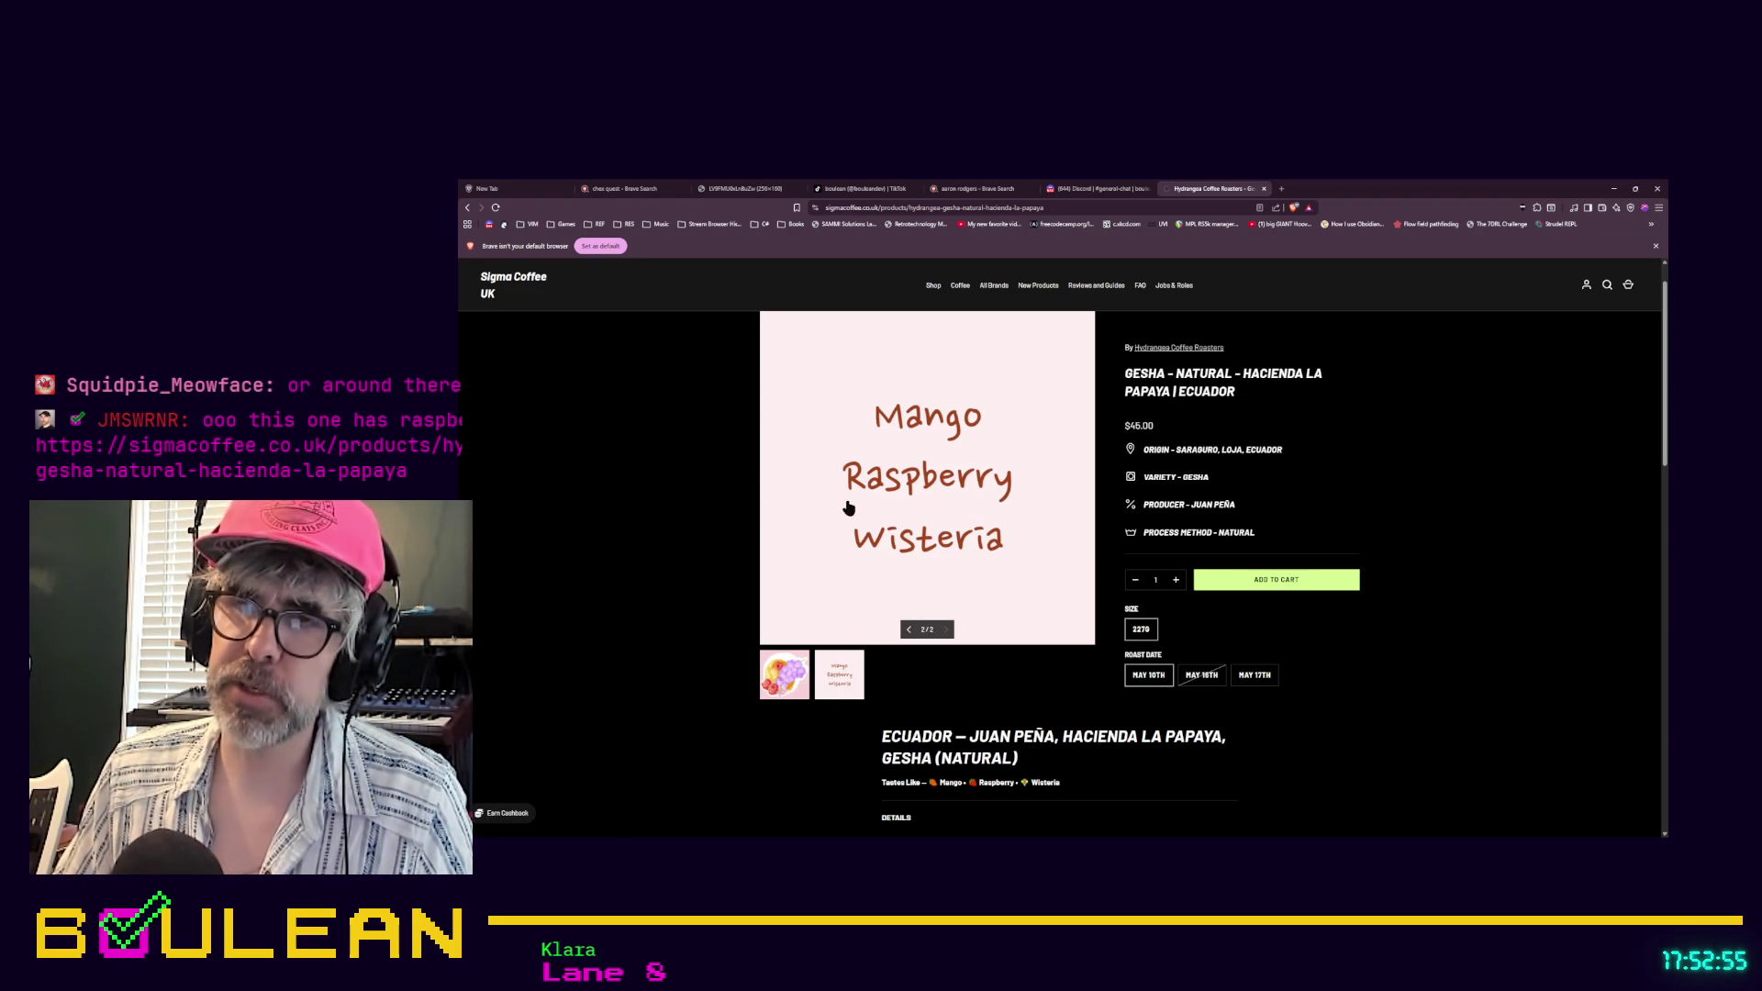
pyautogui.scroll(-2, 715, 507)
pyautogui.scroll(-1, 1042, 688)
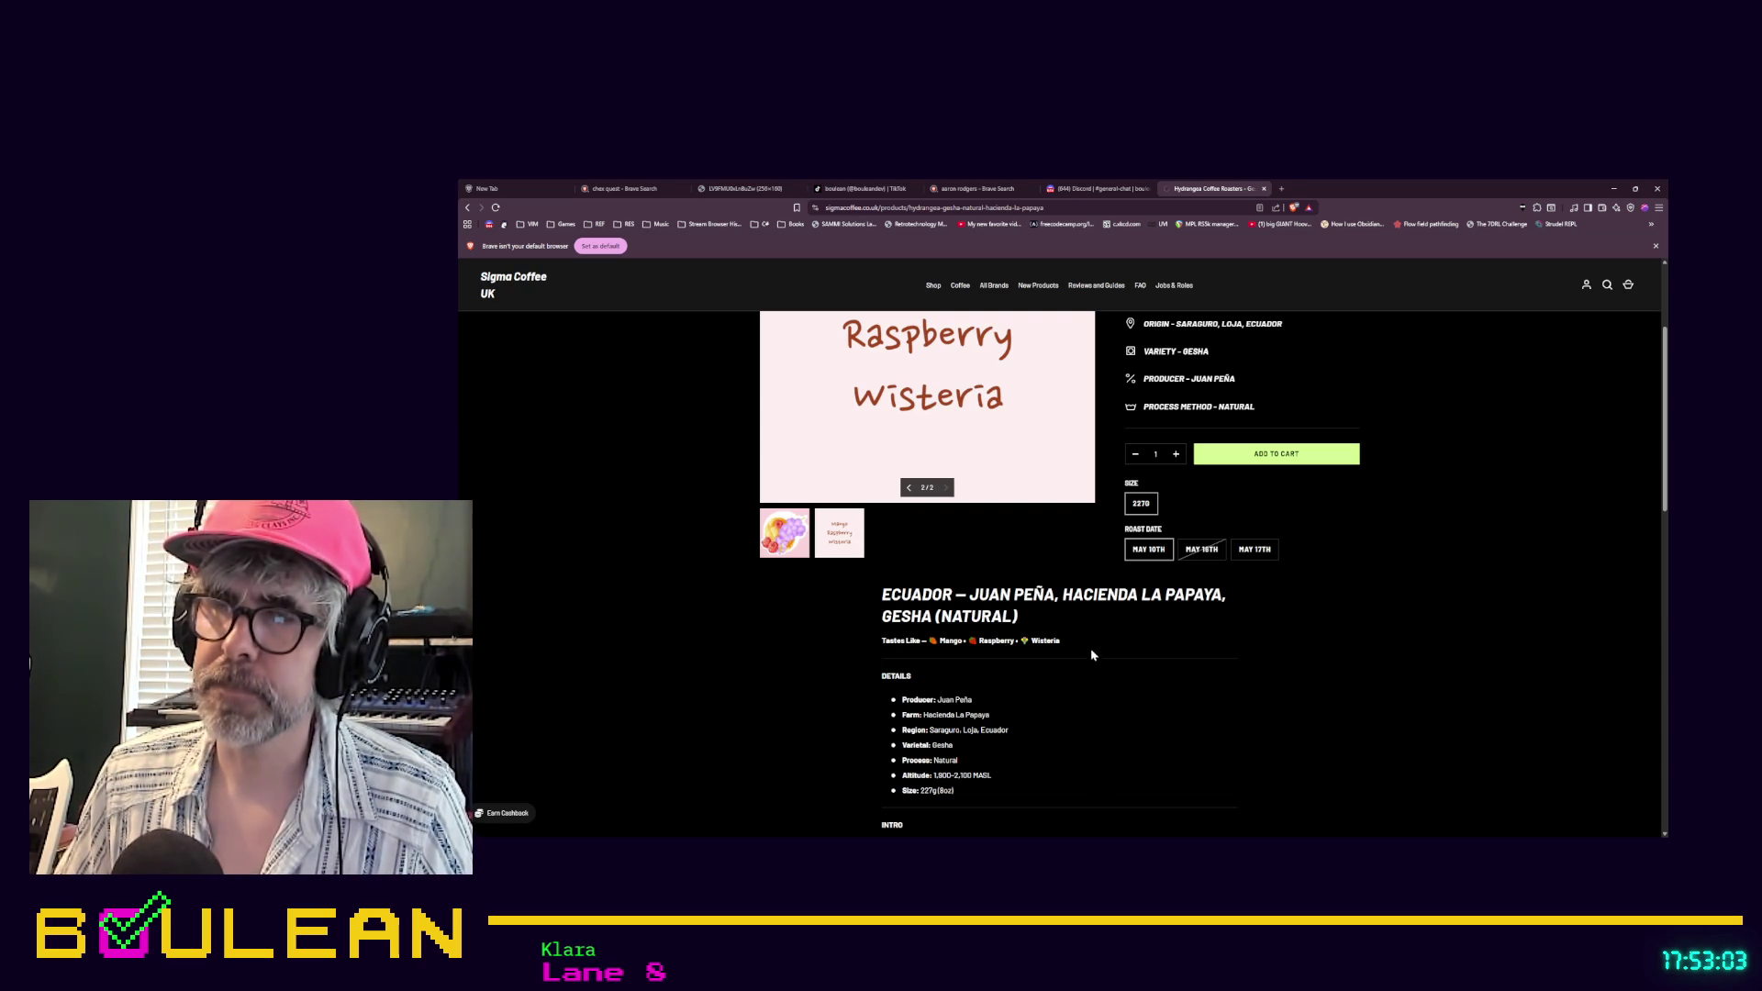
pyautogui.scroll(3, 1090, 650)
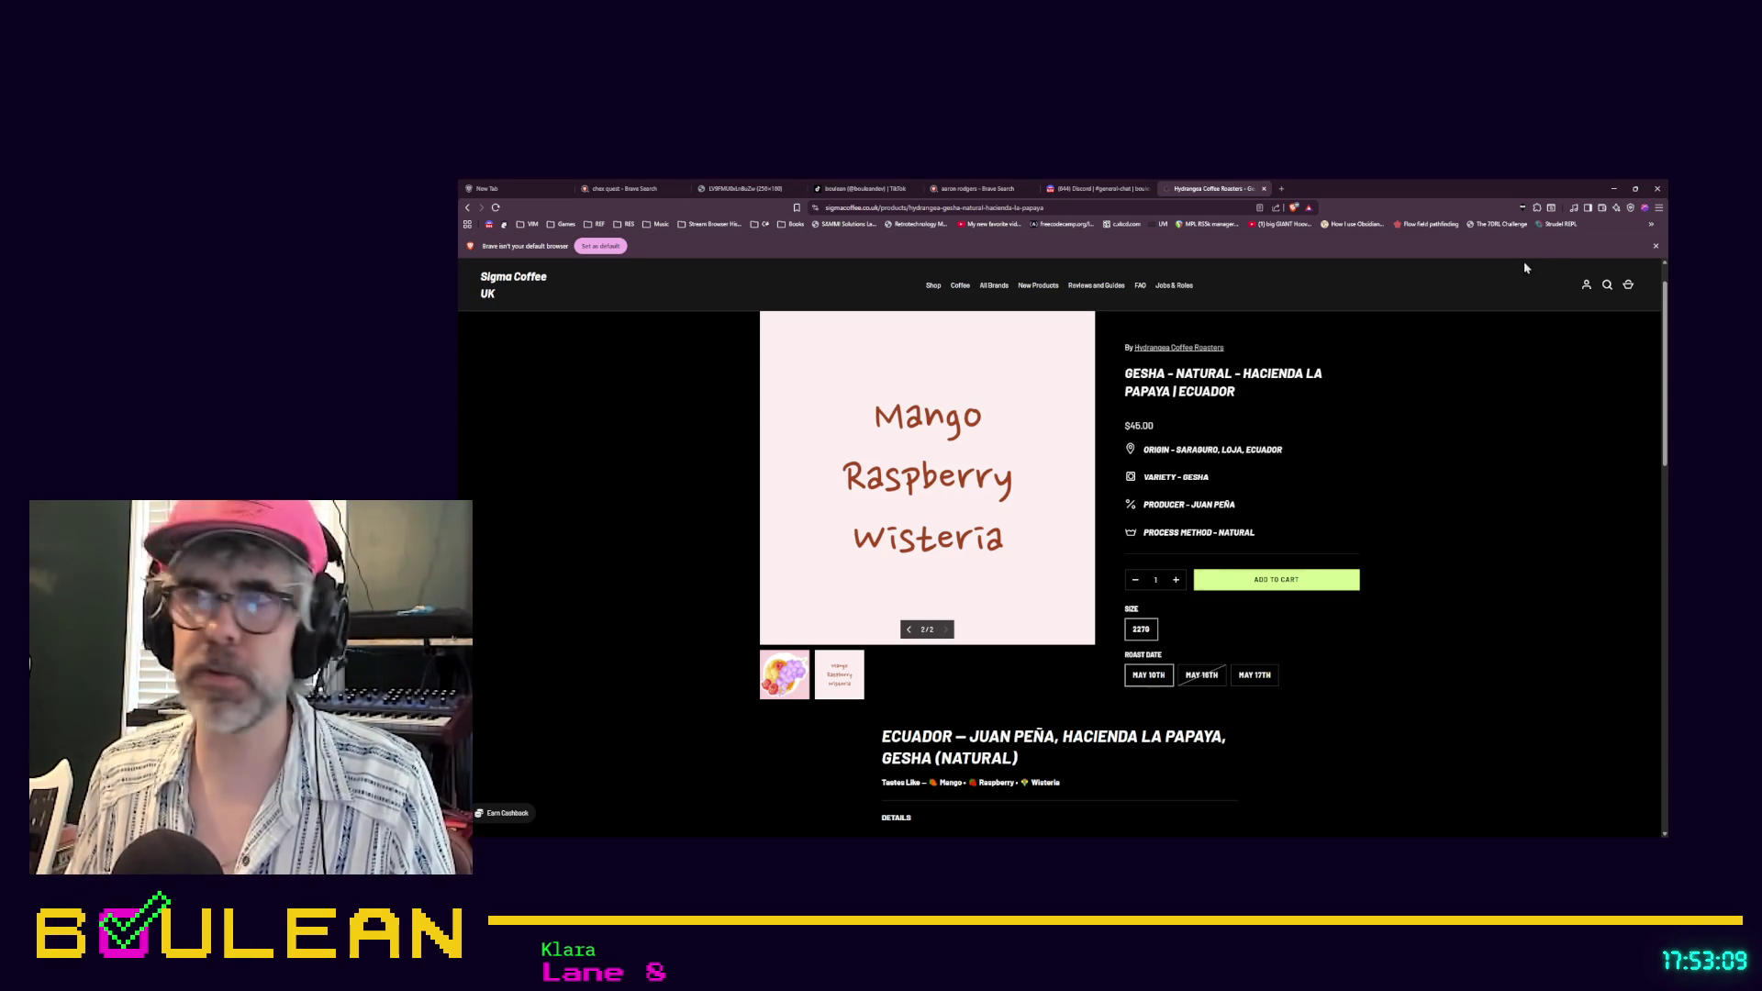
pyautogui.click(1614, 189)
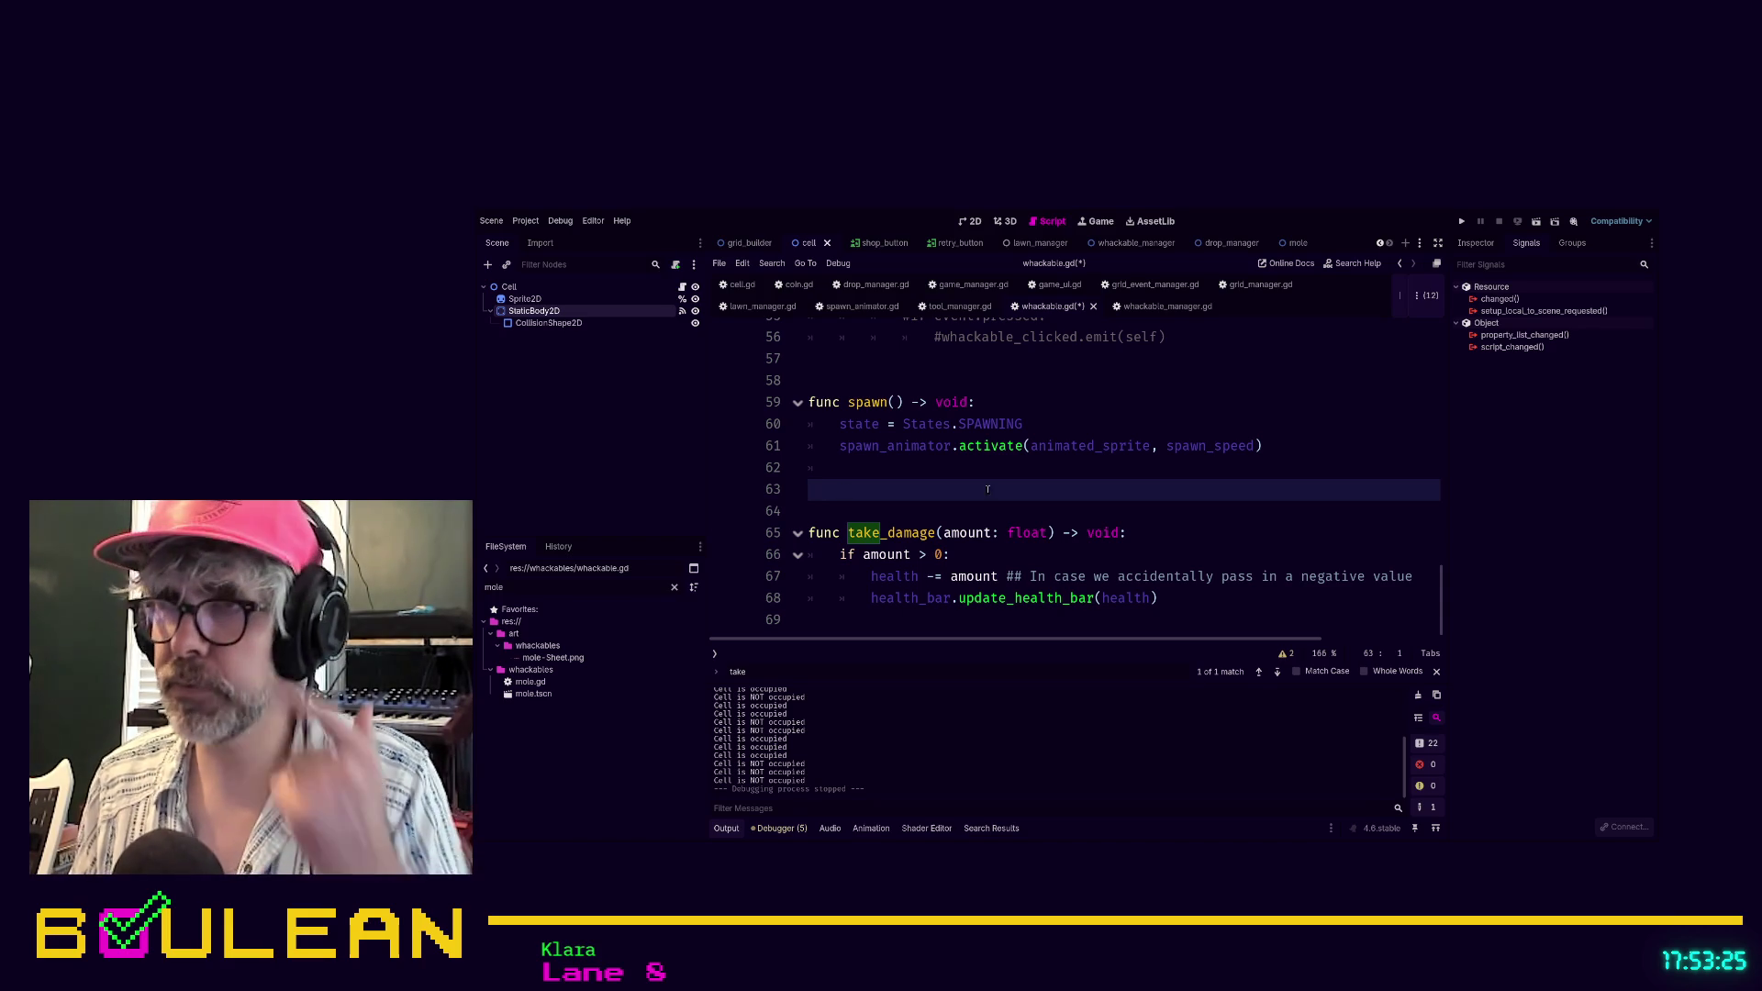
# Save whackable.gd and run the game with F5, breaking at spawn_animator.gd line 19's create_timer error
pyautogui.press('F5')
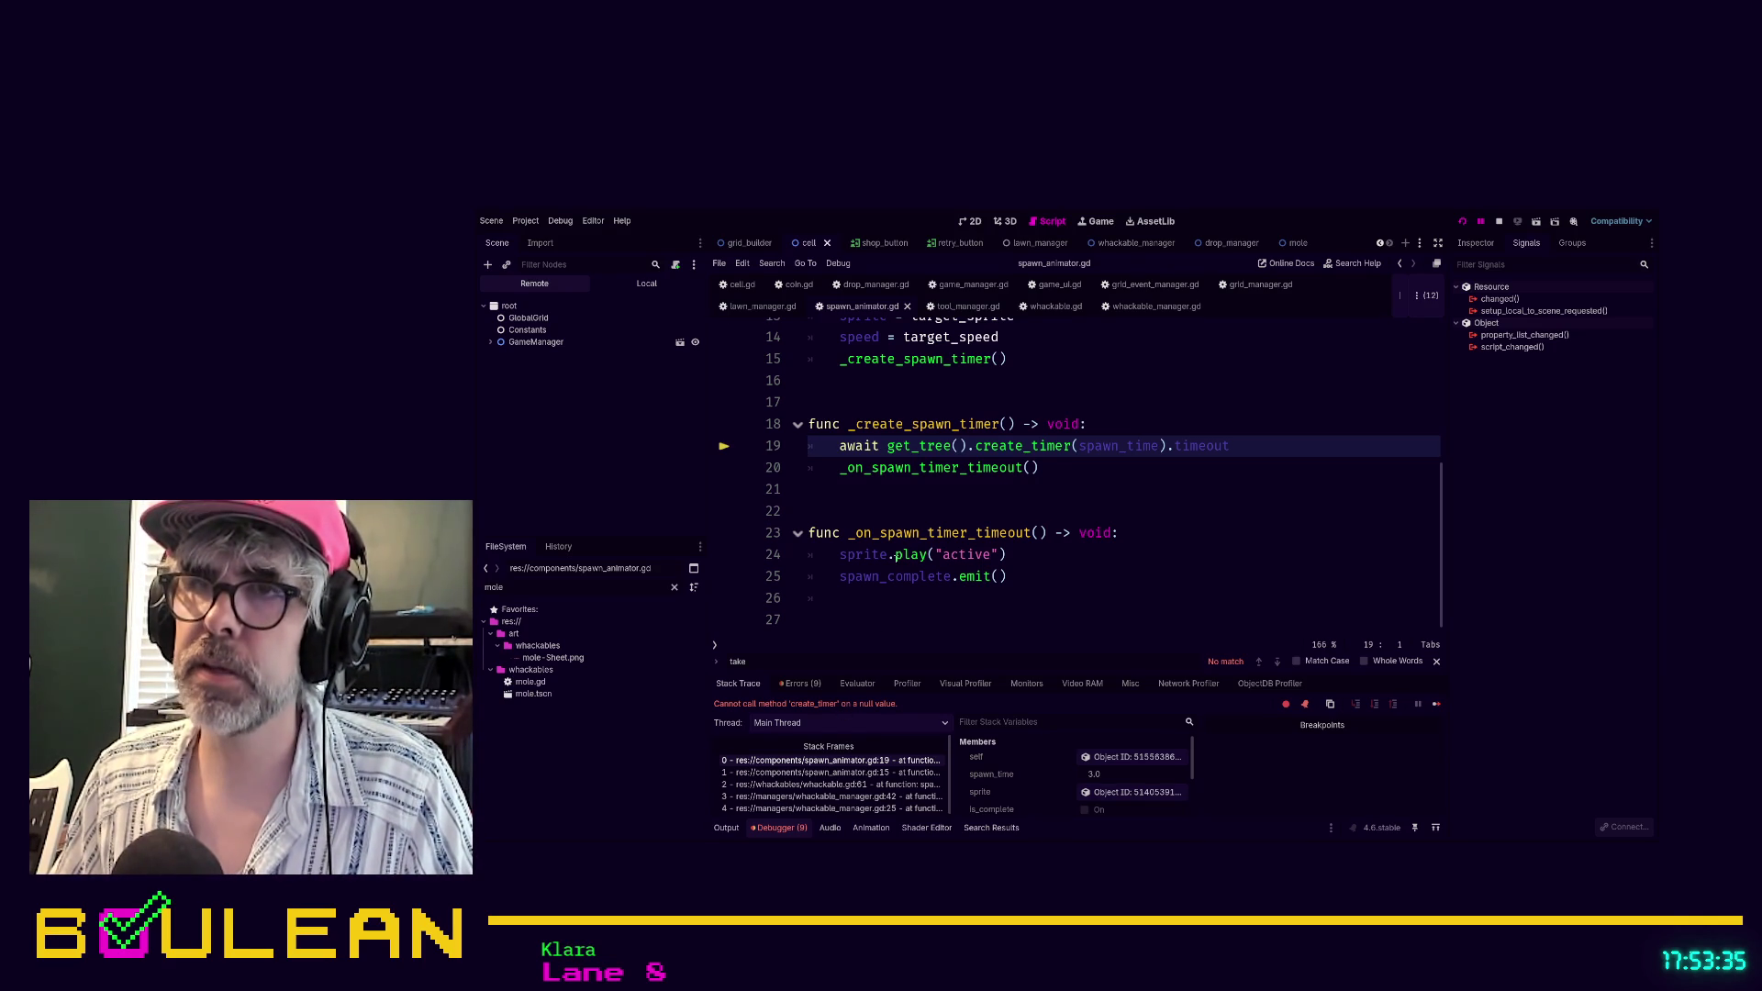
# Trace the create_timer error from _create_spawn_timer up the stack to whackable.gd's activate call
pyautogui.scroll(1, 960, 498)
pyautogui.scroll(1, 1075, 533)
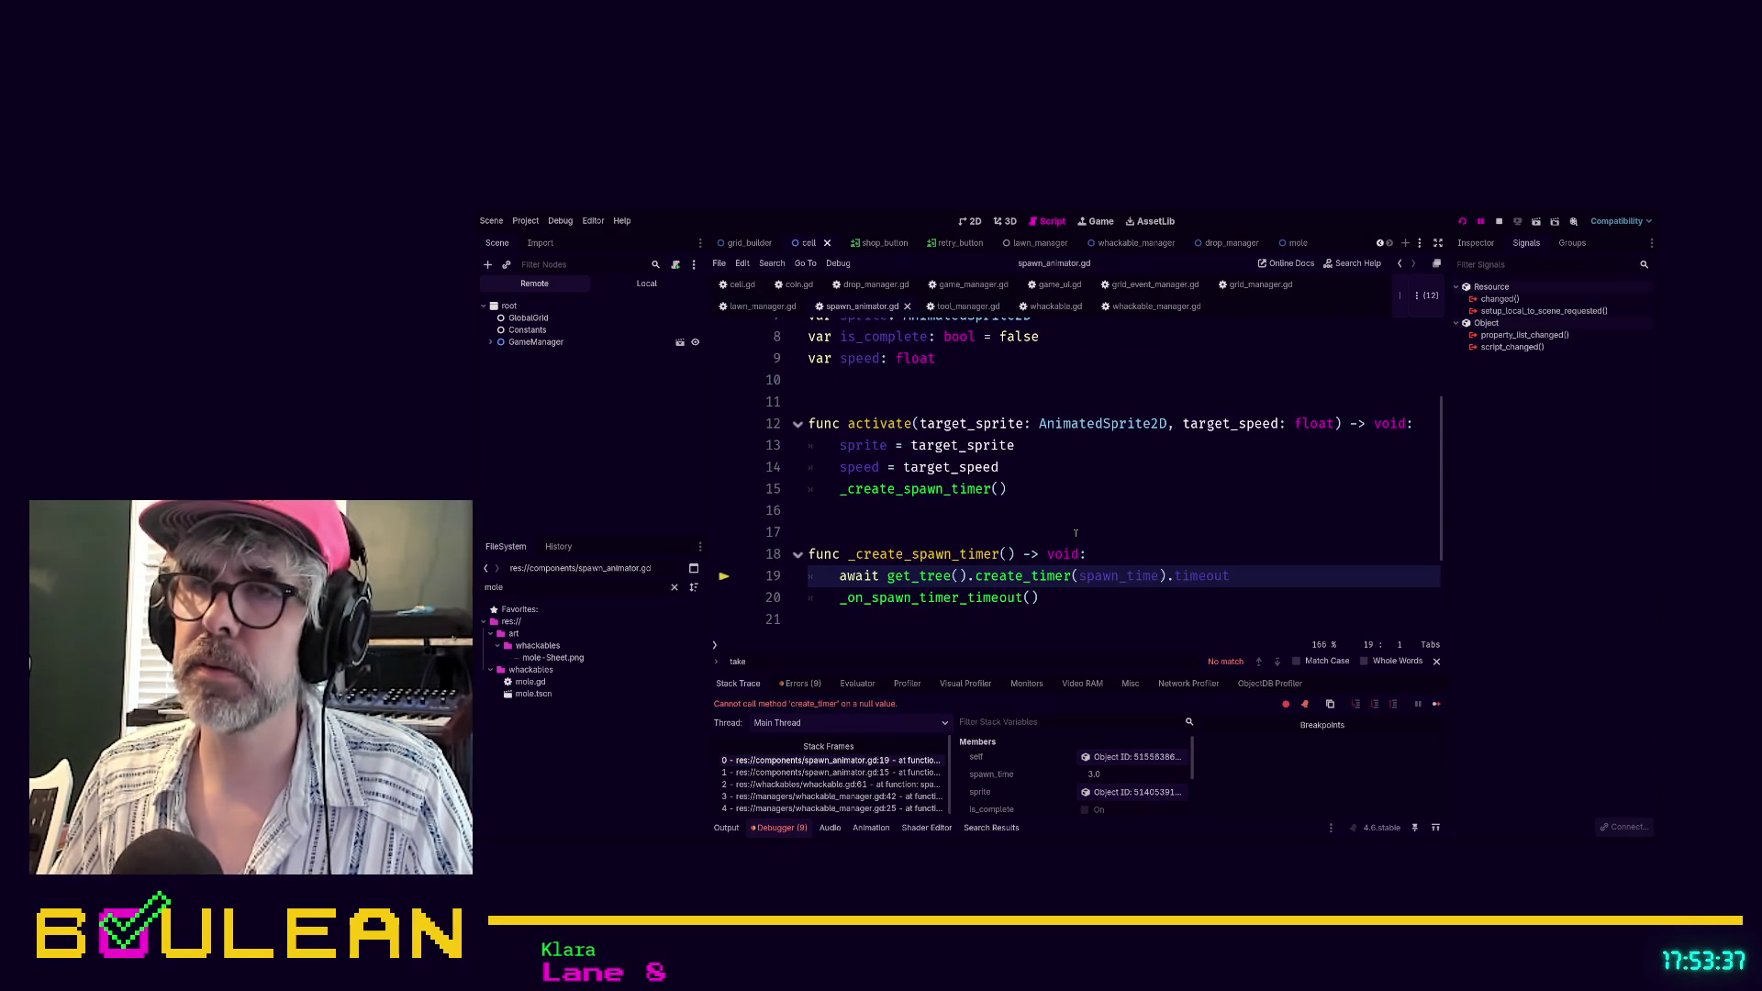
pyautogui.scroll(-1, 1075, 533)
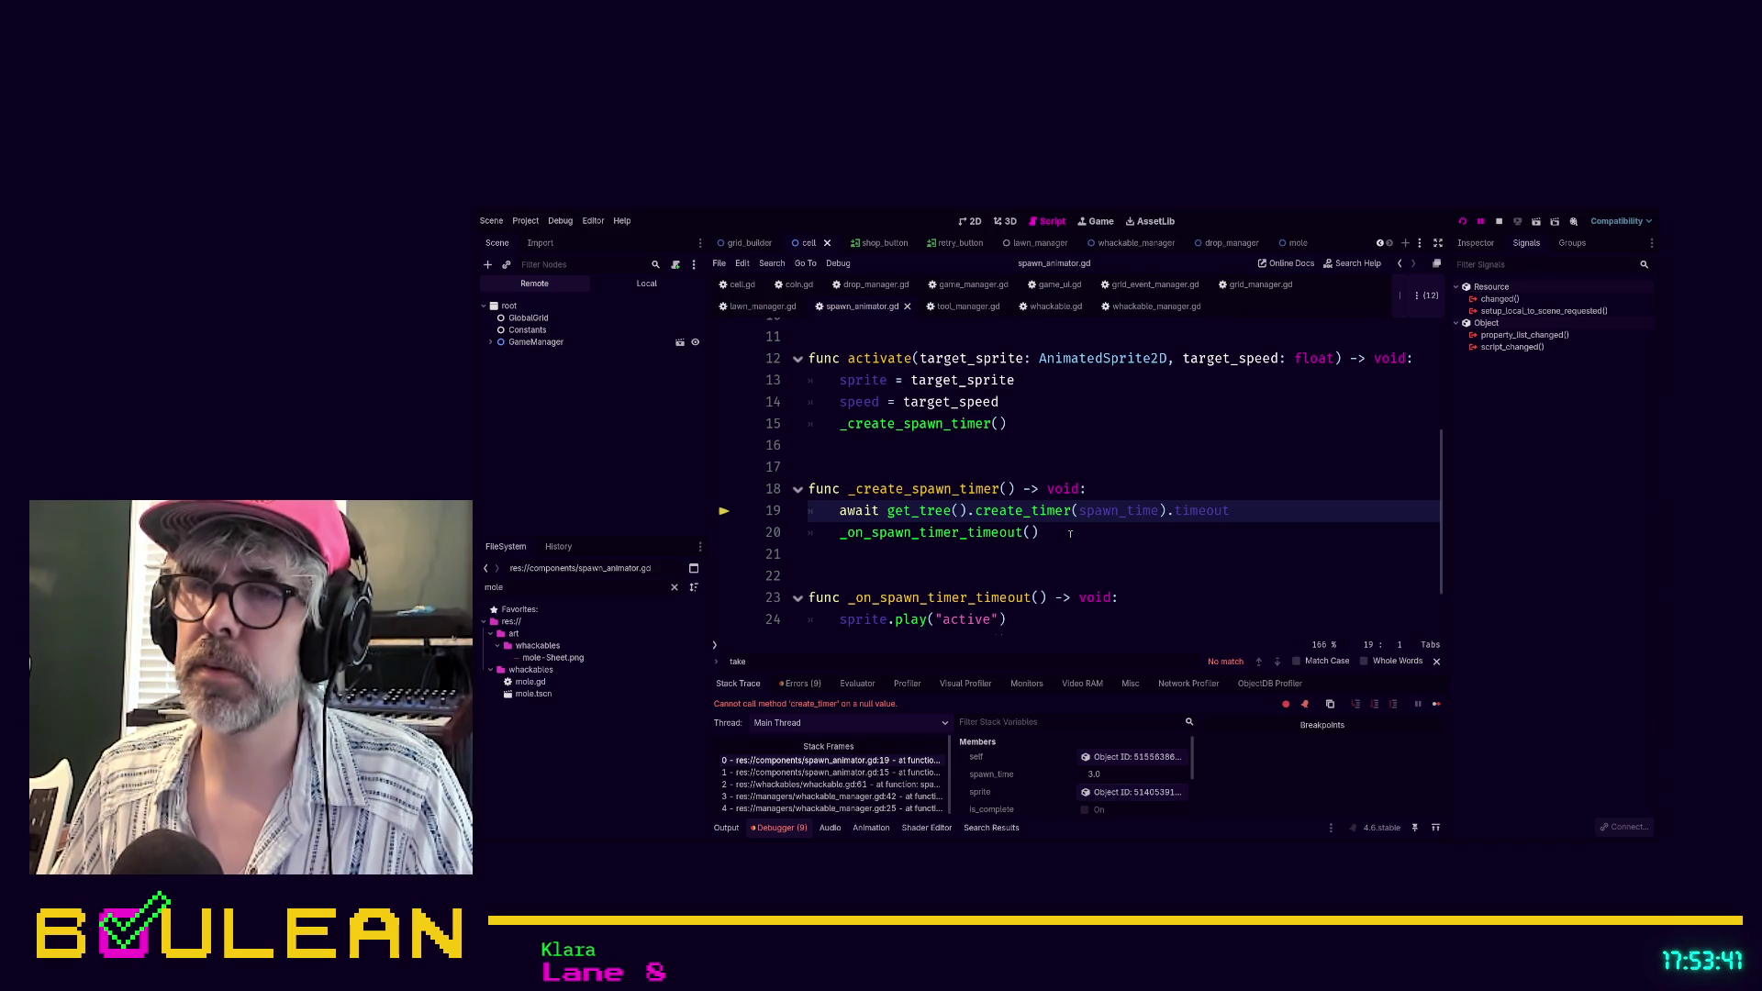
pyautogui.moveTo(1070, 533); pyautogui.dragTo(797, 490)
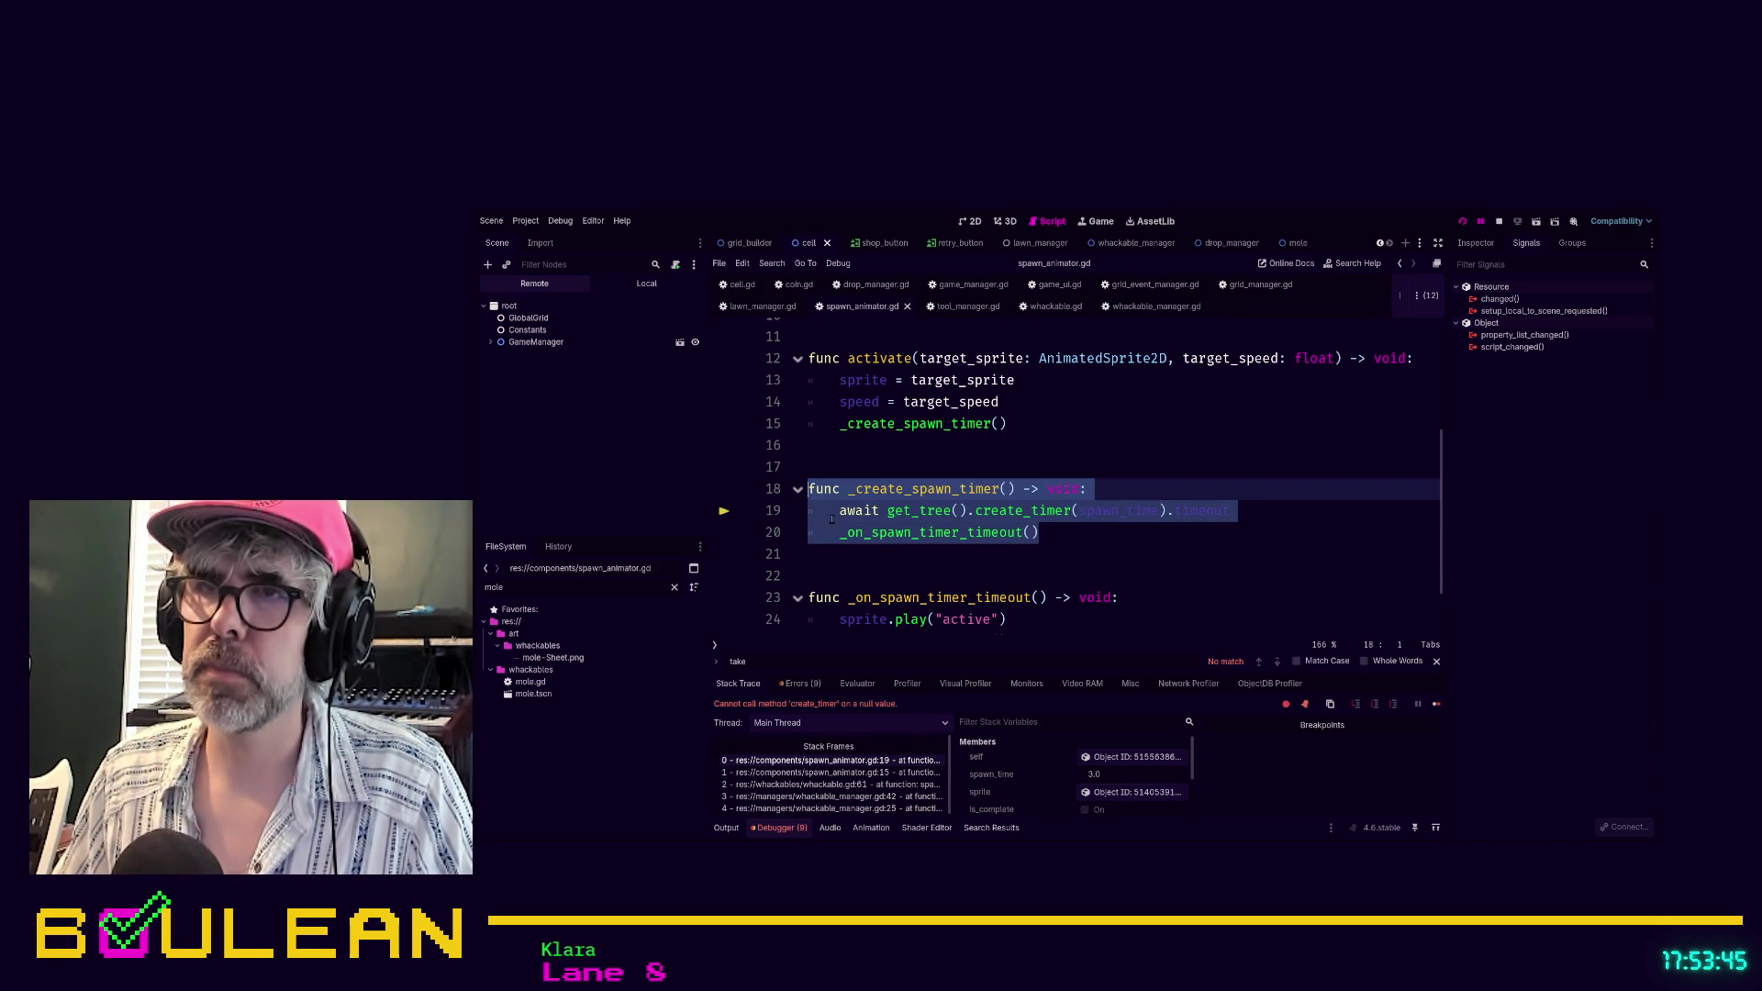
pyautogui.click(863, 555)
pyautogui.click(835, 773)
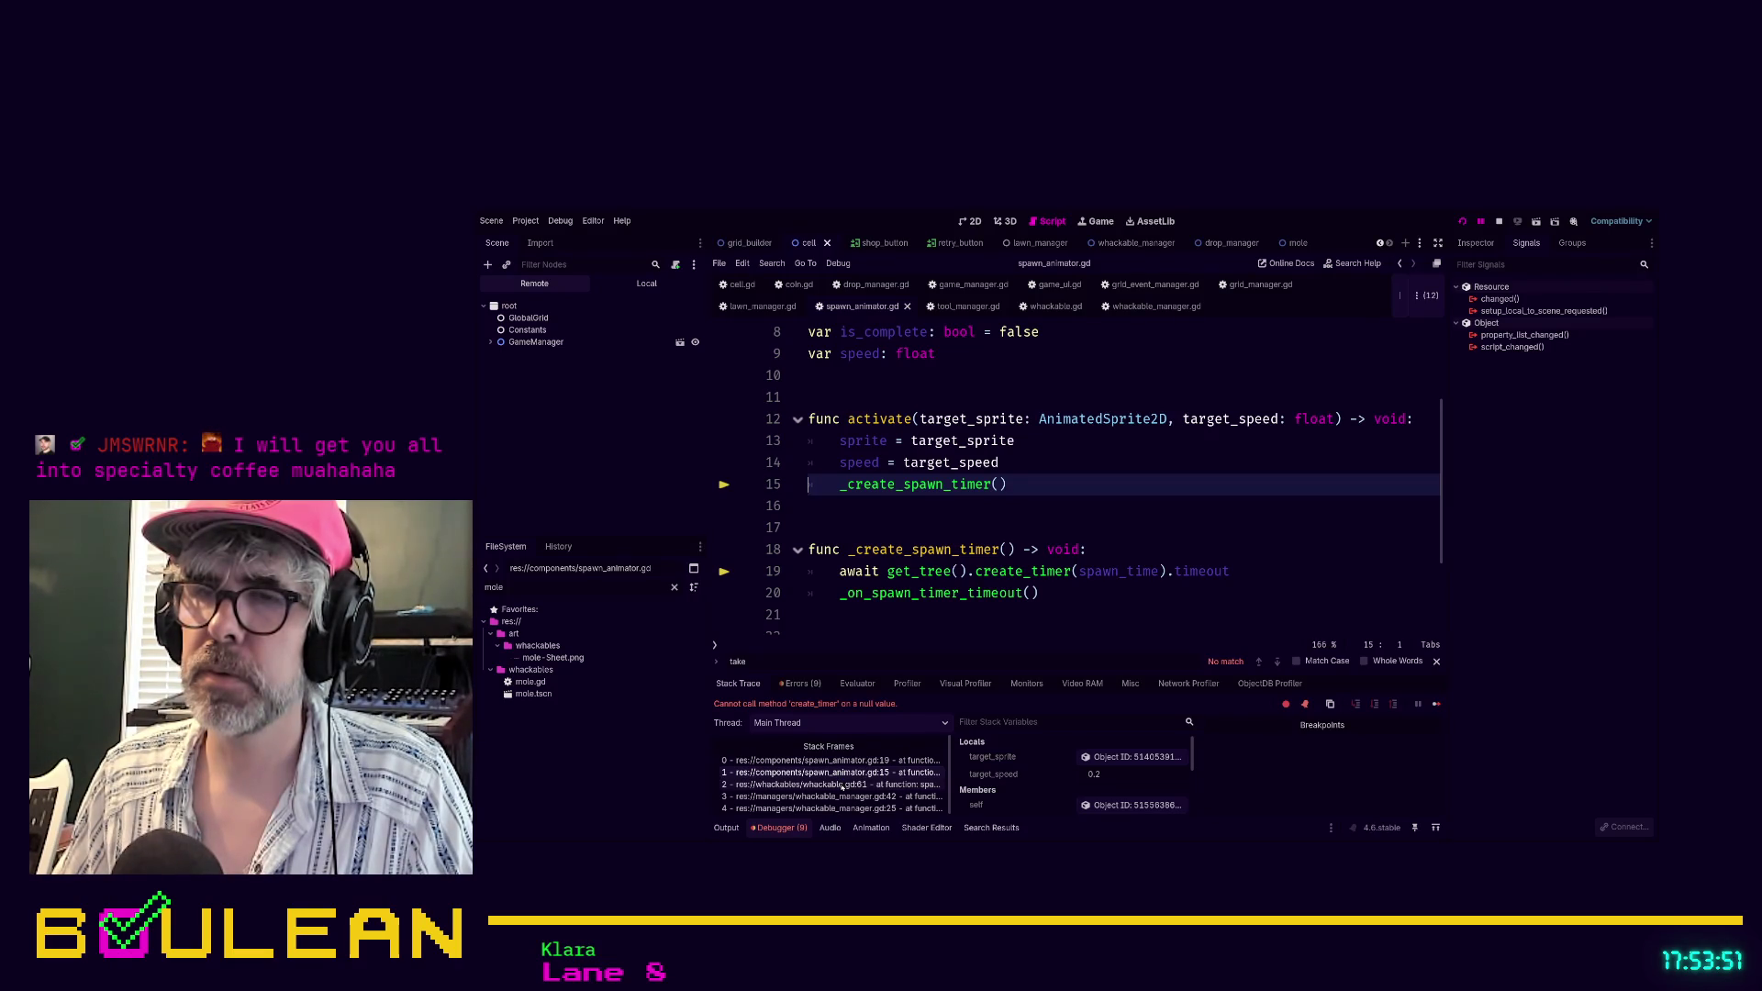
pyautogui.click(842, 787)
# Remove the leftover pass on line 52, rerun the game, enlarge the debugger, then stop it
pyautogui.scroll(4, 1107, 533)
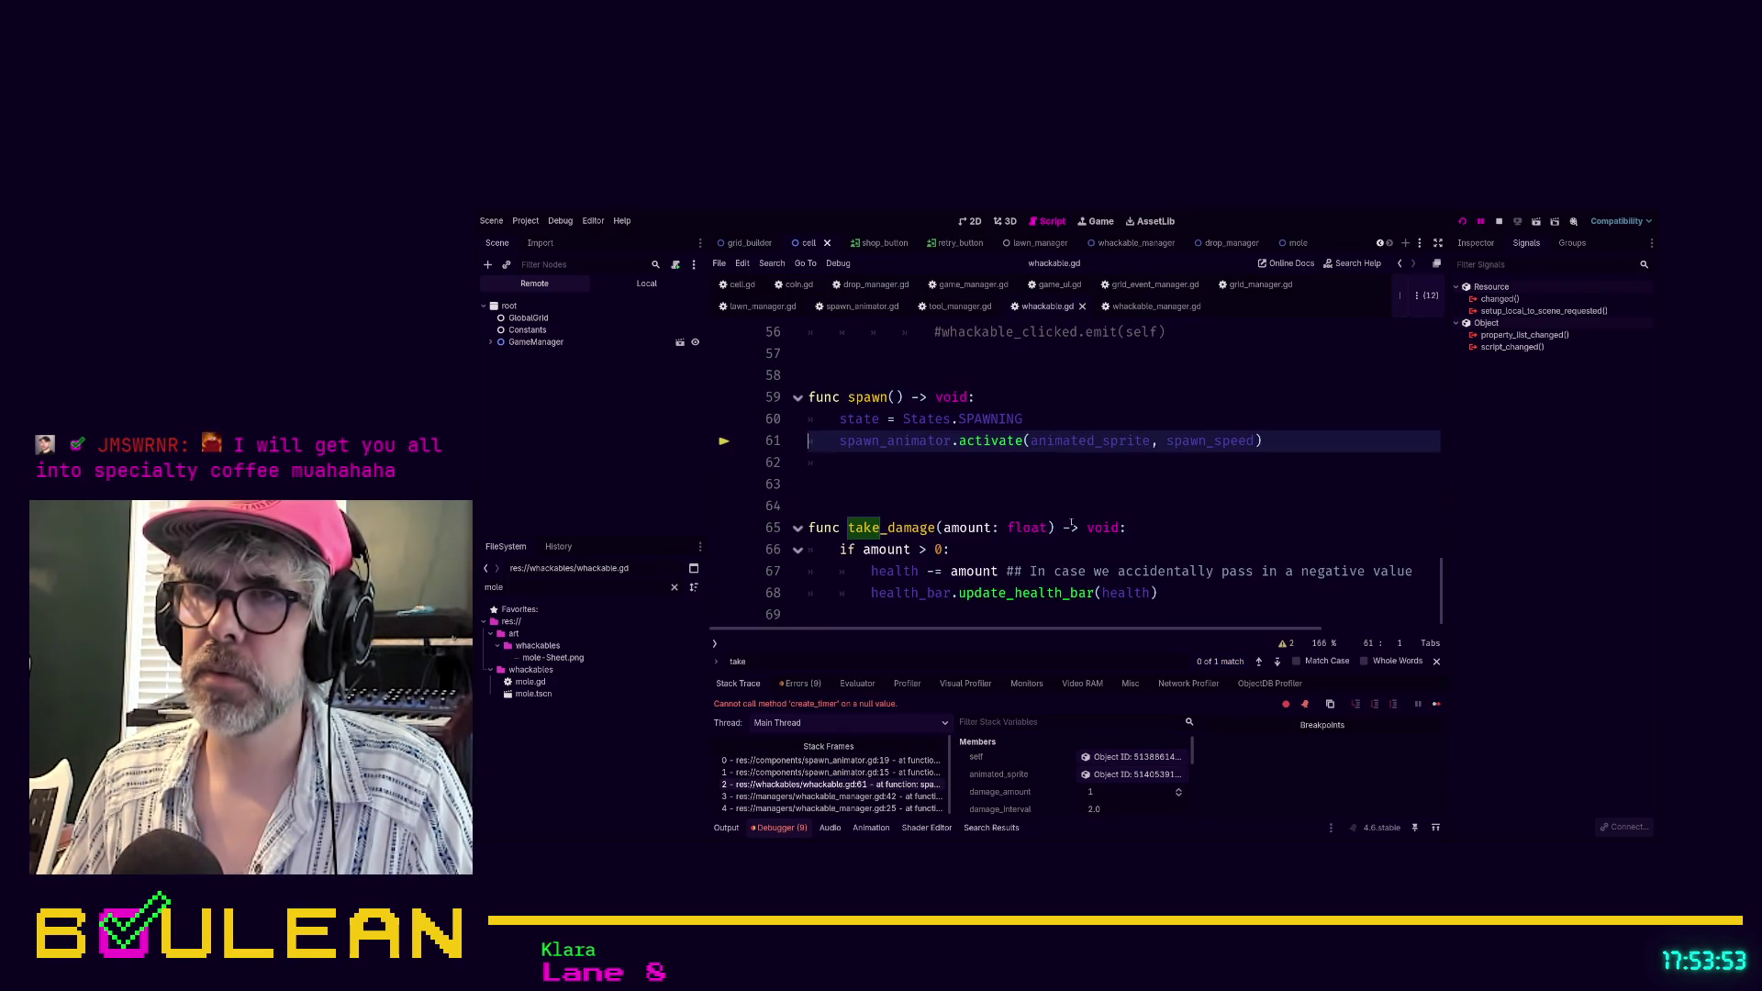
pyautogui.scroll(-1, 1106, 533)
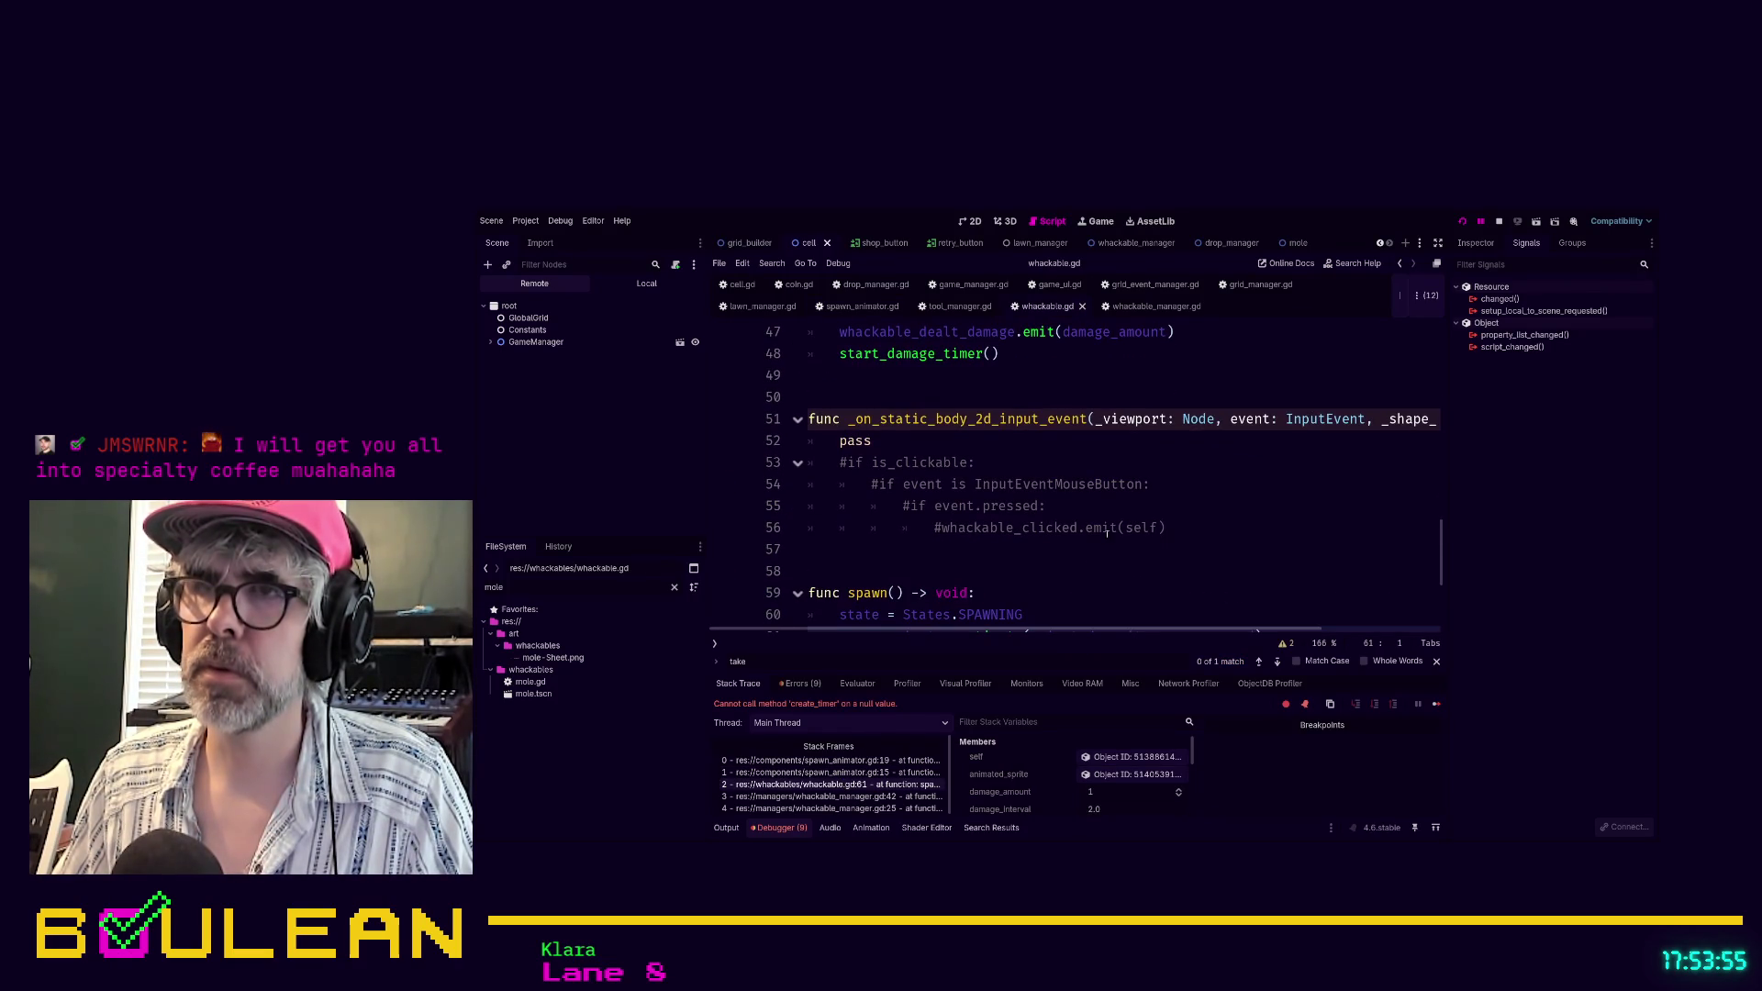
pyautogui.click(1197, 524)
pyautogui.hotkey('ctrl', 'z')
pyautogui.hotkey('ctrl', 'z')
pyautogui.hotkey('ctrl', 'z')
pyautogui.click(1197, 524)
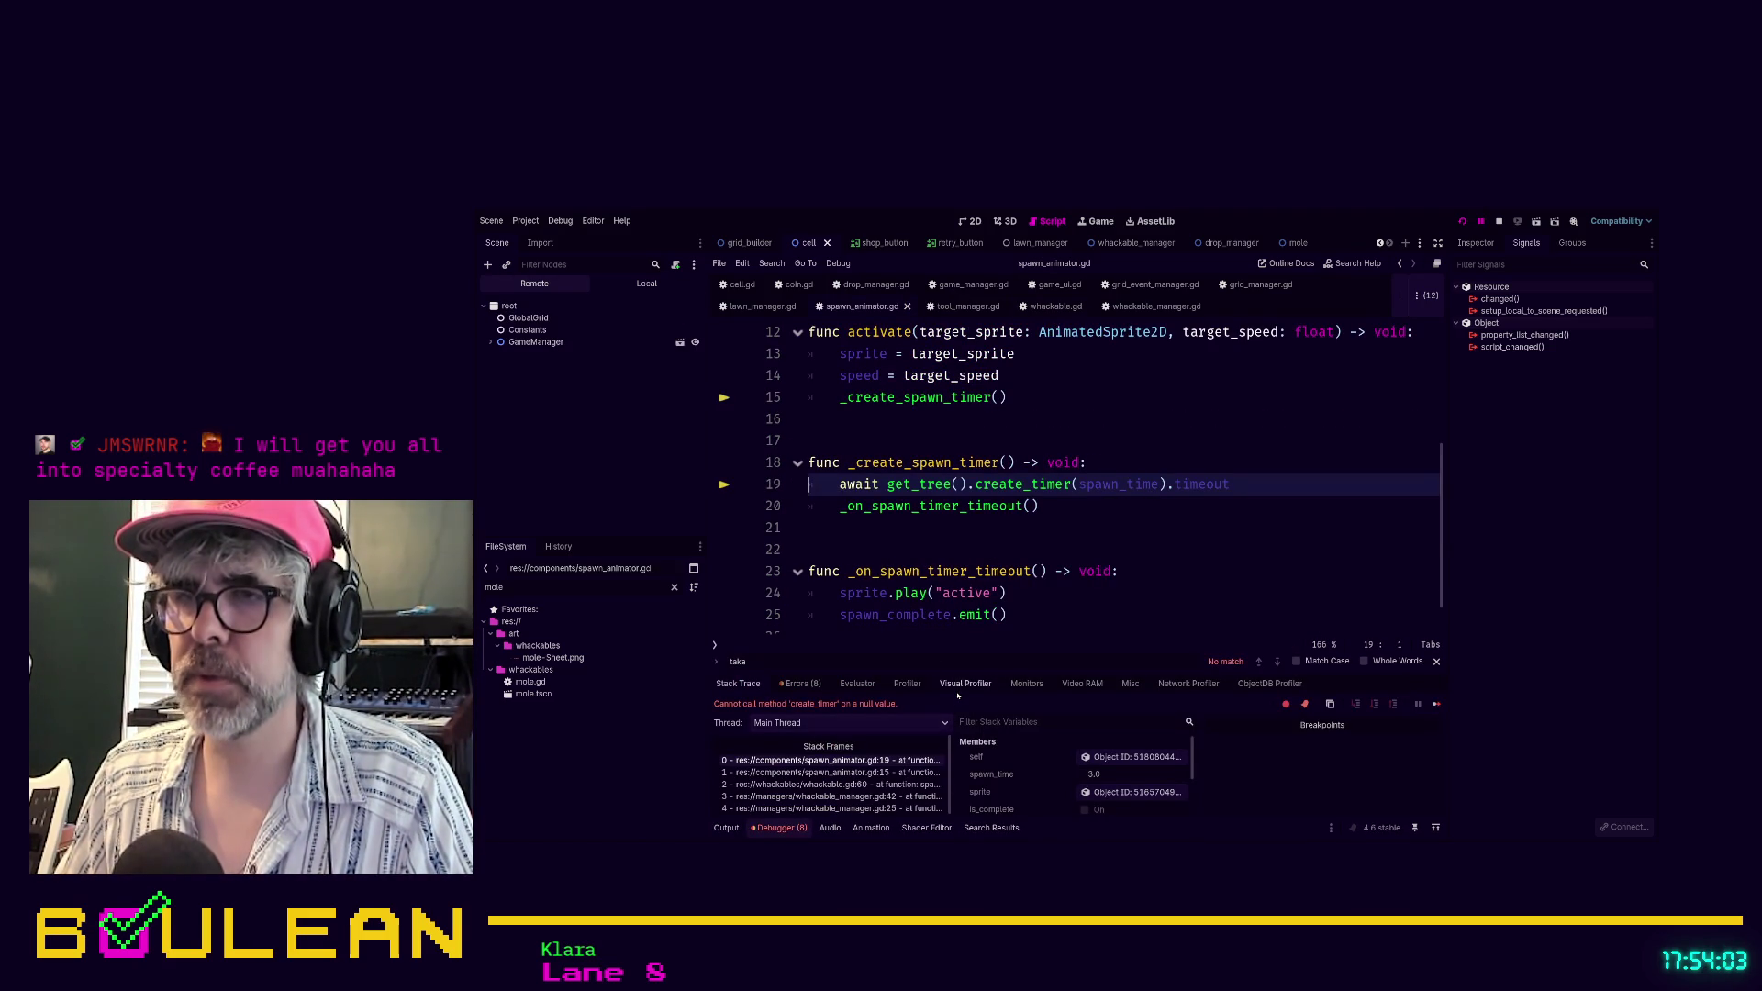
pyautogui.moveTo(952, 673)
pyautogui.mouseDown()
pyautogui.moveTo(957, 617)
pyautogui.moveTo(957, 649)
pyautogui.mouseUp()
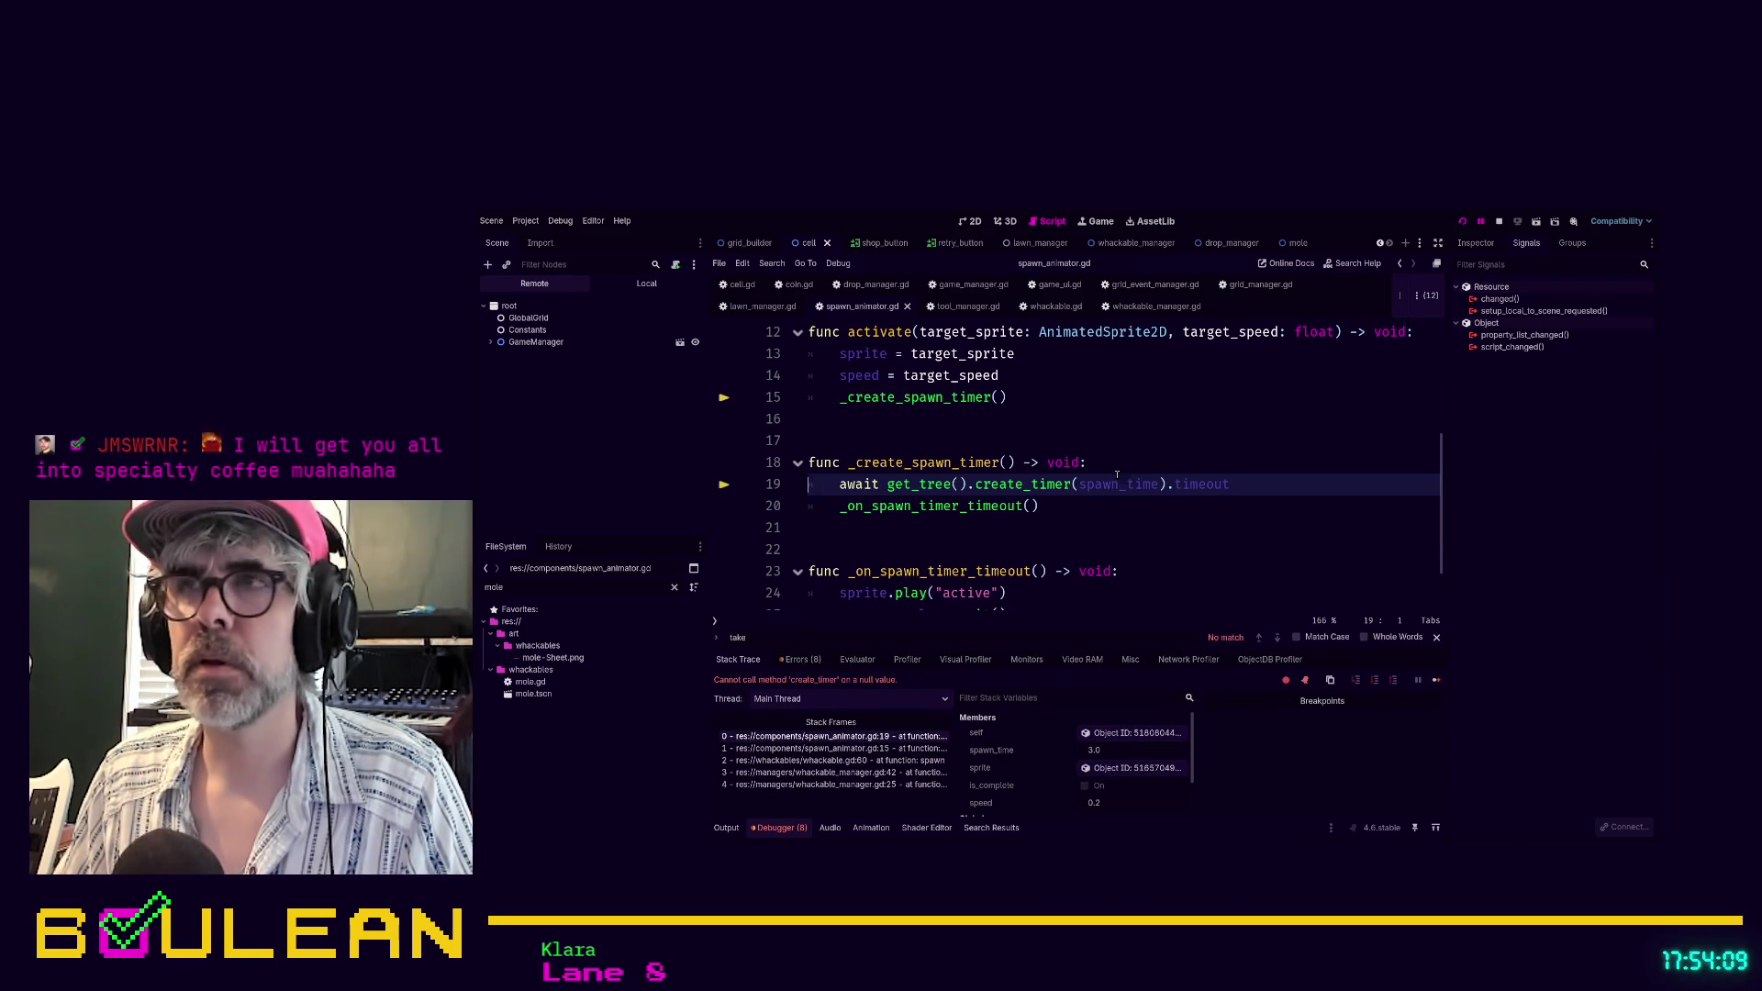
pyautogui.click(1499, 222)
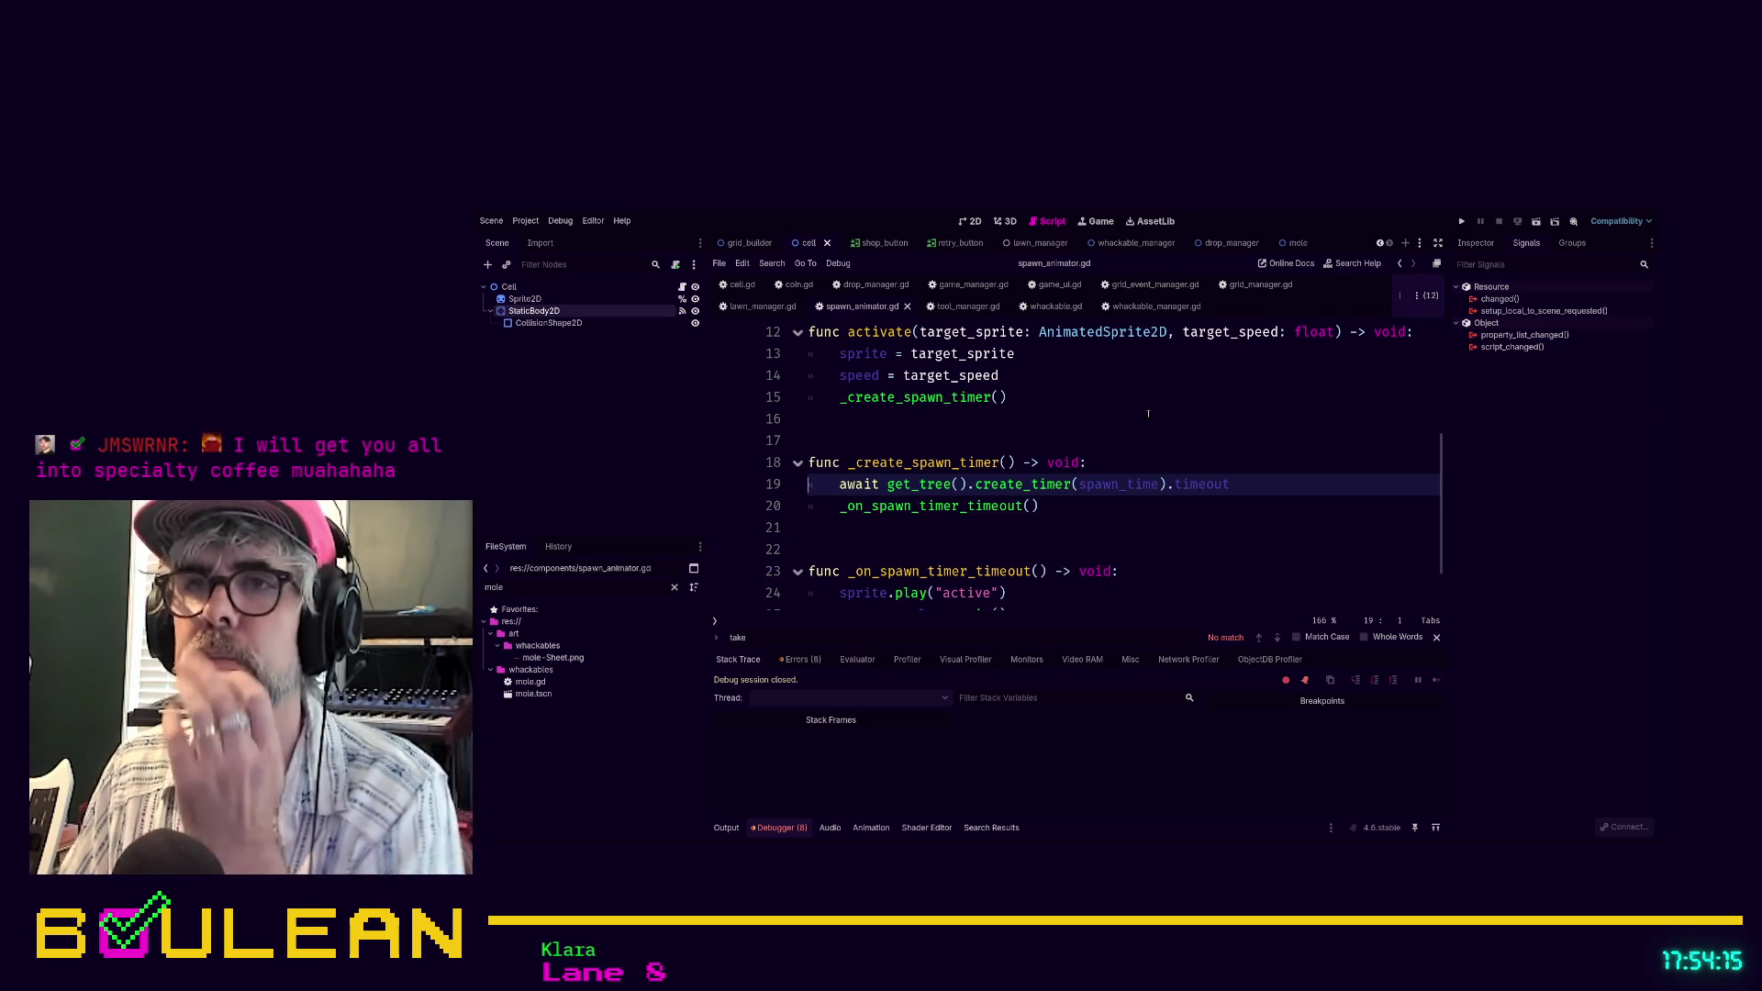
# Scroll spawn_animator.gd back to the top and switch to the mole scene tab
pyautogui.scroll(2, 1148, 414)
pyautogui.scroll(-2, 1147, 413)
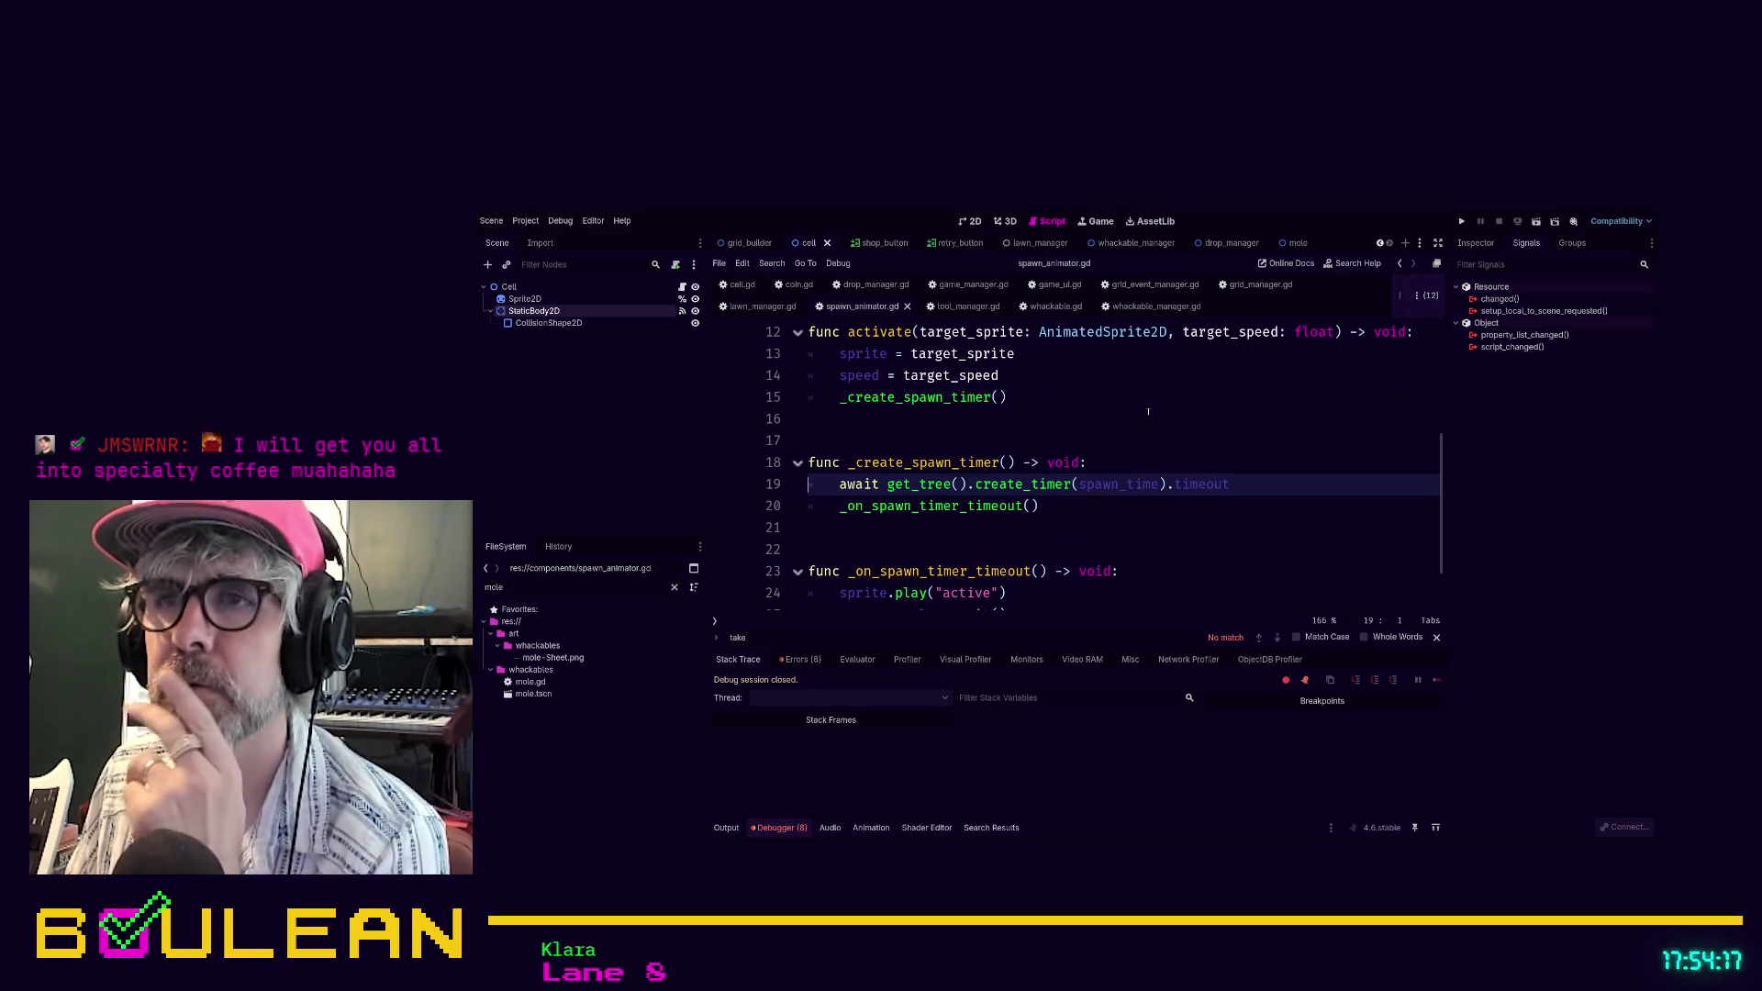
pyautogui.scroll(4, 1122, 449)
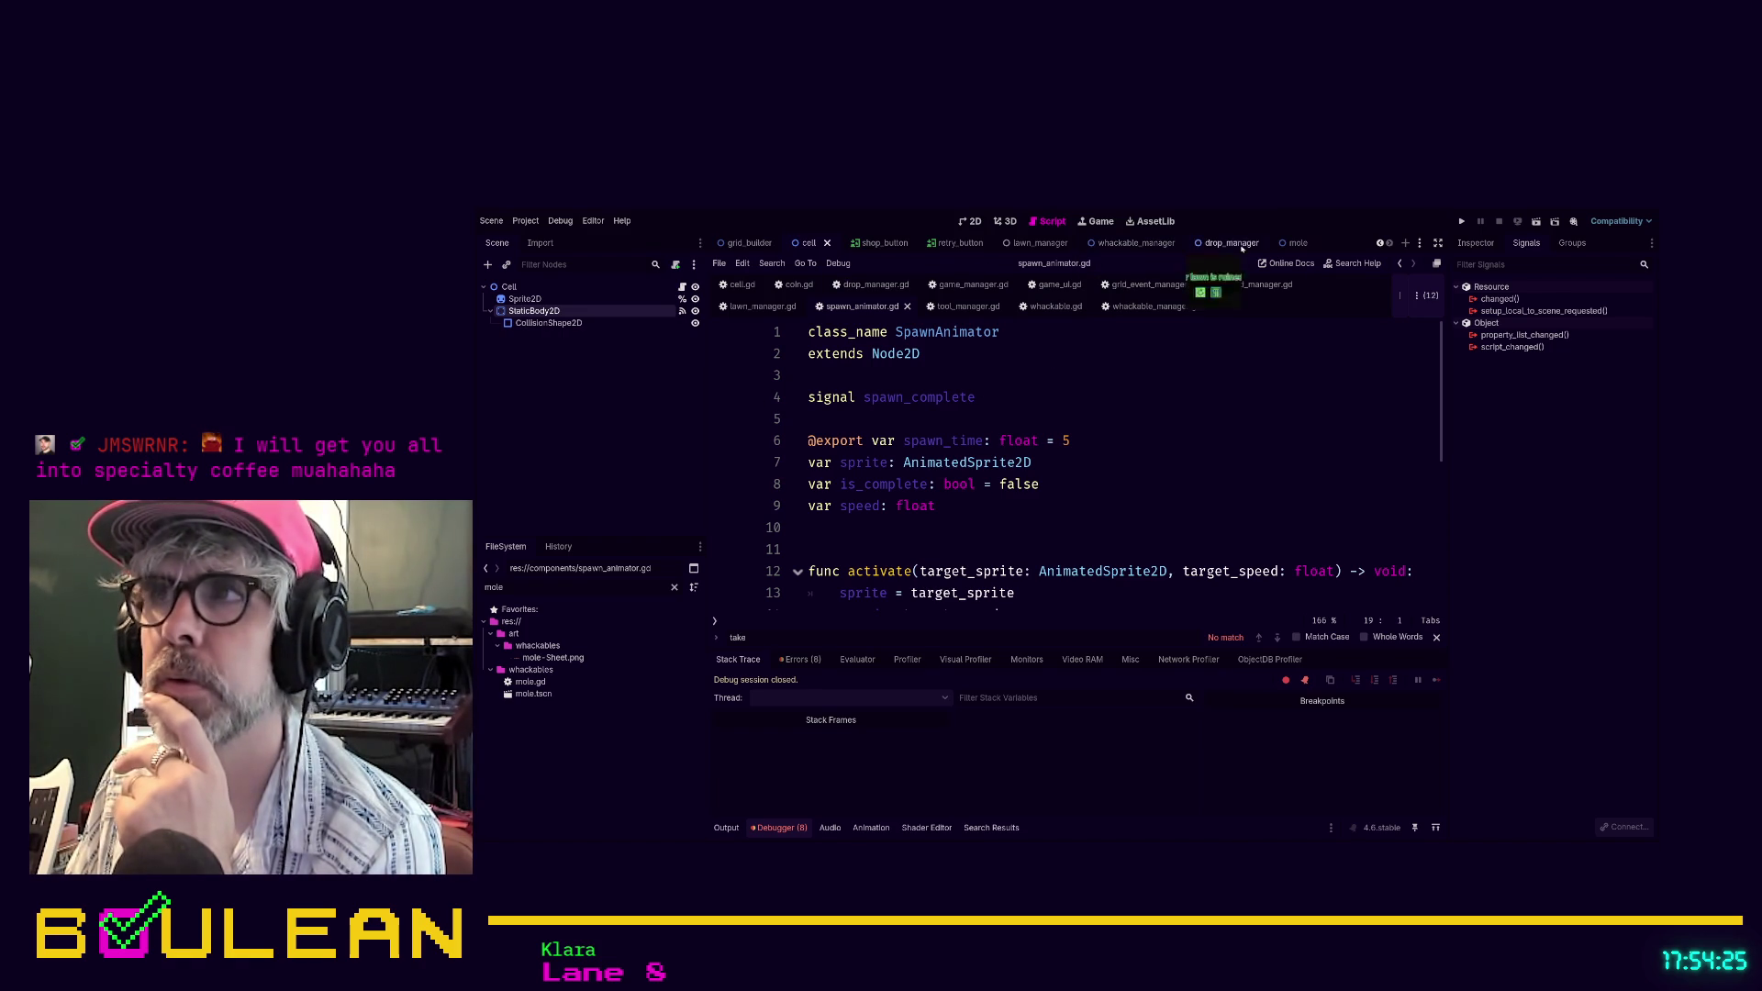
pyautogui.click(1286, 243)
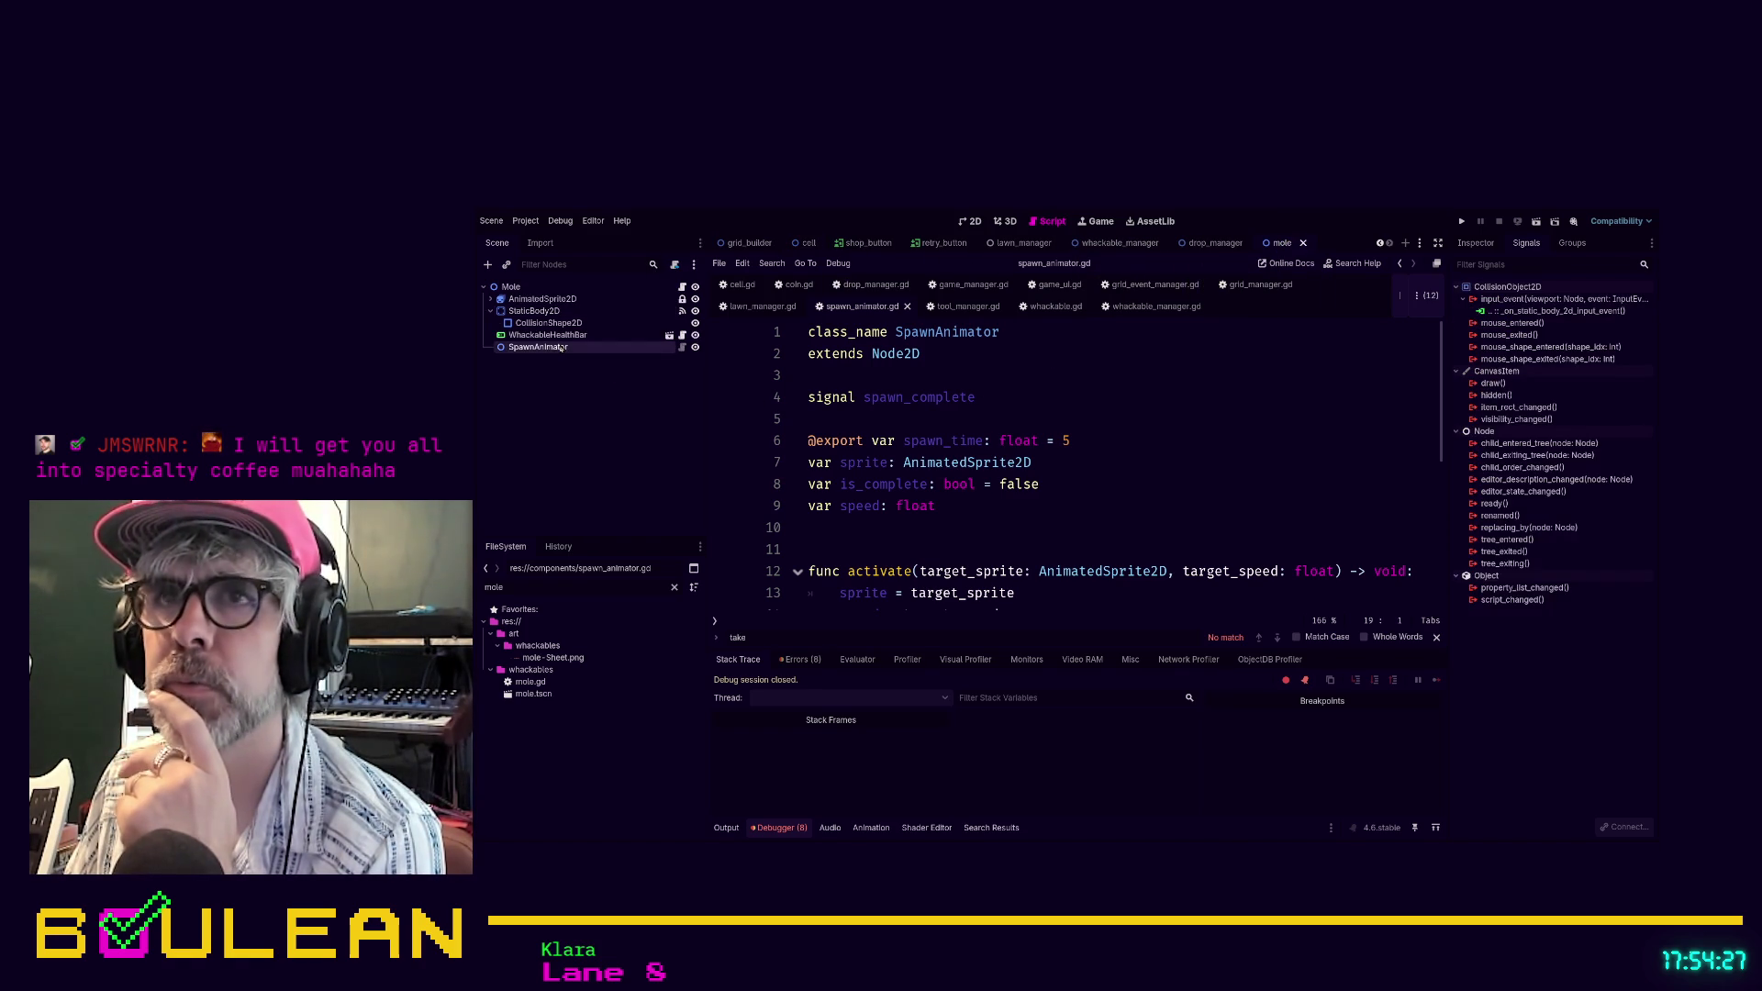
# Check SpawnAnimator's Spawn Time of 3.0 in the Inspector, then run the game again with F5
pyautogui.click(563, 347)
pyautogui.click(1478, 243)
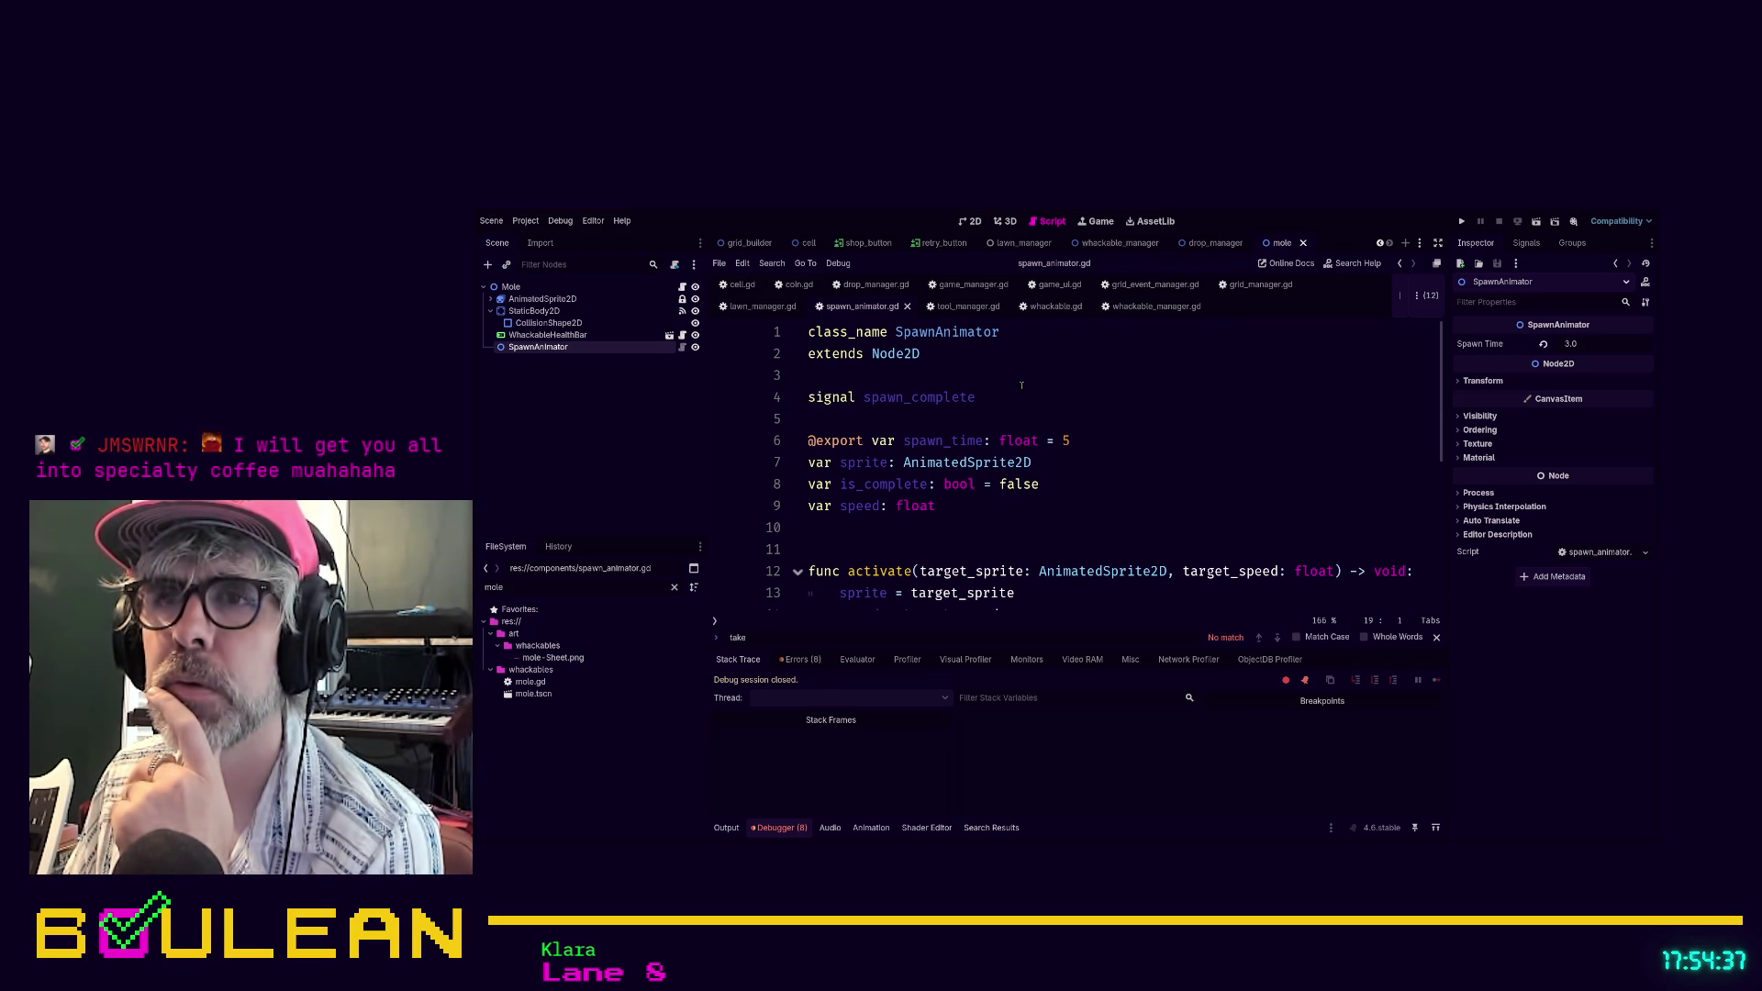
pyautogui.scroll(-3, 1028, 383)
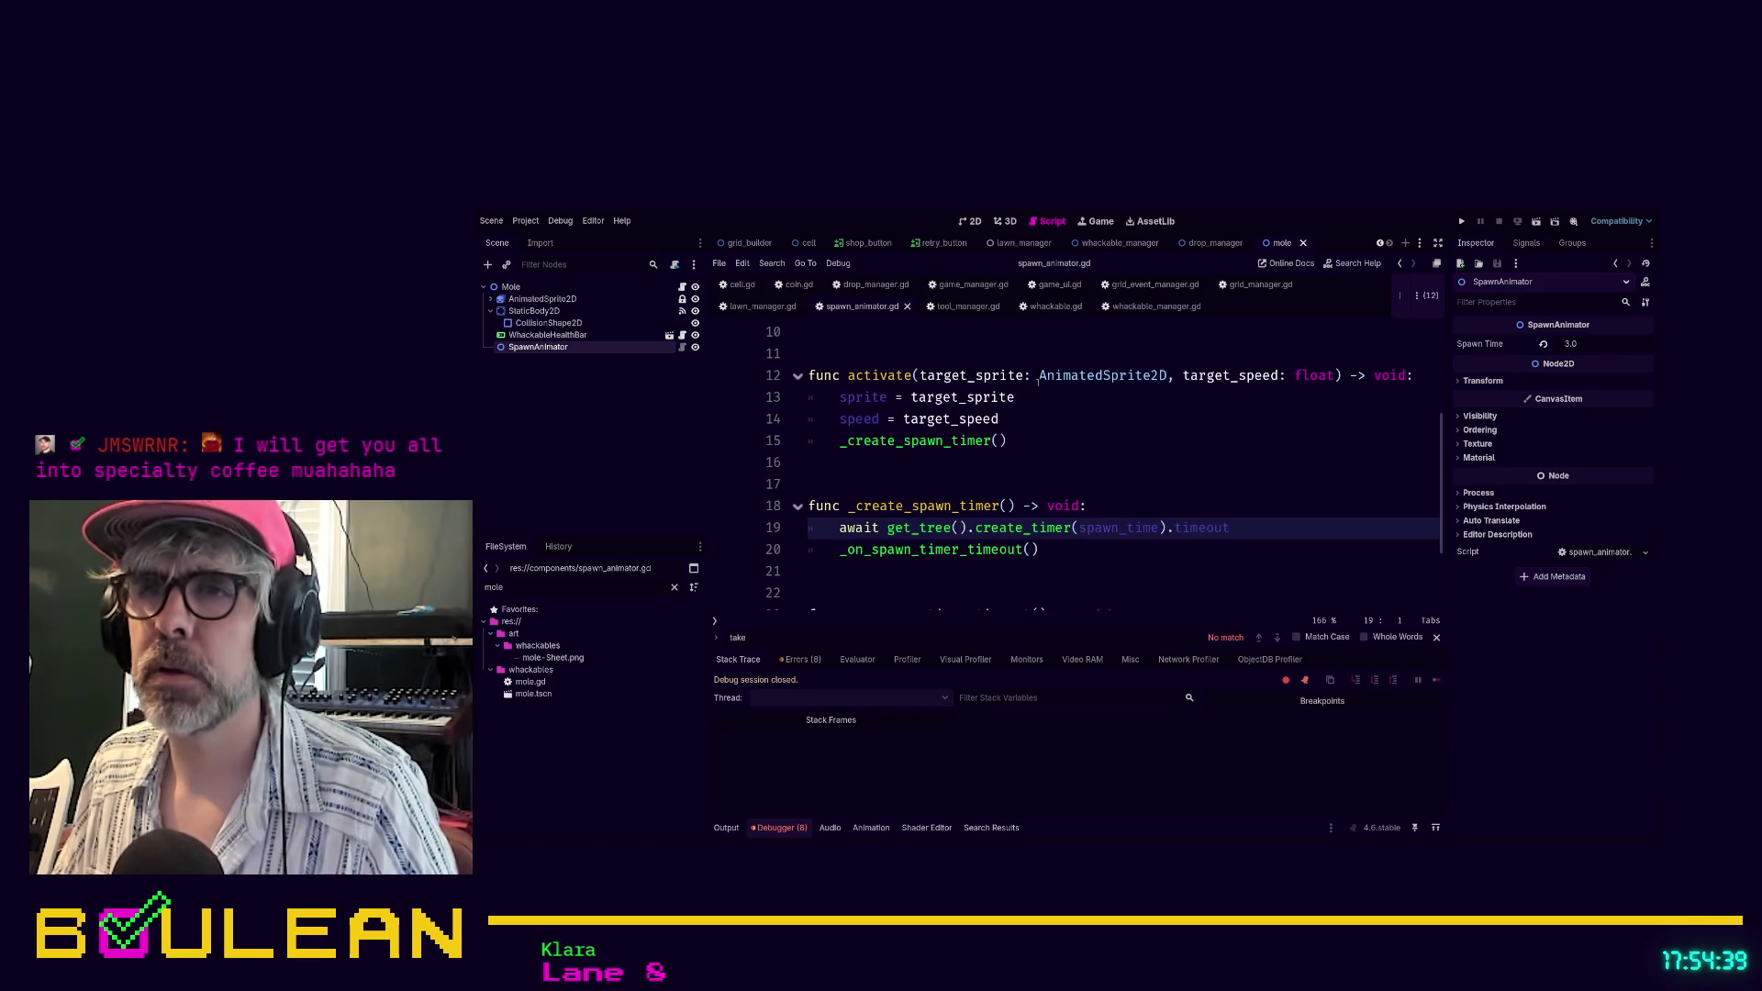
pyautogui.scroll(3, 1038, 381)
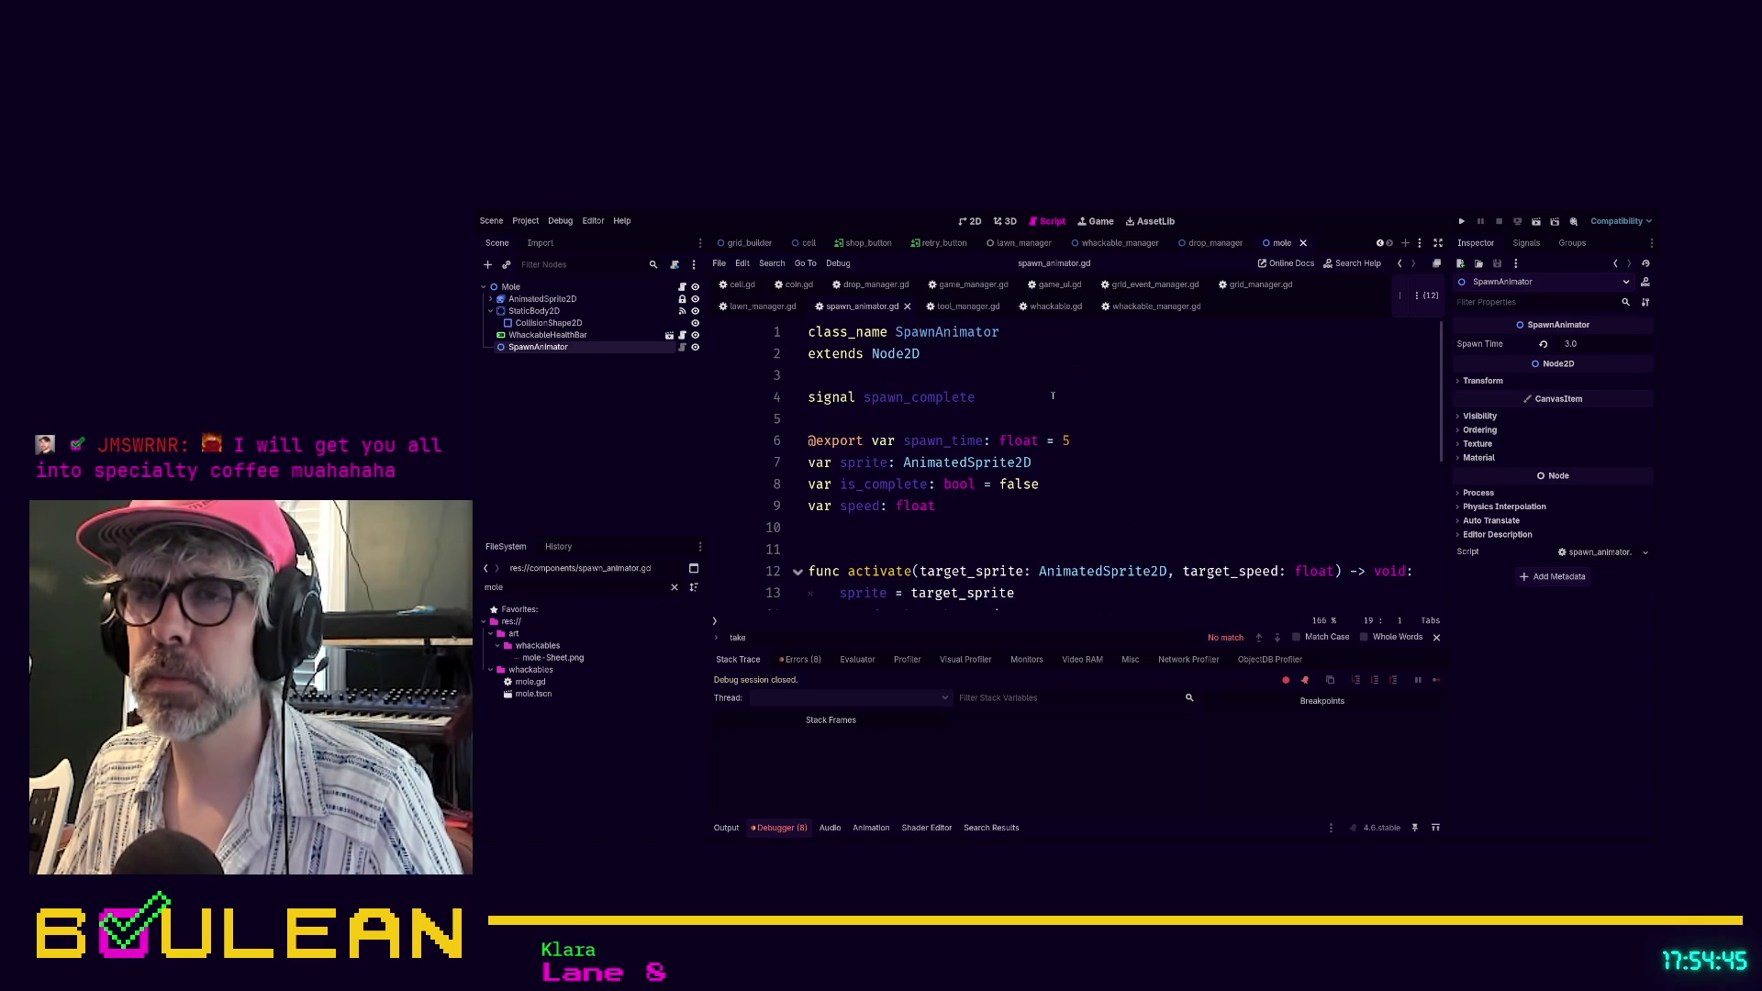
pyautogui.scroll(-2, 1053, 396)
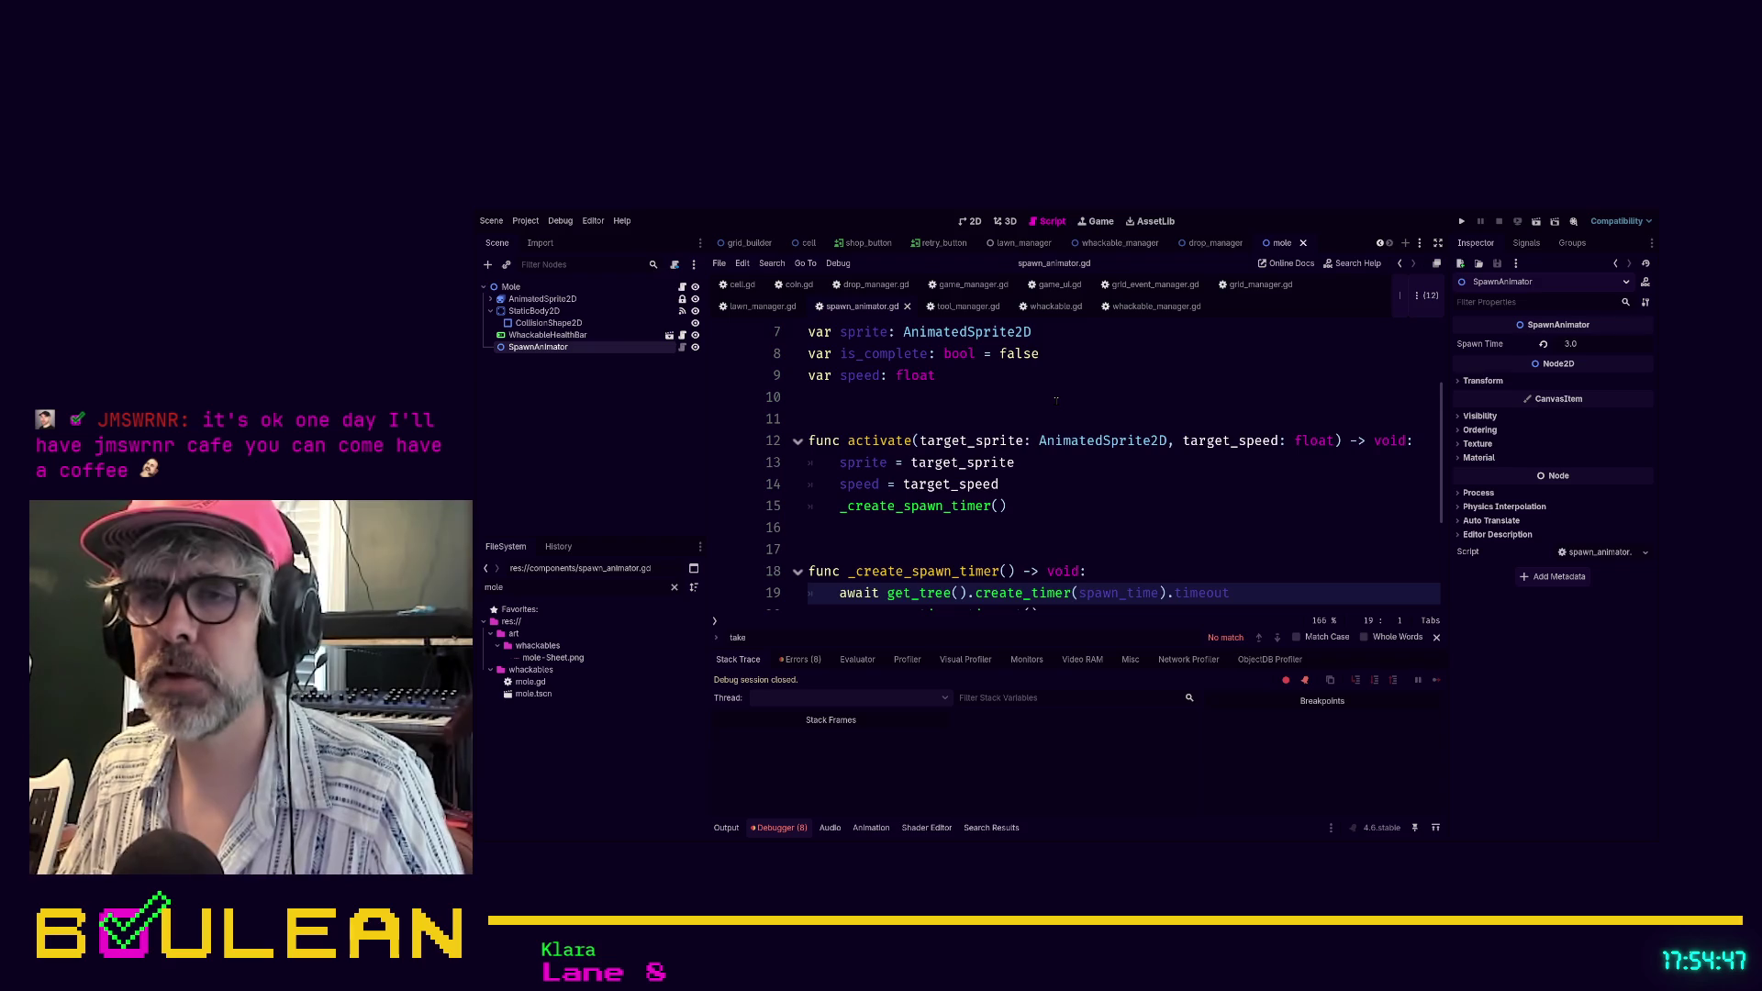
pyautogui.scroll(-1, 1036, 462)
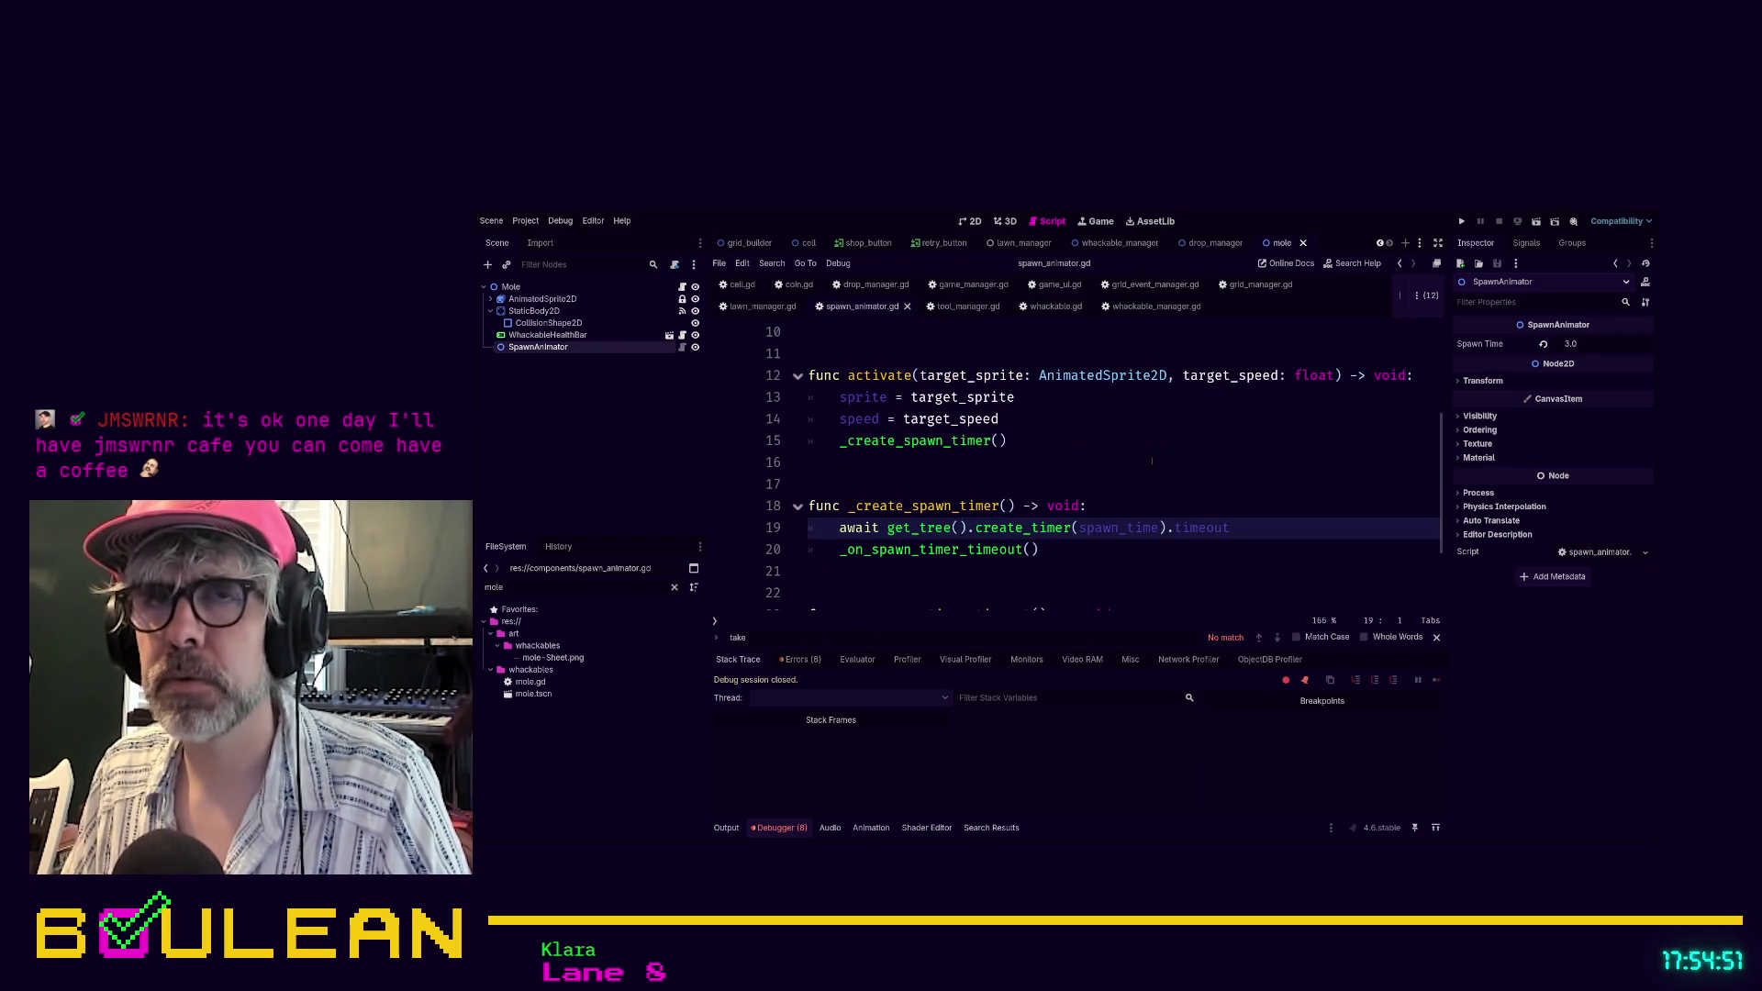
pyautogui.scroll(1, 1152, 462)
pyautogui.click(1163, 396)
pyautogui.press('F5')
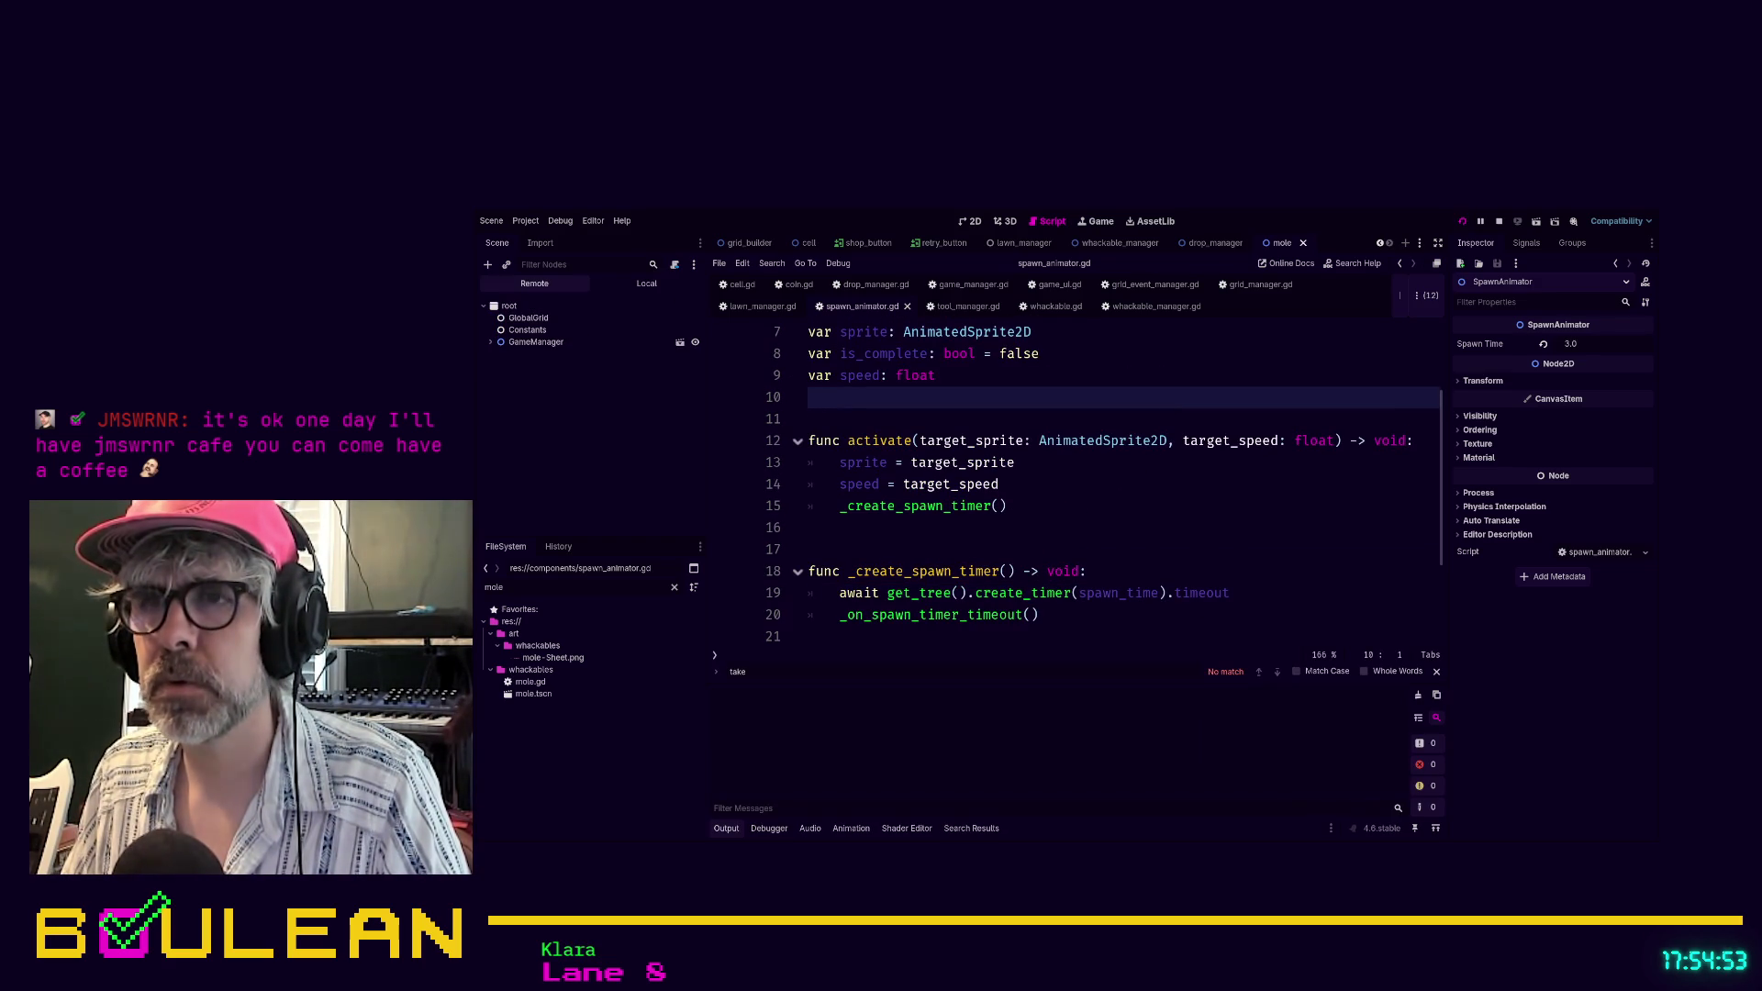